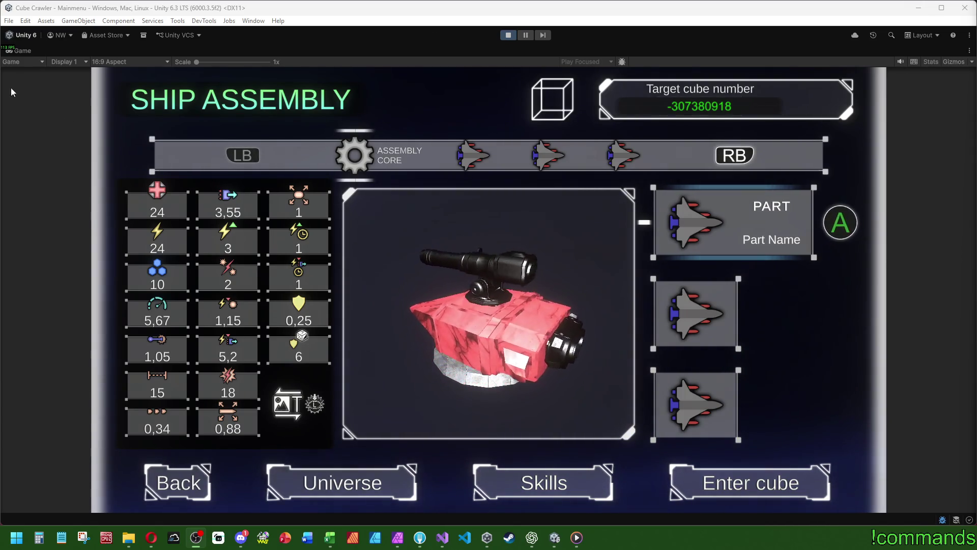
# Toggle the Unity Game view between full editor layout and maximized around the running Ship Assembly game
pyautogui.click(595, 87)
pyautogui.hotkey('shift', 'space')
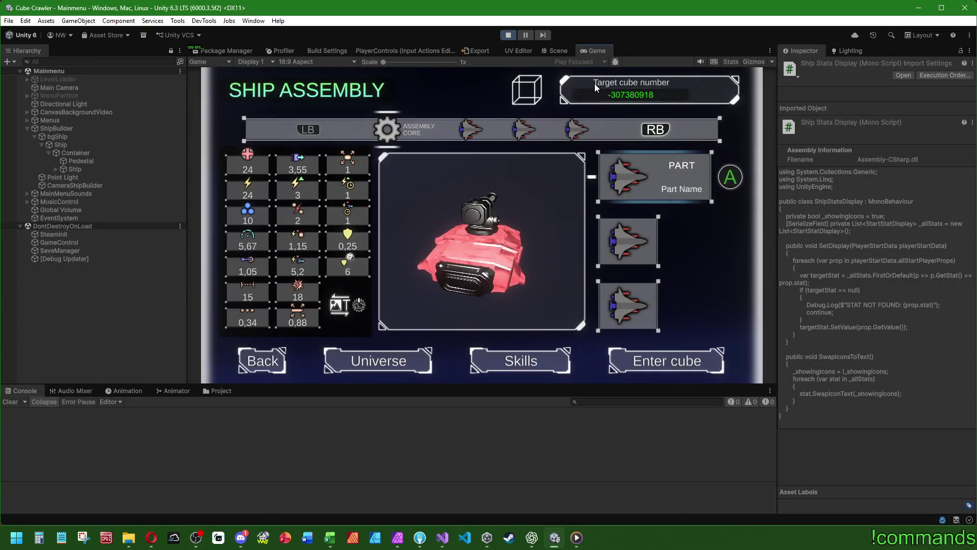
pyautogui.hotkey('alt', 'Tab')
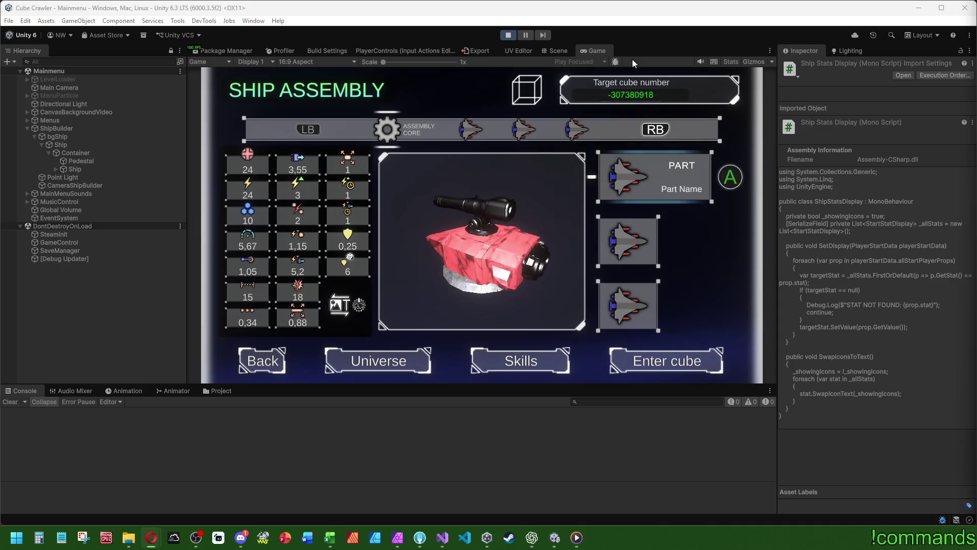
pyautogui.hotkey('shift', 'space')
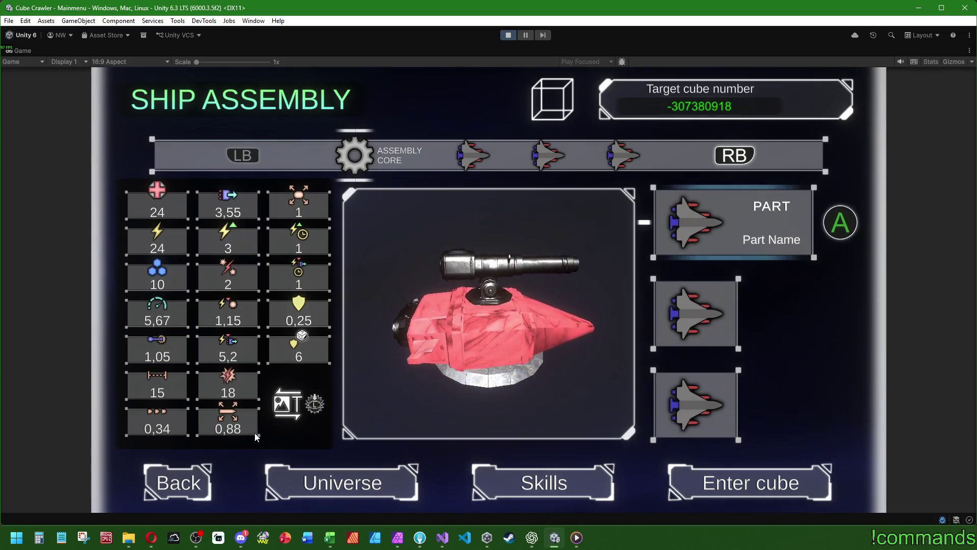
# Bring Discord forward on the FreeTimeDevelopment server's cube-crawler channel
pyautogui.click(235, 541)
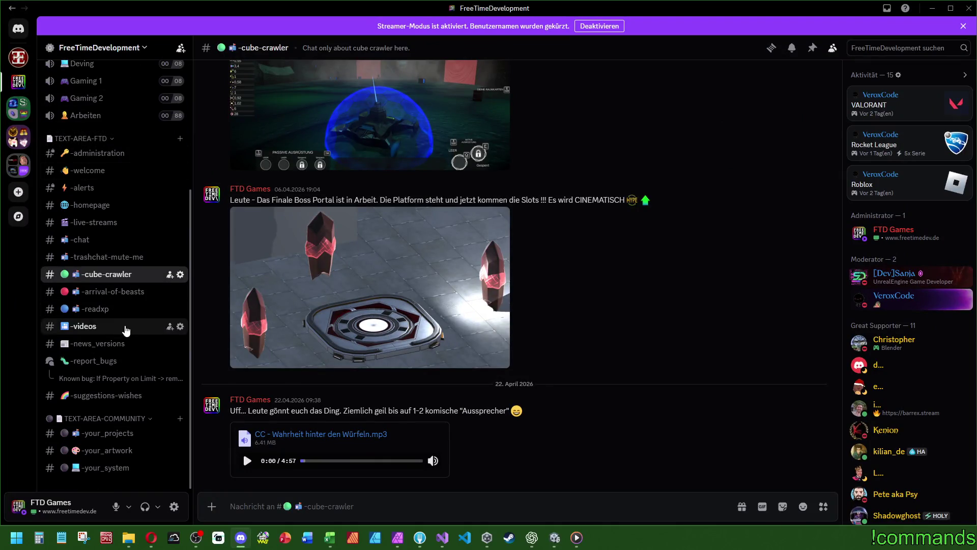
# Minimize Discord and restore Unity's full editor layout around the running game
pyautogui.click(932, 8)
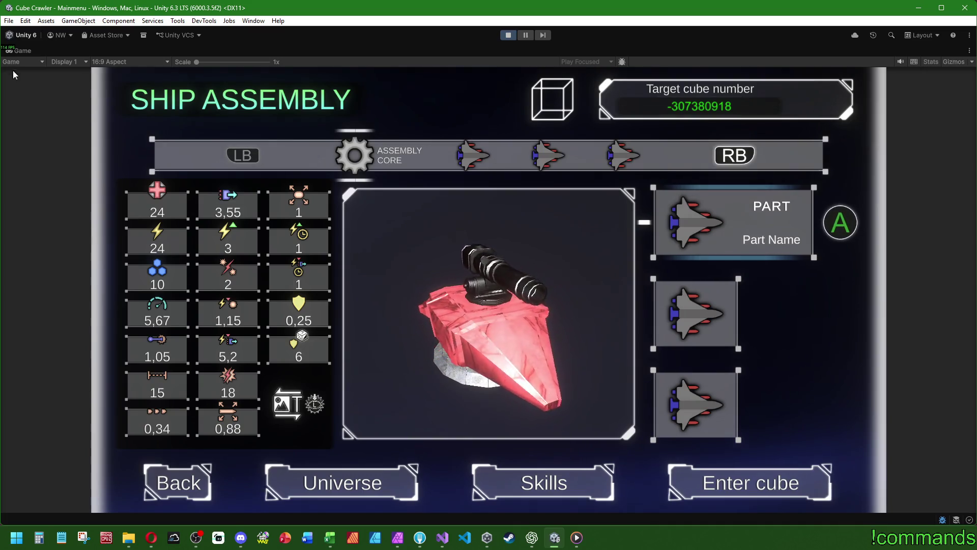
pyautogui.hotkey('shift', 'space')
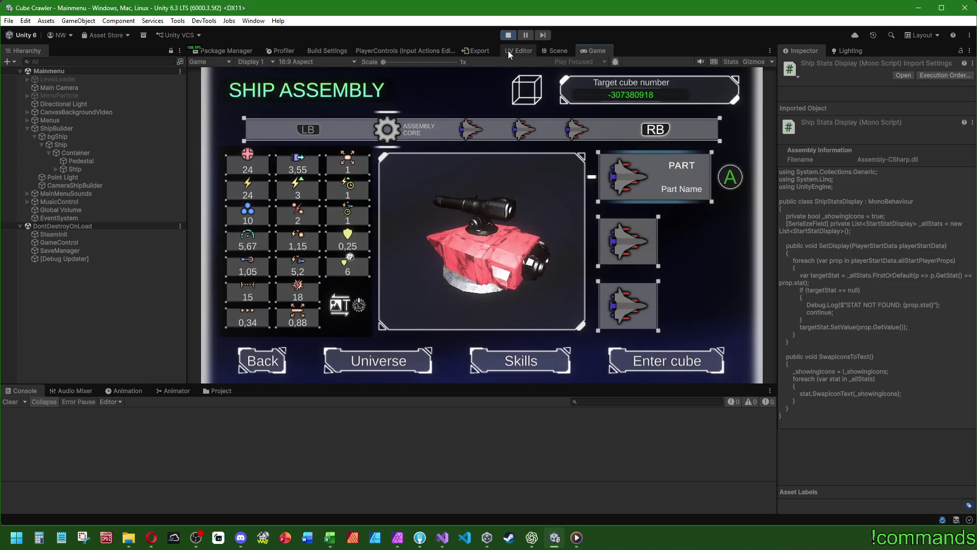
# Restart the game in Play mode and enter the Ship Assembly screen
pyautogui.click(508, 34)
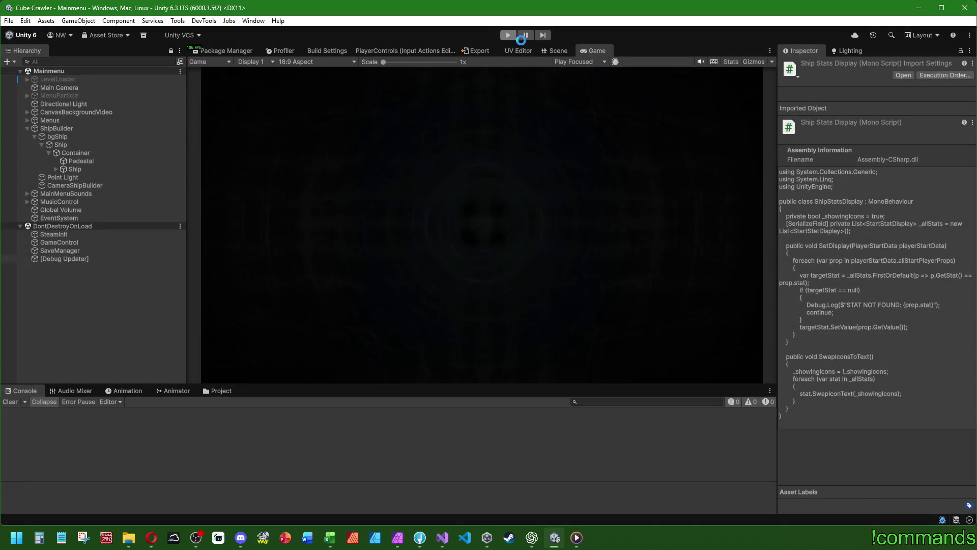
pyautogui.click(507, 34)
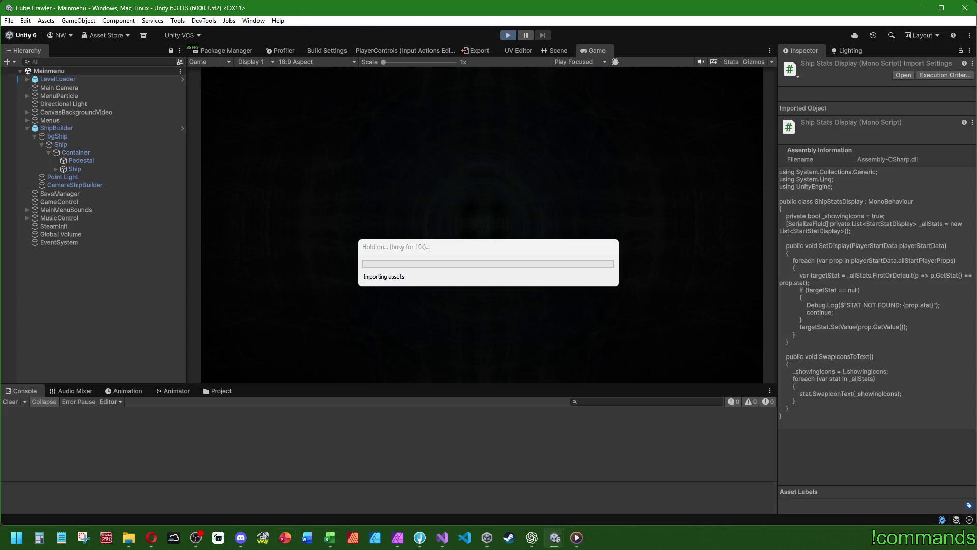
pyautogui.moveTo(435, 544)
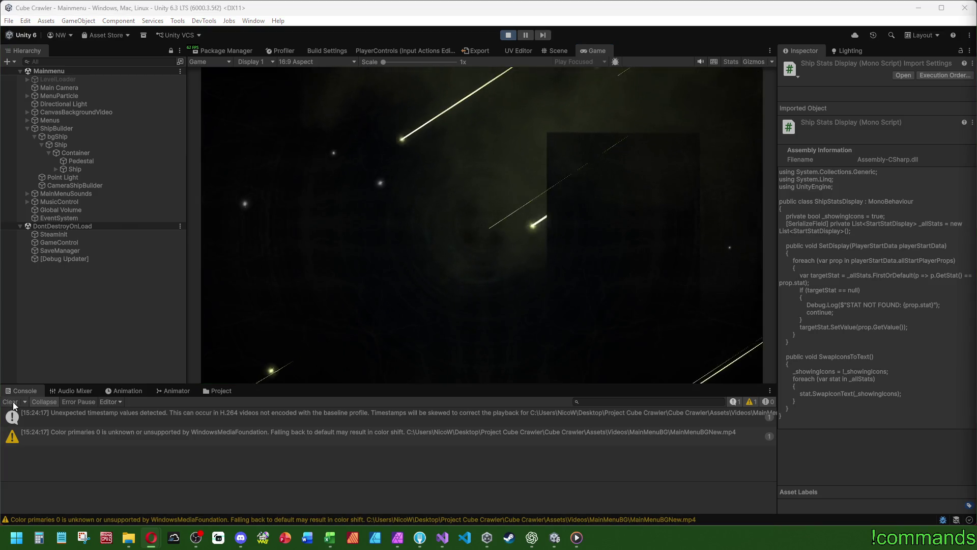
pyautogui.click(169, 316)
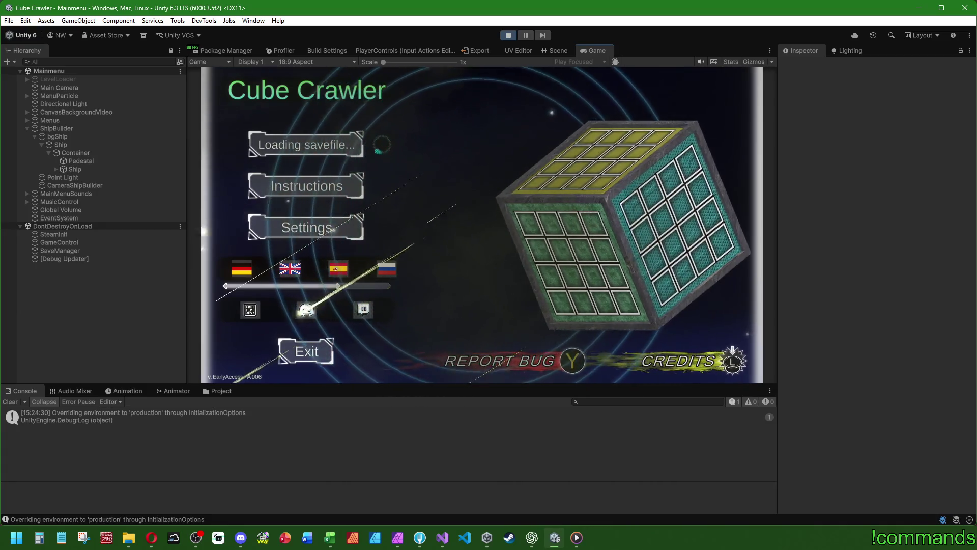
pyautogui.press('Return')
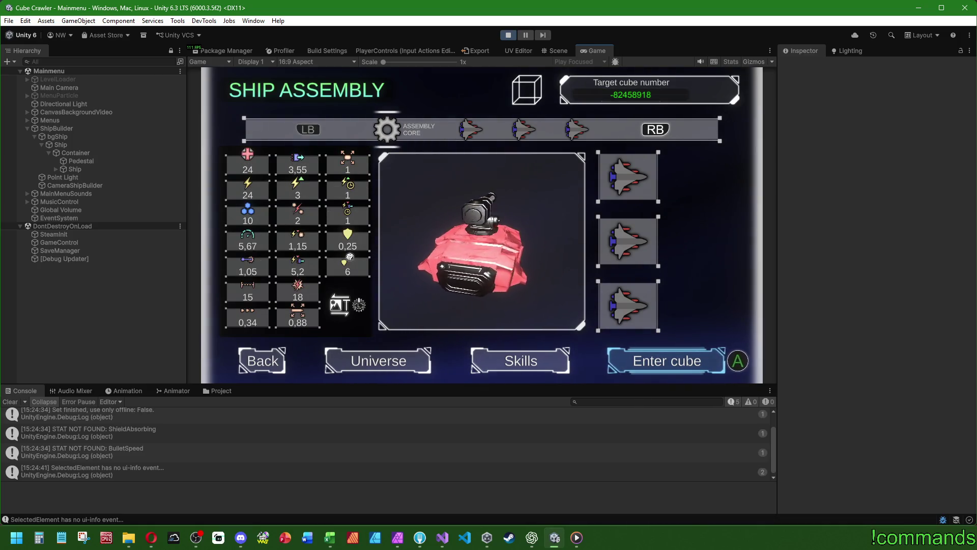
# Stop Play mode and show the Assets/Scripts/UI/Displays project folder
pyautogui.press('super')
pyautogui.click(506, 35)
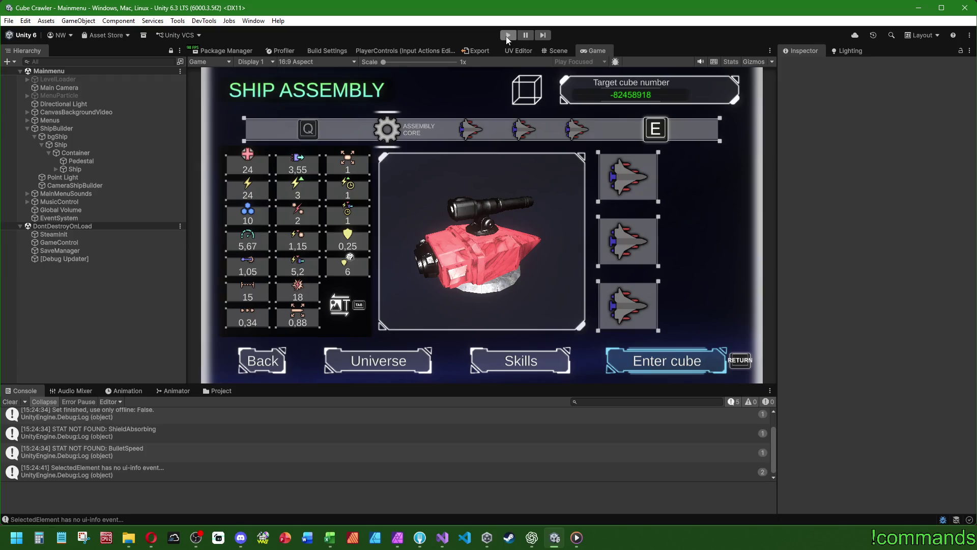
pyautogui.click(214, 391)
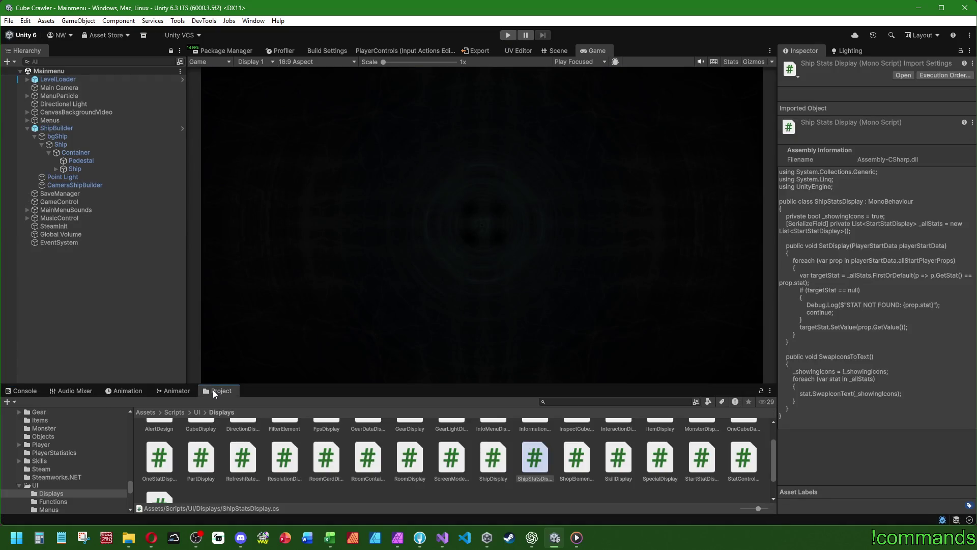
# Frame the Ship Assembly UI in a flat front Scene view, then restore the editor layout
pyautogui.click(165, 254)
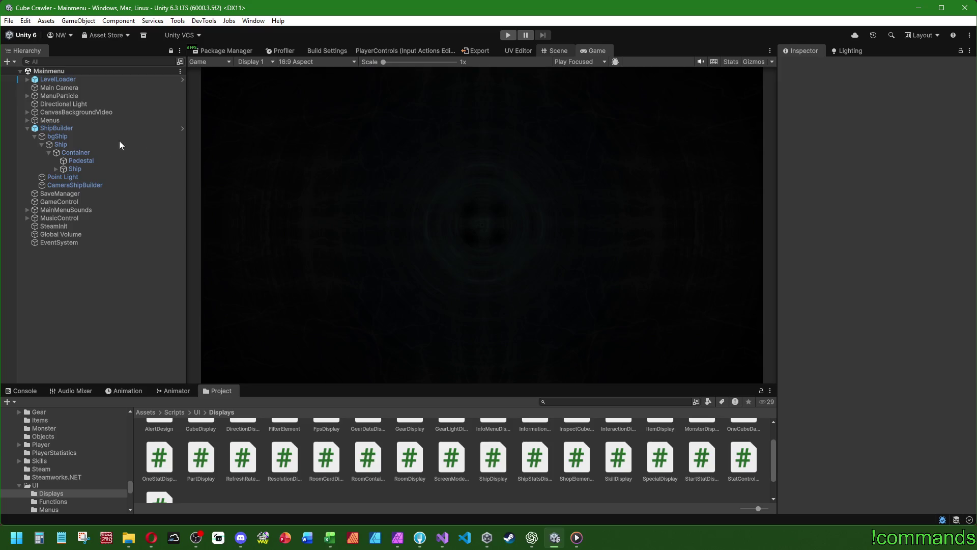
pyautogui.hotkey('ctrl', '1')
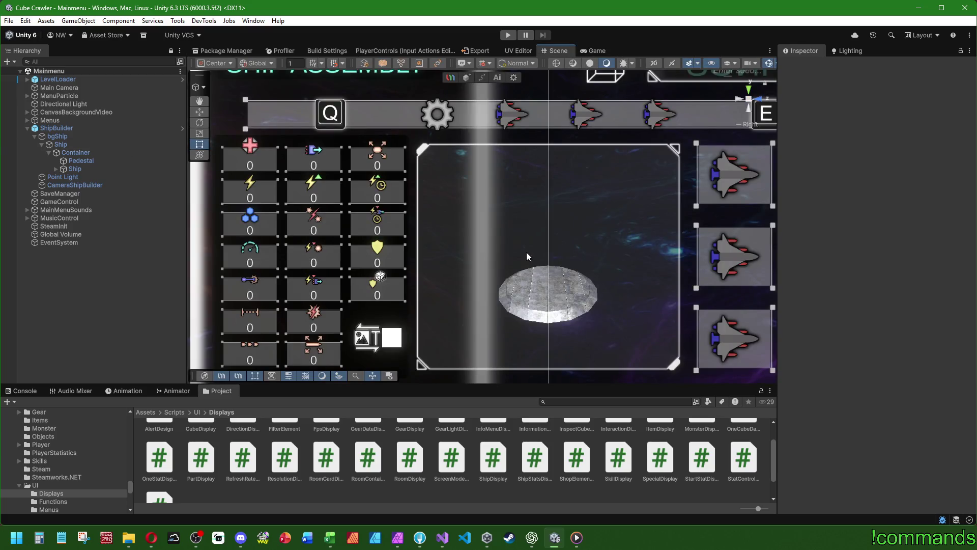
pyautogui.scroll(-5, 527, 250)
pyautogui.moveTo(491, 233); pyautogui.dragTo(476, 266)
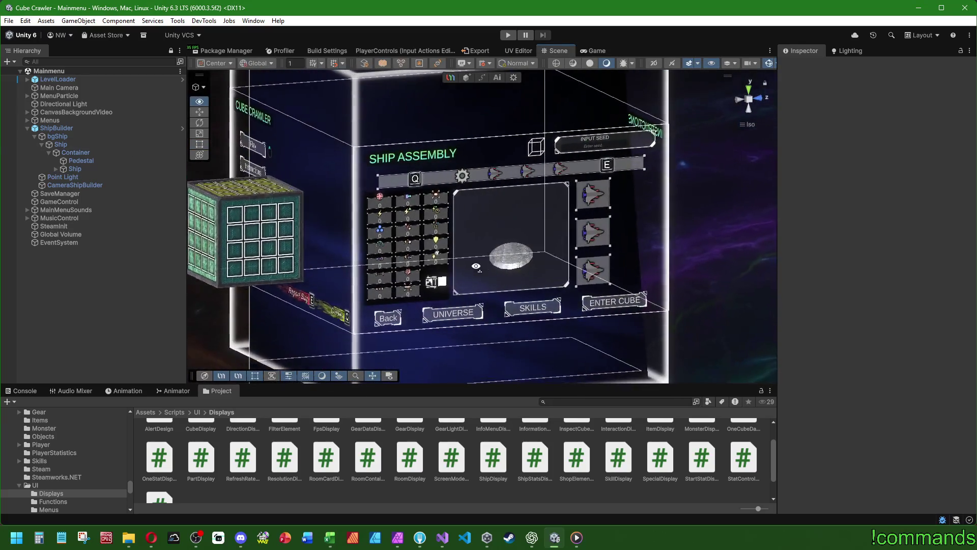
pyautogui.press('2')
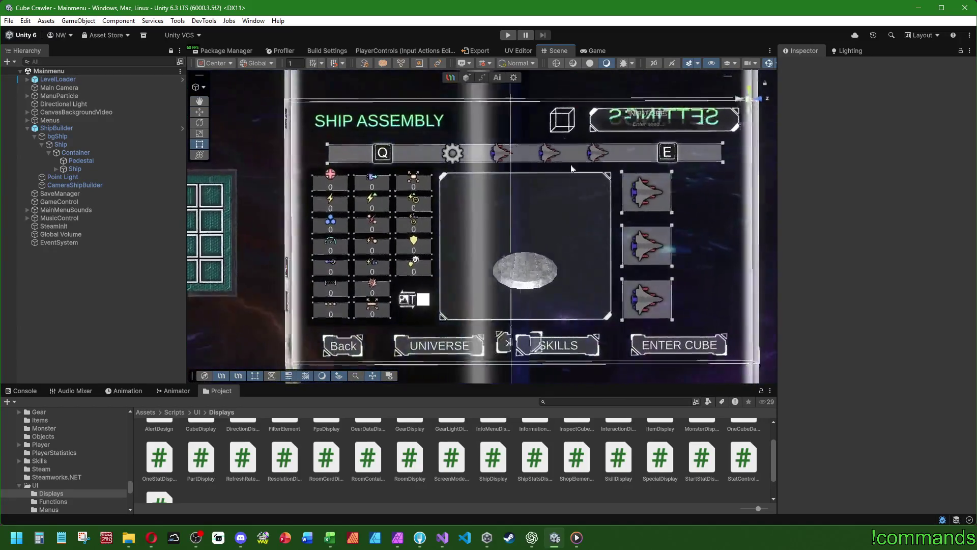
pyautogui.doubleClick(549, 51)
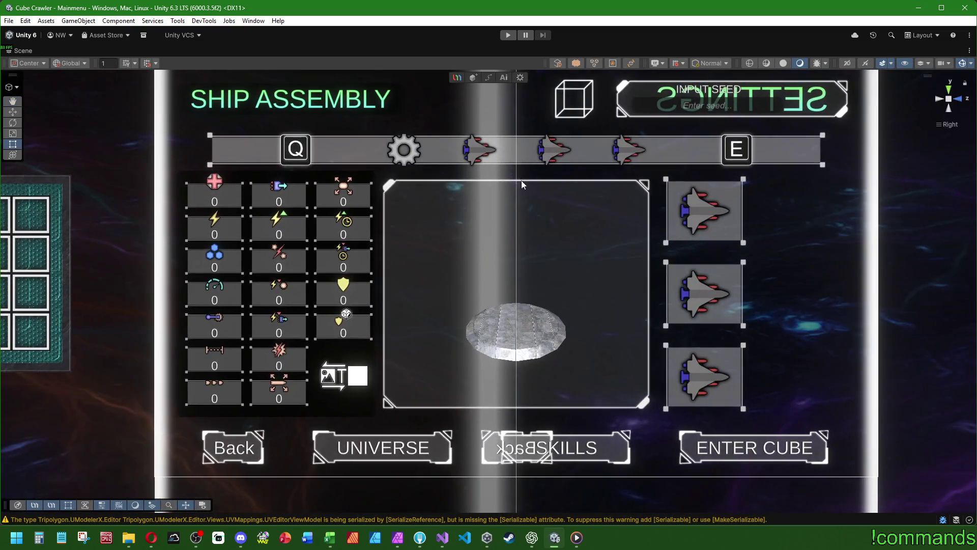
pyautogui.moveTo(522, 180); pyautogui.dragTo(502, 206)
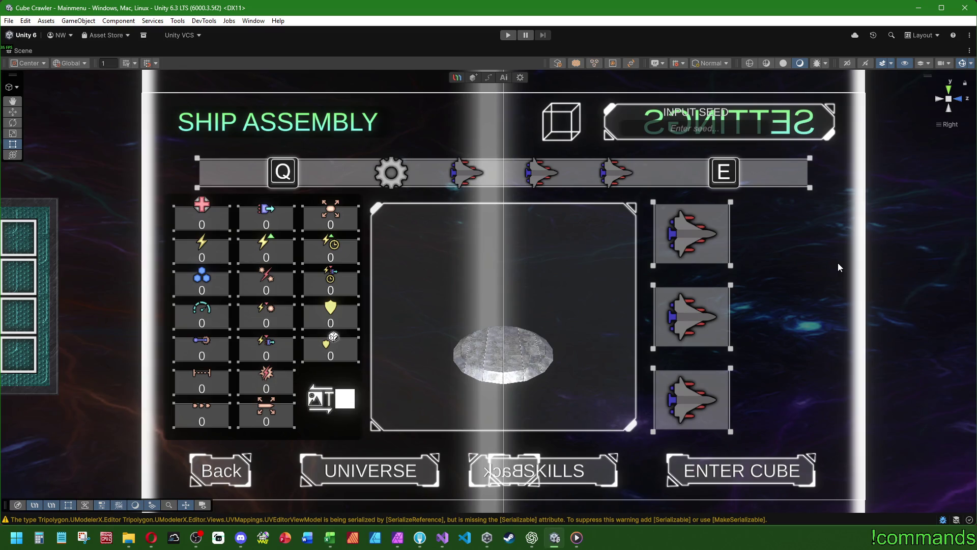
pyautogui.rightClick(863, 326)
pyautogui.press('Escape')
pyautogui.hotkey('shift', 'space')
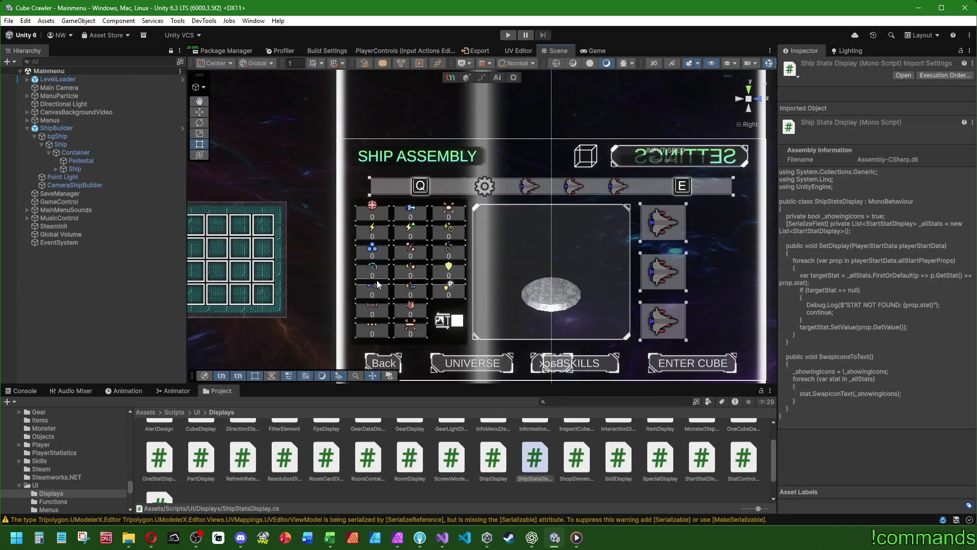
# Expand Menus in the Hierarchy and select the ShipAssembly object
pyautogui.hotkey('alt', 'Tab')
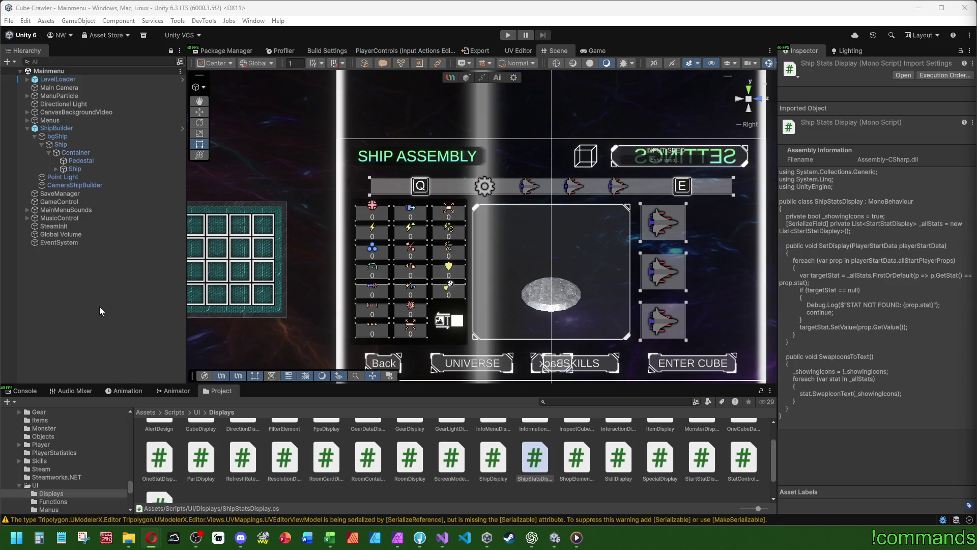
pyautogui.click(127, 331)
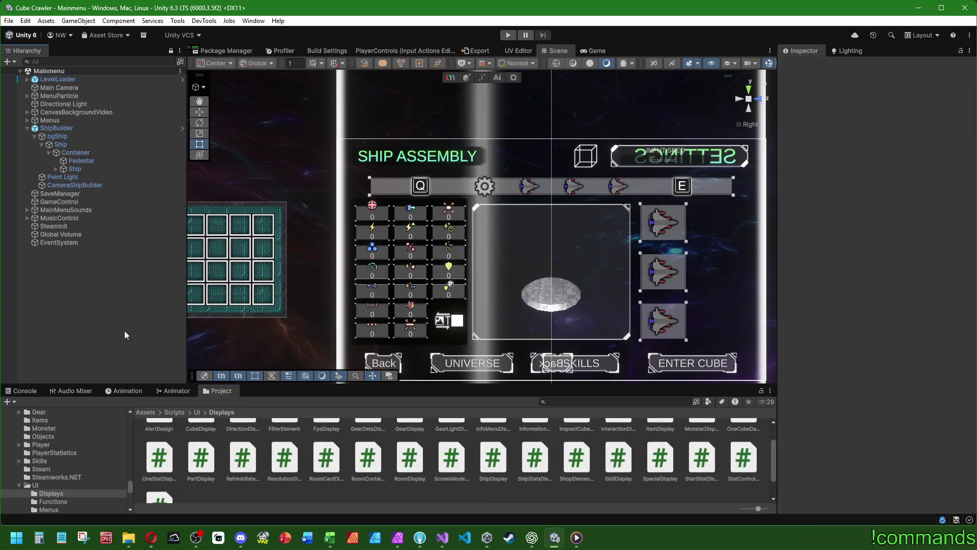
pyautogui.click(27, 119)
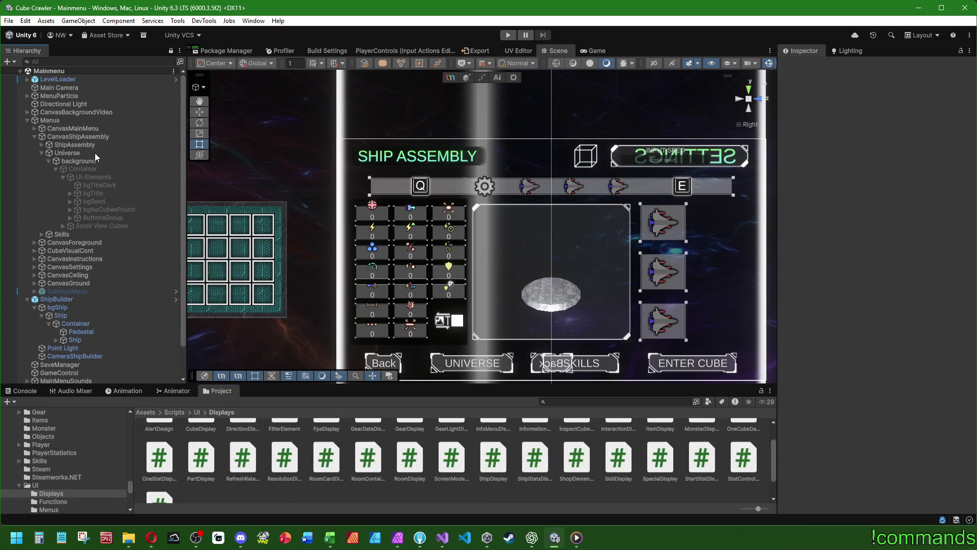
pyautogui.click(39, 152)
pyautogui.click(37, 146)
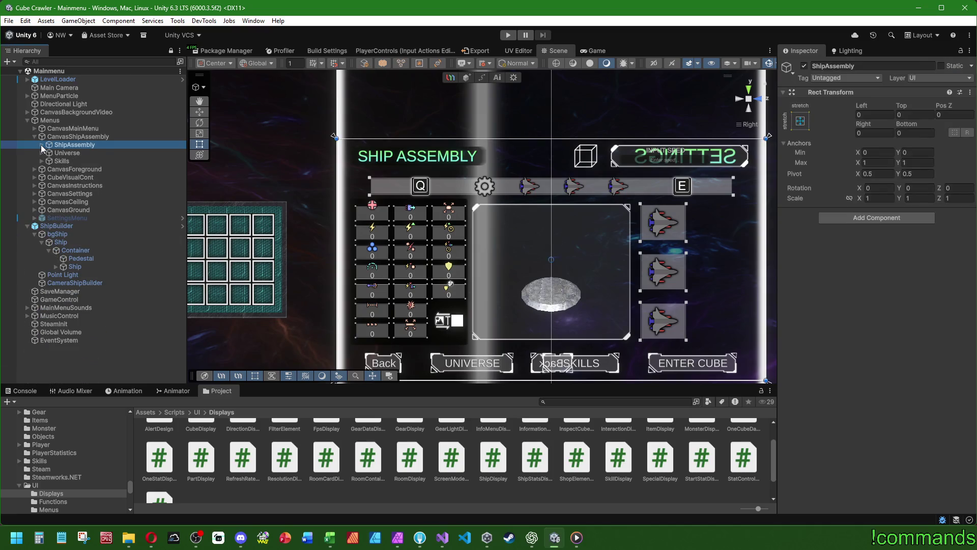
# Duplicate a stat entry under ShipAssembly's bgProps to create prop (18)
pyautogui.click(41, 144)
pyautogui.scroll(-10, 154, 261)
pyautogui.click(126, 231)
pyautogui.press('Up')
pyautogui.press('Up')
pyautogui.press('Up')
pyautogui.press('Up')
pyautogui.press('Up')
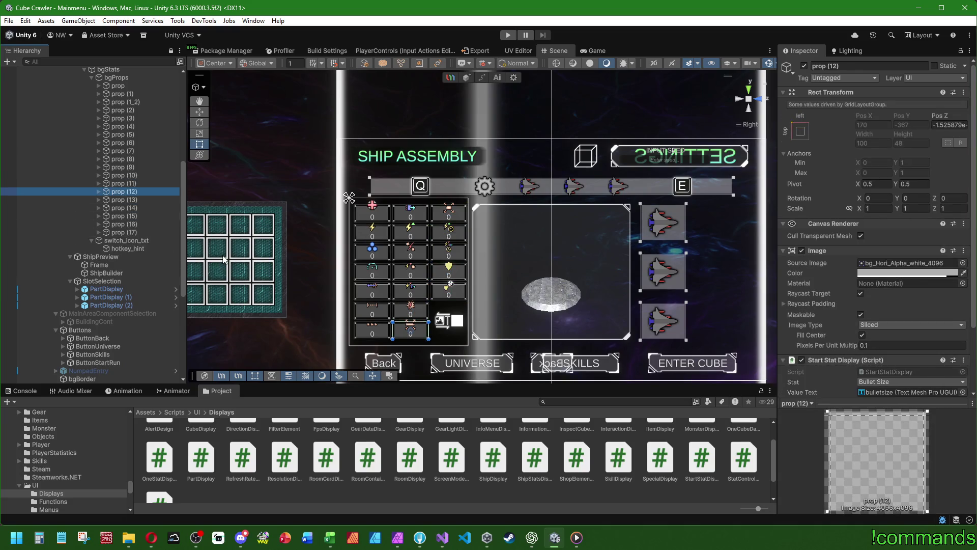
pyautogui.hotkey('ctrl', 'd')
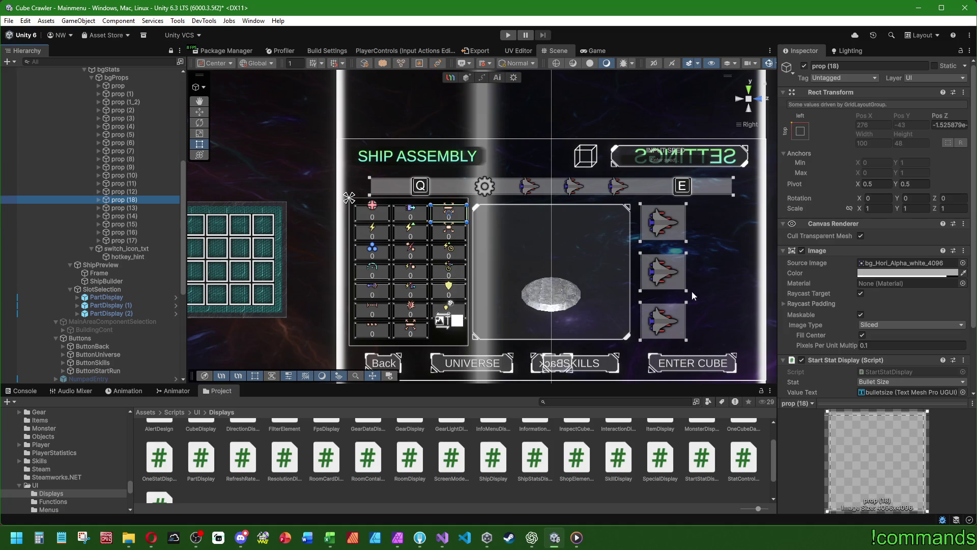
# Set prop (18)'s Start Stat Display Stat to Bullet Speed and bring up its Icon picker
pyautogui.scroll(5, 486, 267)
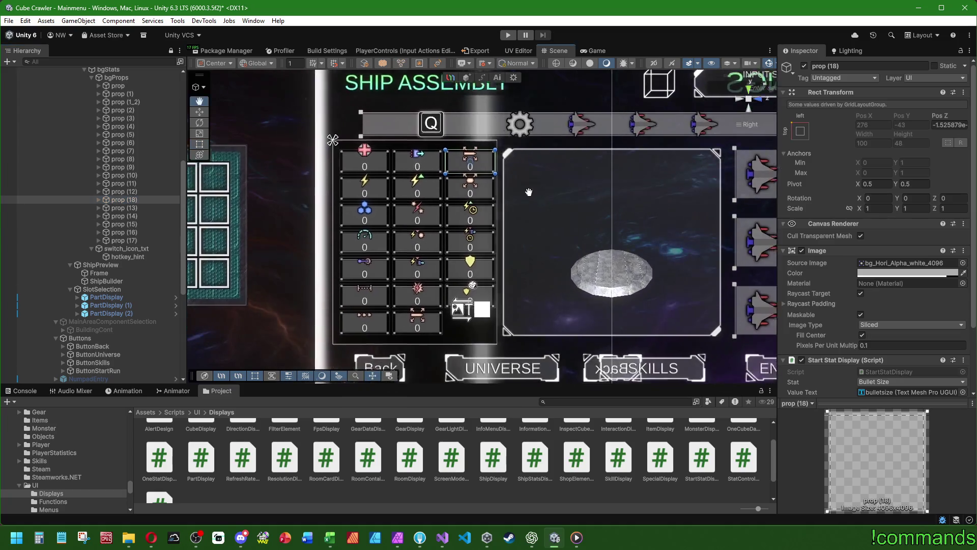
pyautogui.scroll(-3, 876, 254)
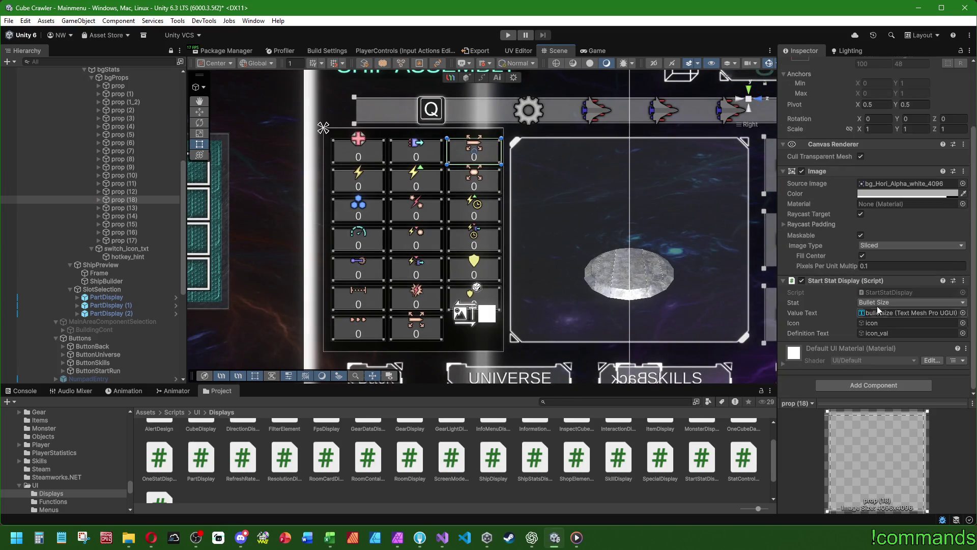
pyautogui.click(880, 302)
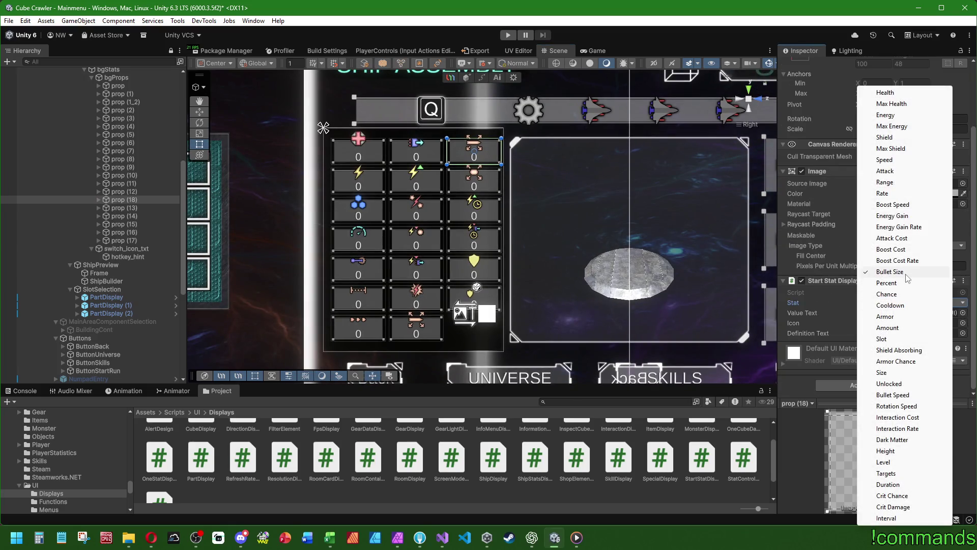
pyautogui.click(902, 396)
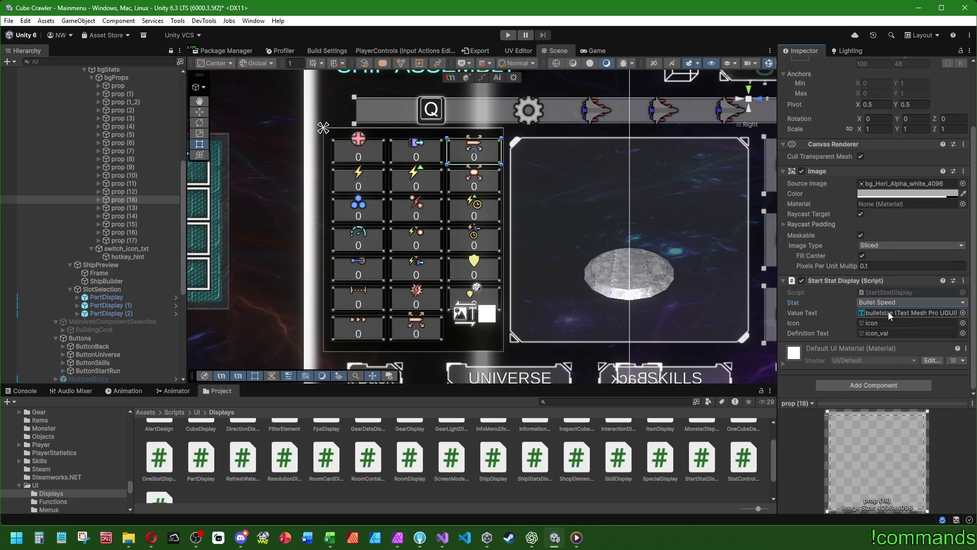
pyautogui.click(962, 322)
pyautogui.moveTo(970, 256); pyautogui.dragTo(368, 194)
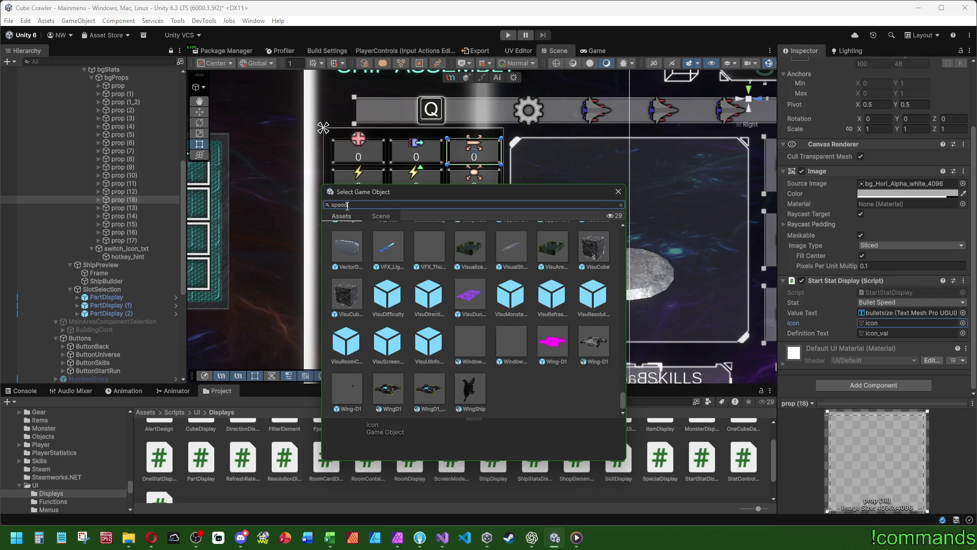
# Search the icon picker for 'Bullet', then close it
pyautogui.press('BackSpace')
pyautogui.press('BackSpace')
pyautogui.write('Bullet')
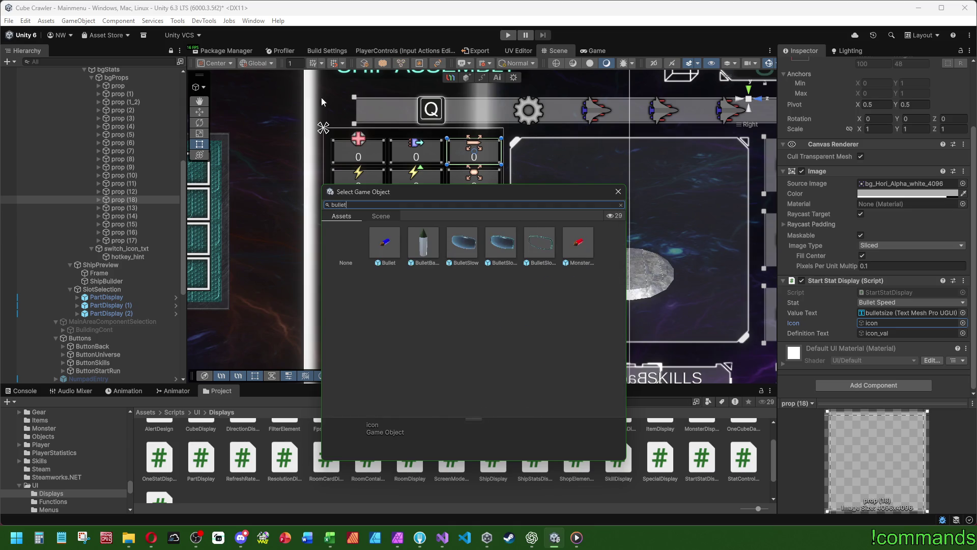
pyautogui.click(618, 191)
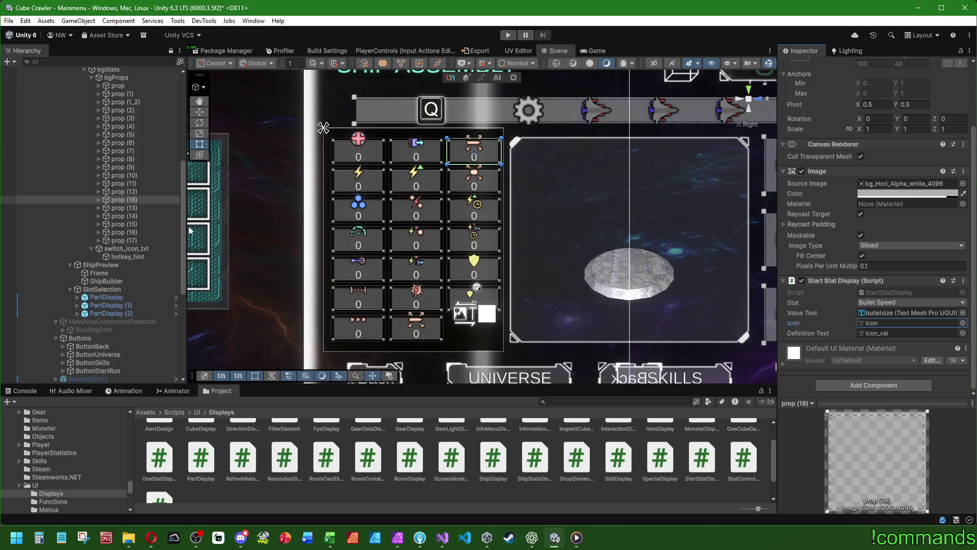
# Rename prop (18)'s bulletsize text object to bulletspeed
pyautogui.click(98, 199)
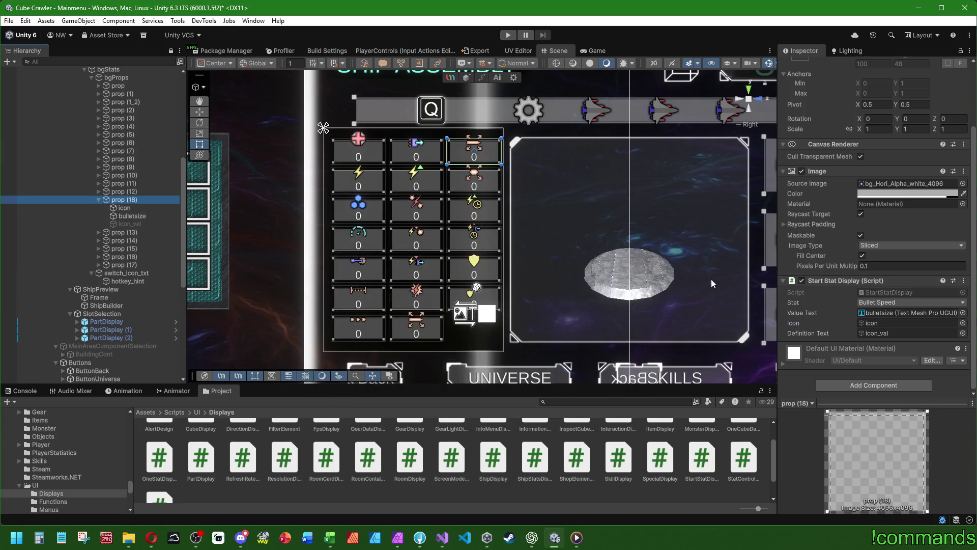
pyautogui.click(869, 323)
pyautogui.click(879, 313)
pyautogui.click(155, 218)
pyautogui.click(155, 216)
pyautogui.press('BackSpace')
pyautogui.write('d')
pyautogui.press('Return')
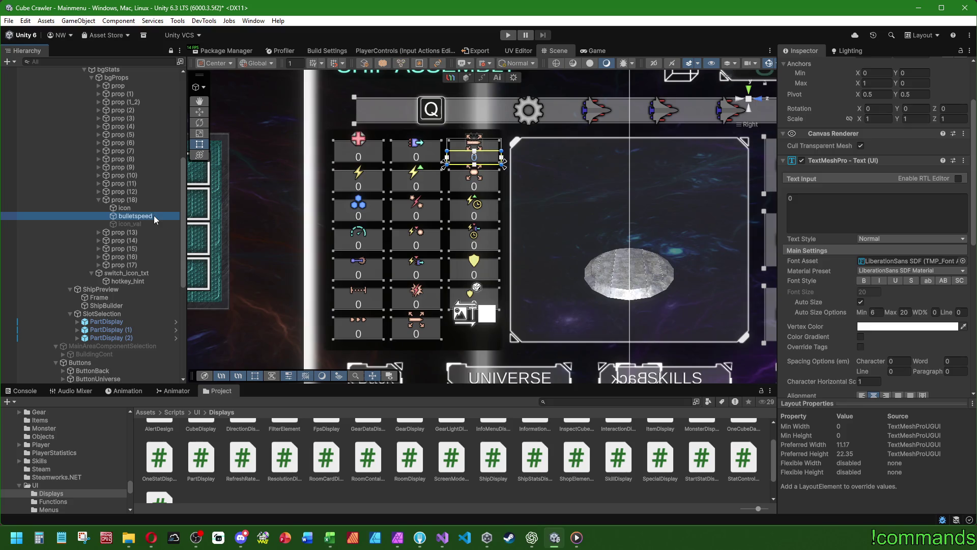
# Set the slot icon's Source Image to bullet_speed_icon_128
pyautogui.click(133, 207)
pyautogui.click(911, 242)
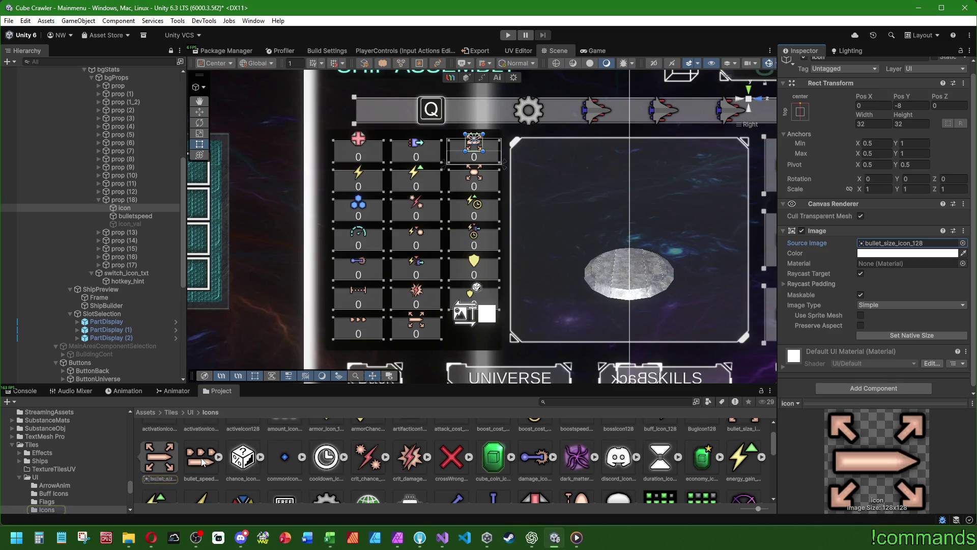
pyautogui.moveTo(202, 461); pyautogui.dragTo(892, 247)
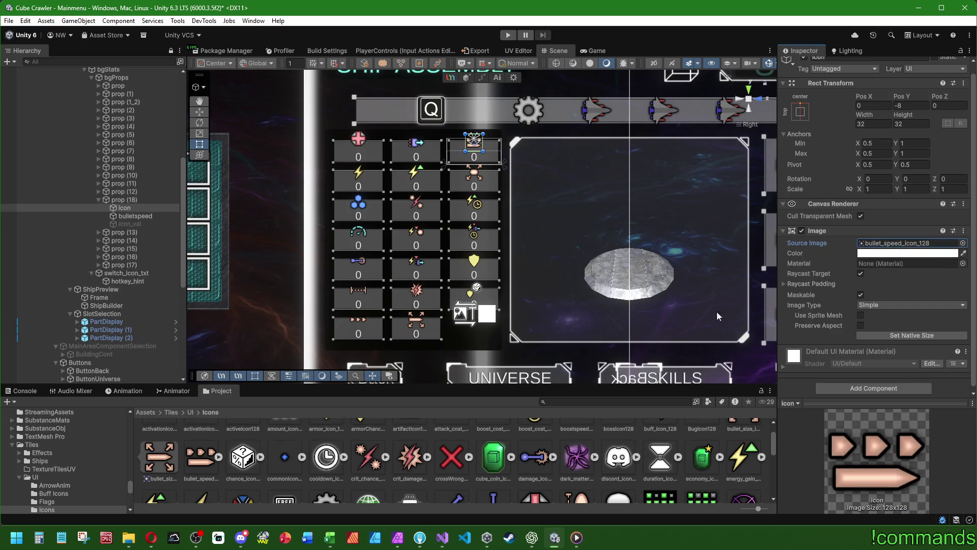
# Set icon_val's Load Language Key to bulletspeed
pyautogui.click(137, 216)
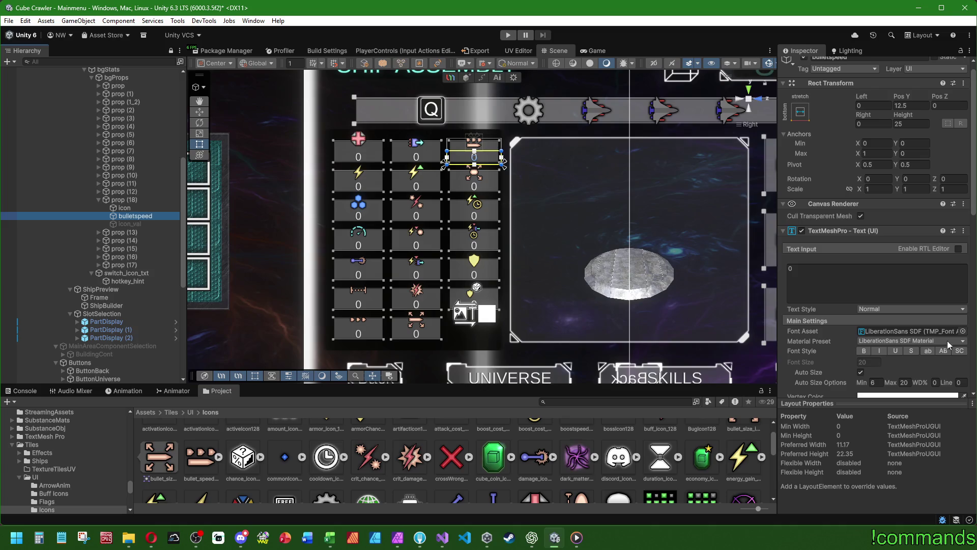
pyautogui.scroll(-5, 890, 357)
pyautogui.scroll(-5, 866, 346)
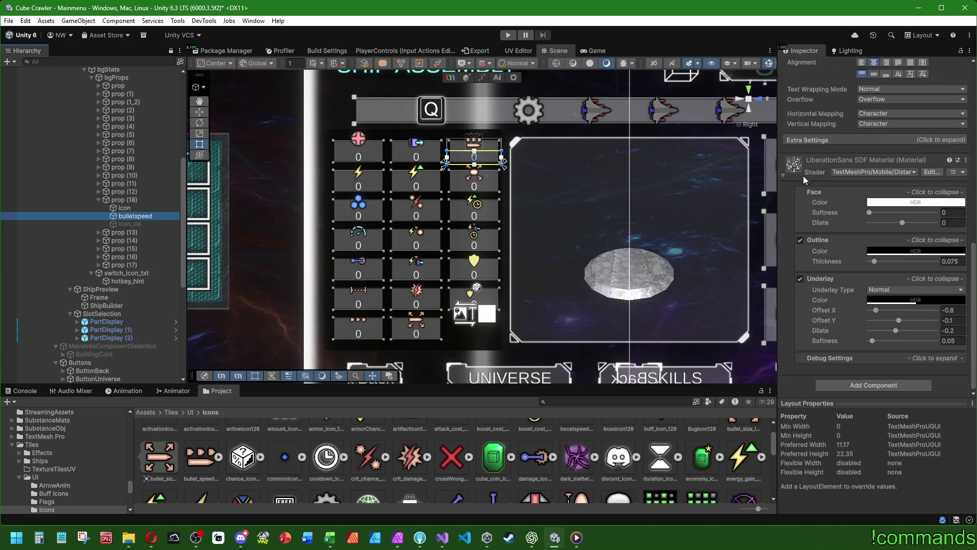
pyautogui.click(152, 226)
pyautogui.click(899, 322)
pyautogui.write('bulletspeed')
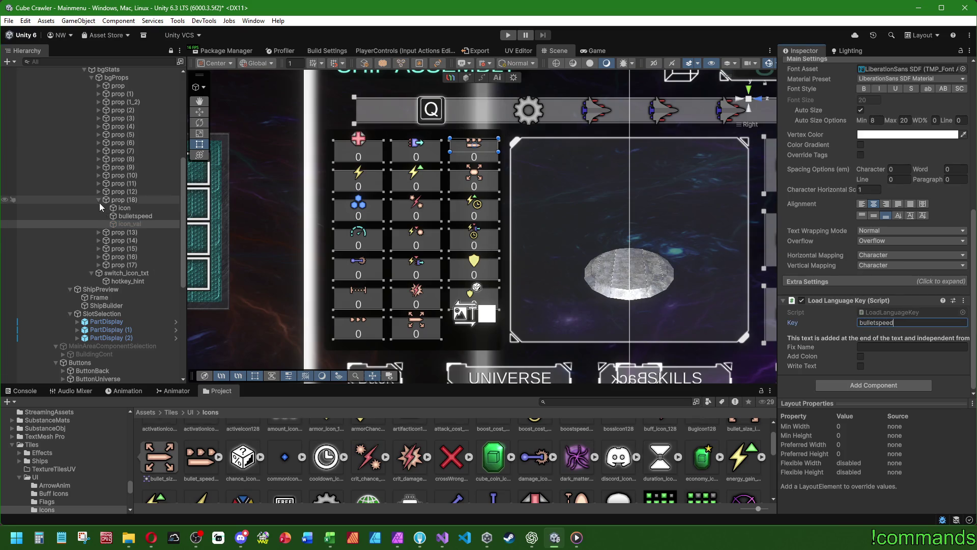
pyautogui.click(98, 200)
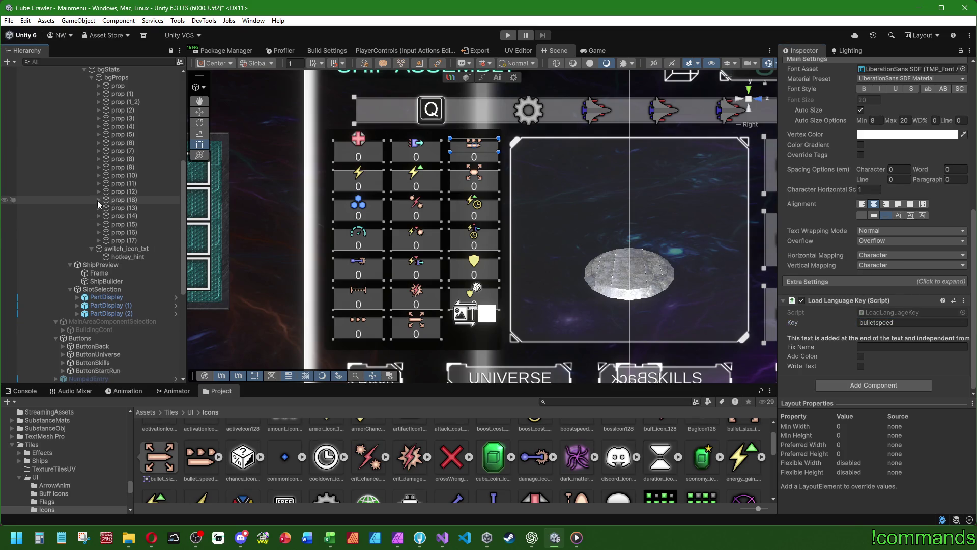
pyautogui.click(135, 94)
pyautogui.press('Down')
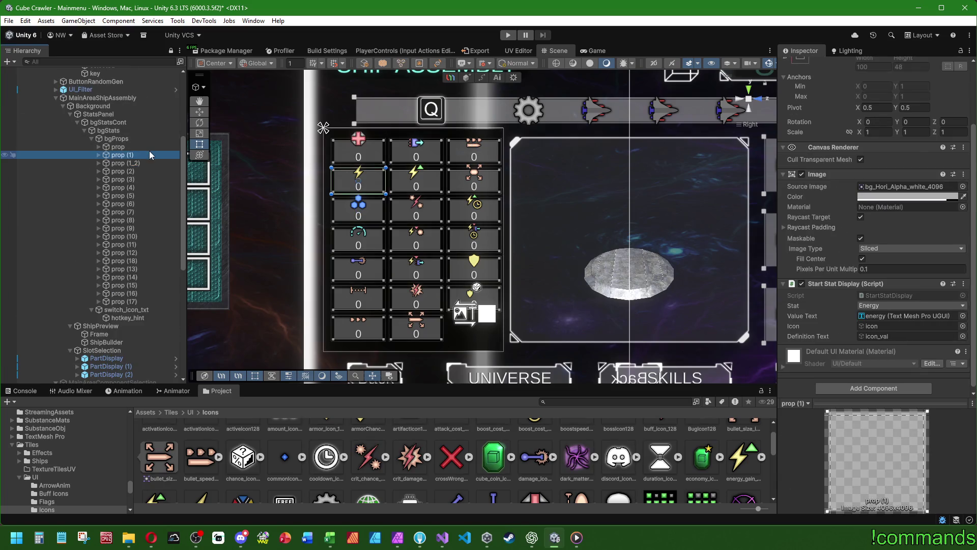
# Keep bgProps' Grid Layout Group at Upper Left start corner and set Start Axis to Horizontal
pyautogui.press('Up')
pyautogui.press('Up')
pyautogui.press('Down')
pyautogui.press('Down')
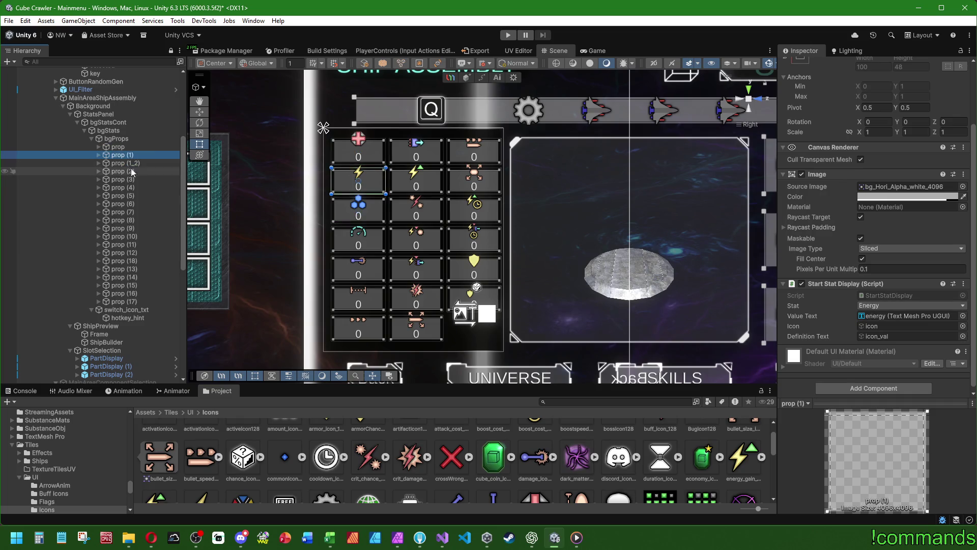
pyautogui.press('Left')
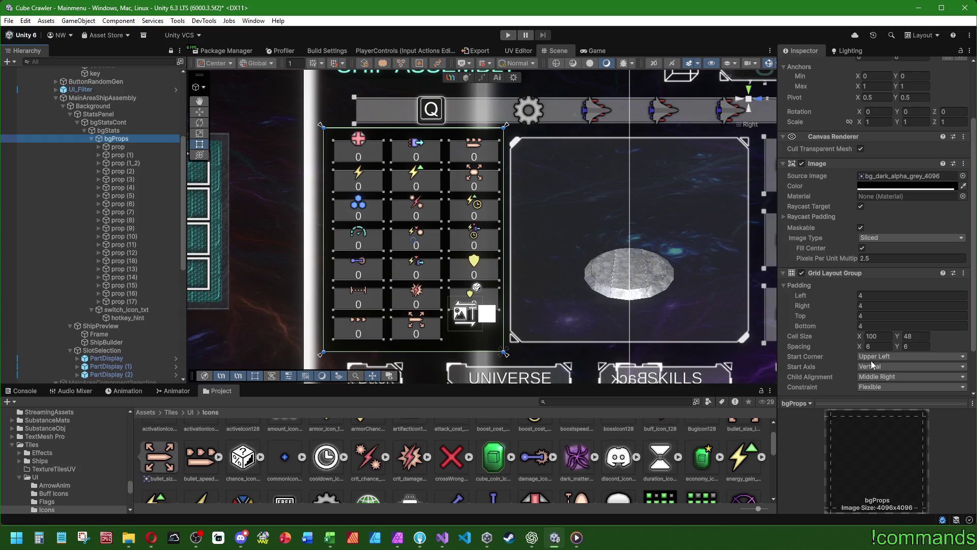
pyautogui.click(885, 378)
pyautogui.click(877, 357)
pyautogui.click(884, 380)
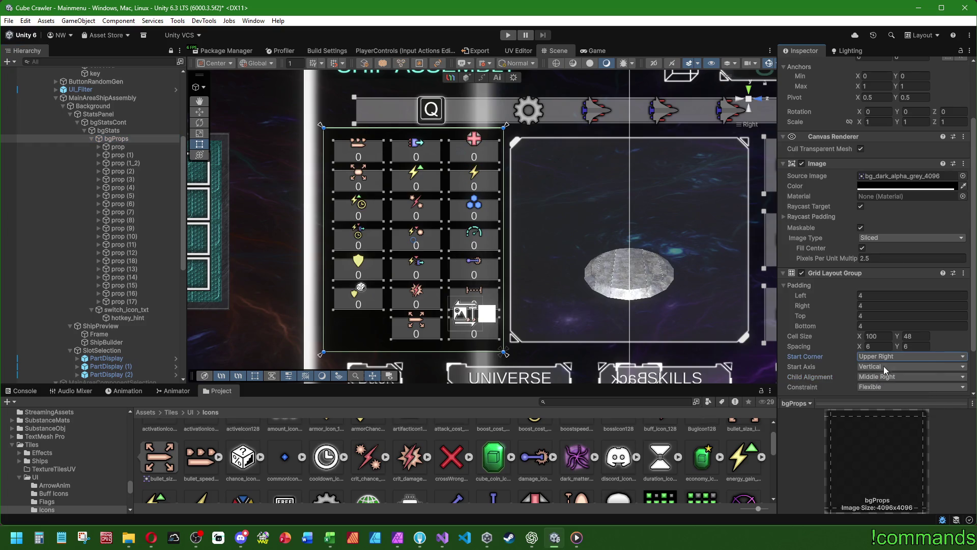
pyautogui.click(884, 357)
pyautogui.click(887, 369)
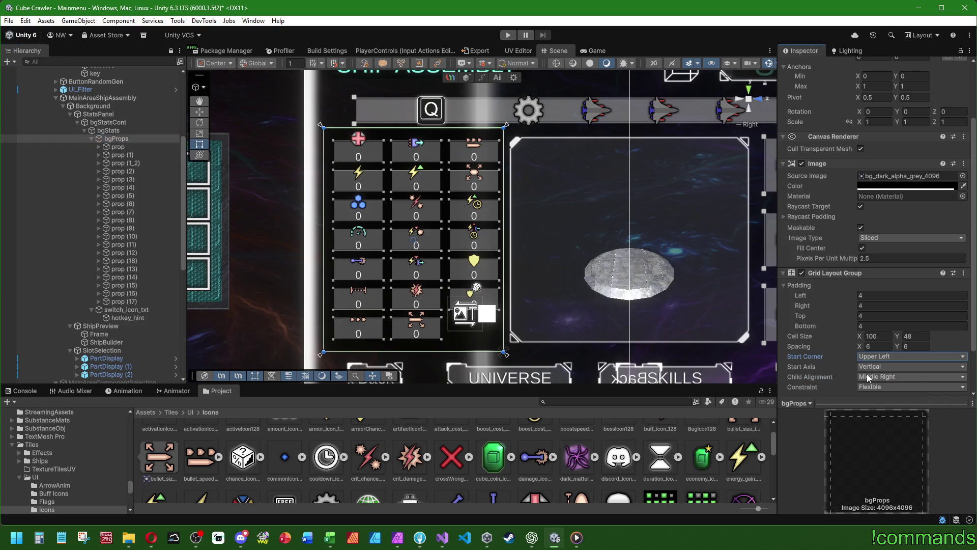
pyautogui.click(875, 367)
pyautogui.click(877, 382)
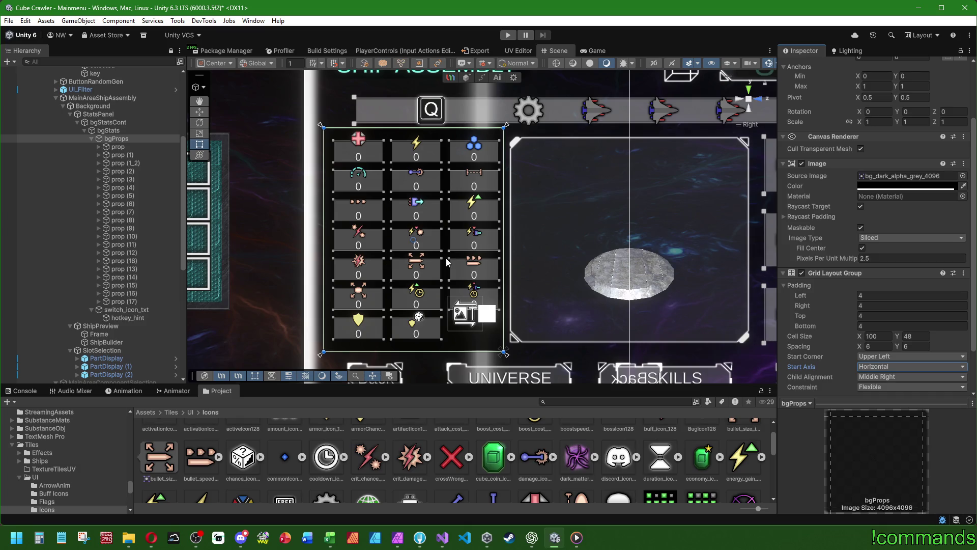
pyautogui.click(131, 154)
pyautogui.click(133, 161)
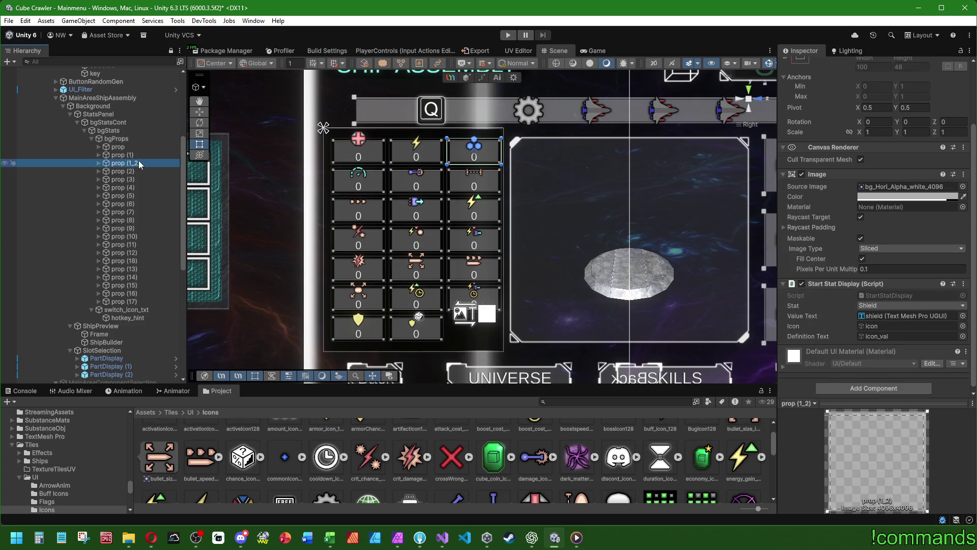
# Move the shield slot prop (1_2) above prop (1) and review the following slots
pyautogui.moveTo(133, 162); pyautogui.dragTo(124, 150)
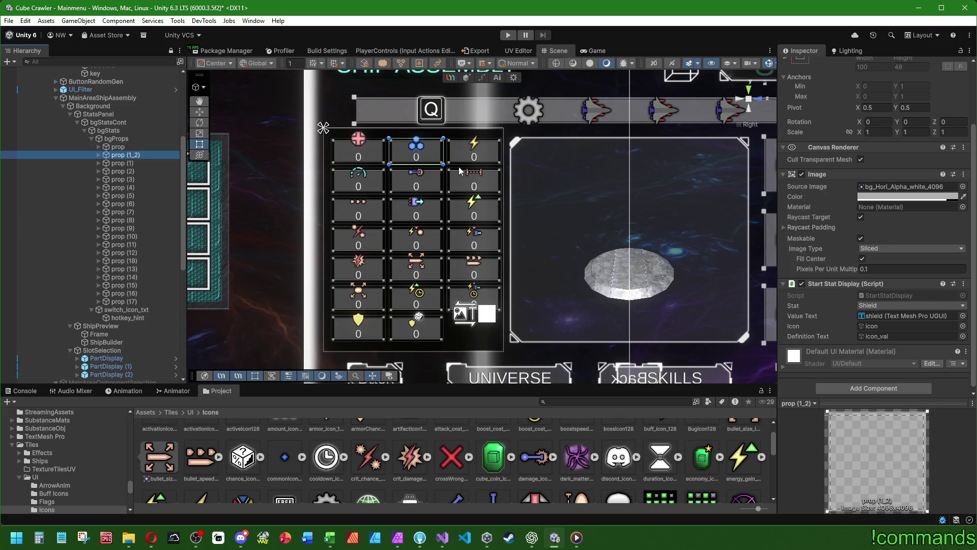
pyautogui.click(141, 164)
pyautogui.click(133, 170)
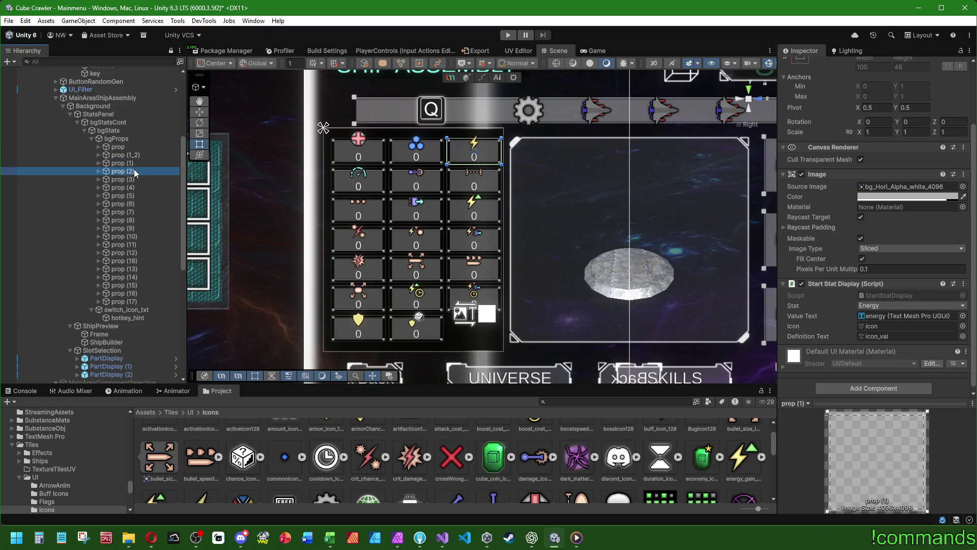
pyautogui.click(133, 177)
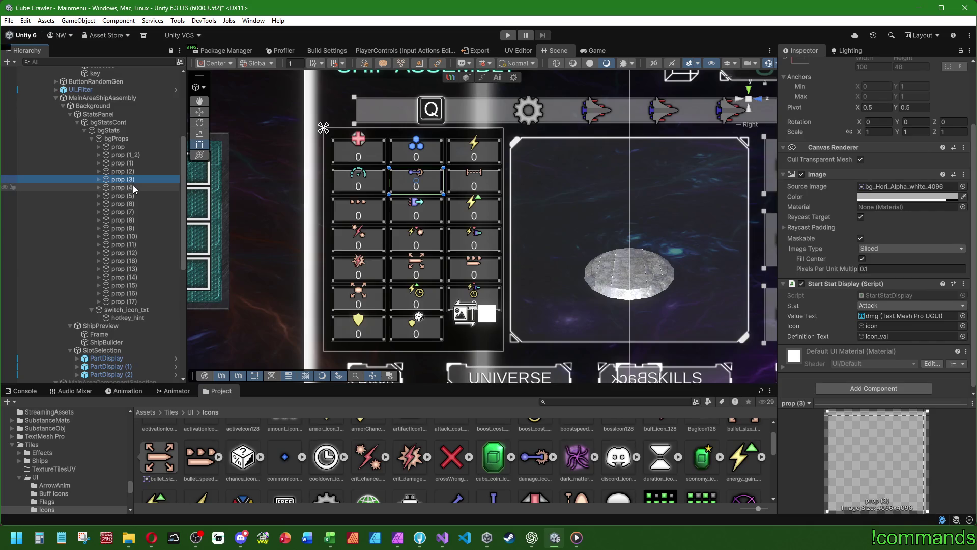
pyautogui.click(132, 187)
pyautogui.click(131, 196)
# Move prop (1) and prop (2) below the Rate slot prop (5)
pyautogui.click(131, 171)
pyautogui.click(131, 164)
pyautogui.keyDown('shift'); pyautogui.click(128, 170); pyautogui.keyUp('shift')
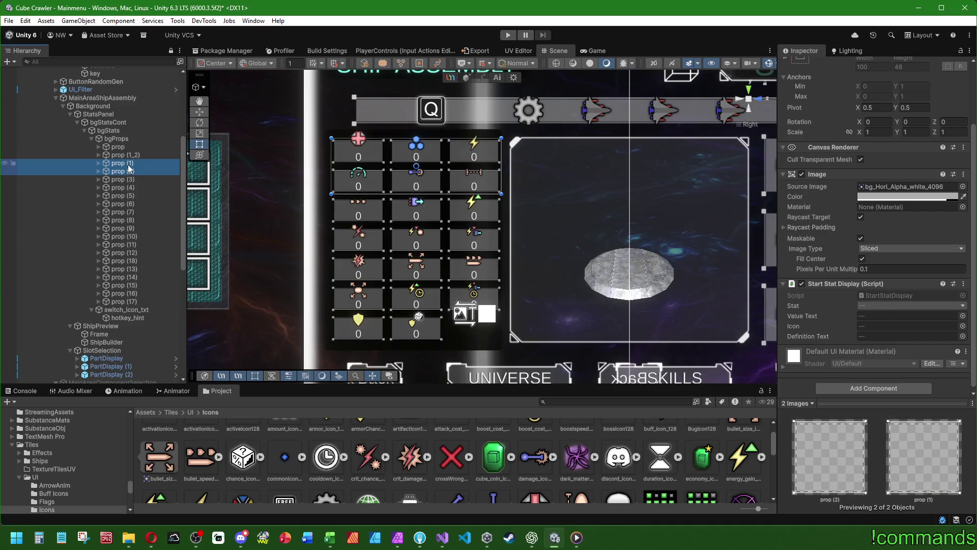
pyautogui.moveTo(133, 184); pyautogui.dragTo(132, 201)
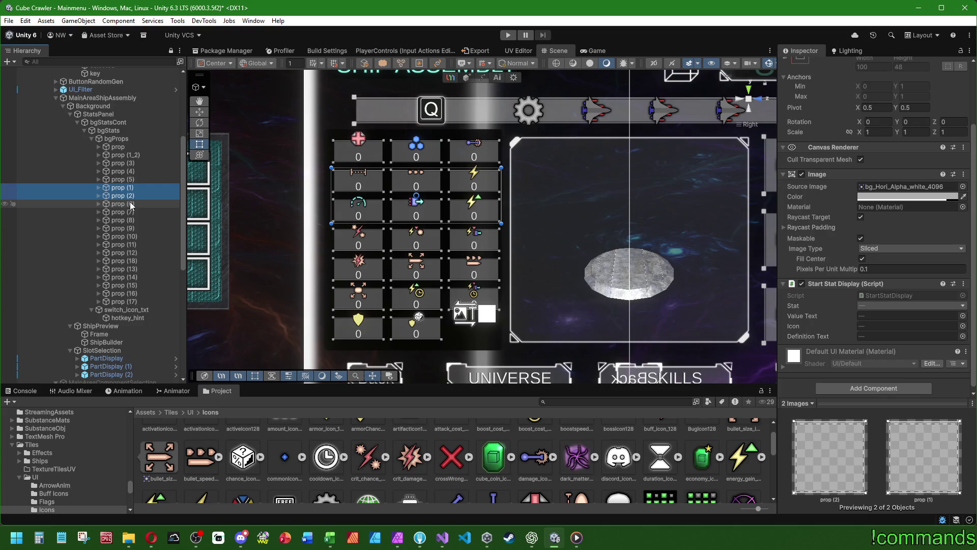
pyautogui.click(128, 147)
pyautogui.click(131, 155)
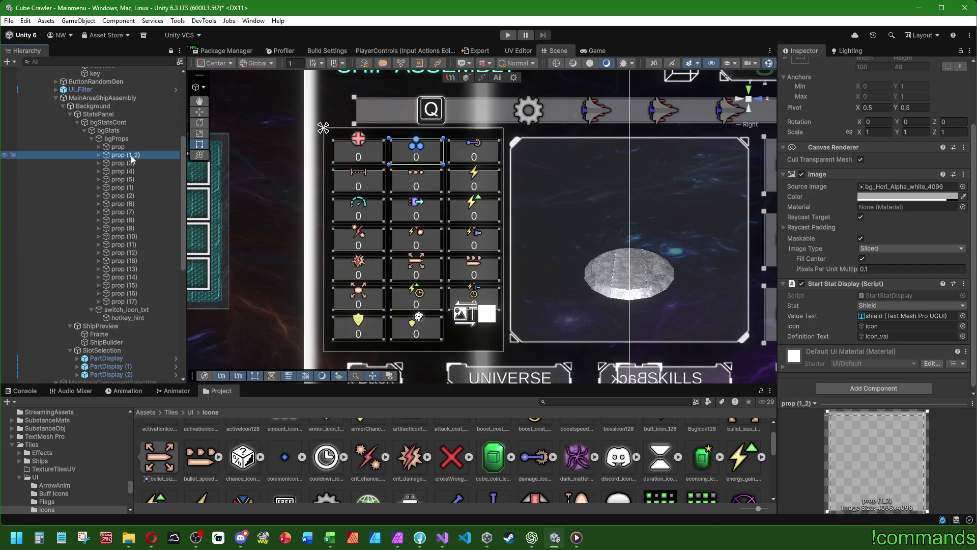
# Duplicate the shield slot and set the copy's stat to Shield Absorbing
pyautogui.hotkey('ctrl', 'd')
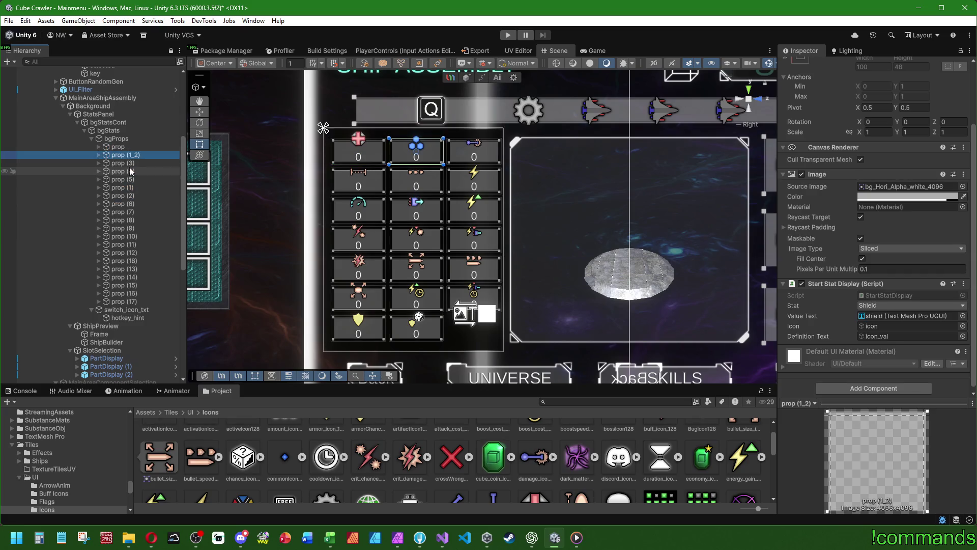
pyautogui.press('F2')
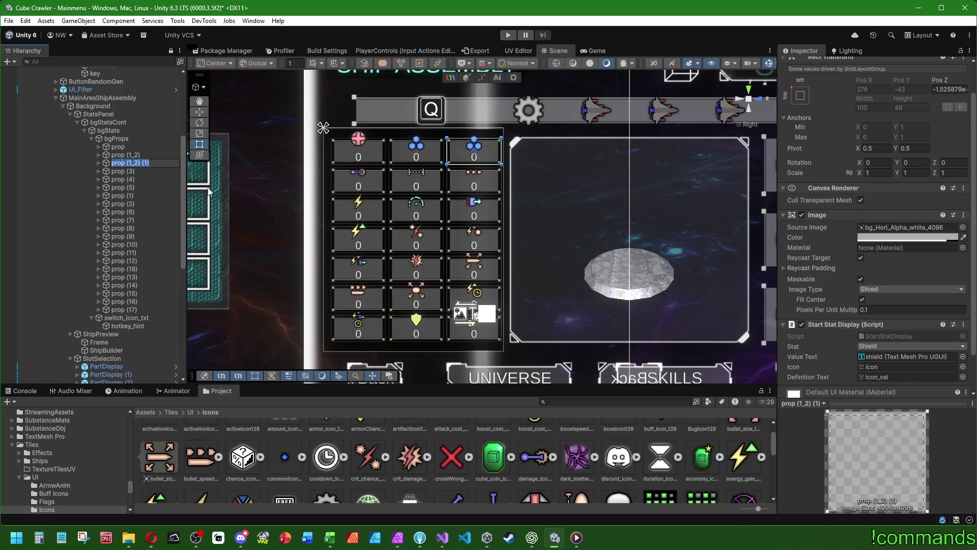
pyautogui.click(125, 171)
pyautogui.click(99, 163)
pyautogui.click(125, 171)
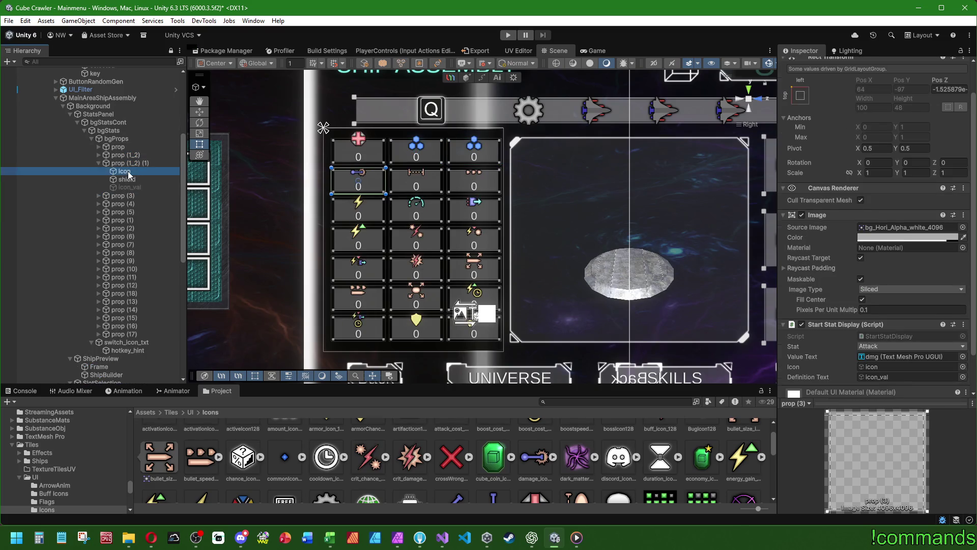
pyautogui.click(963, 243)
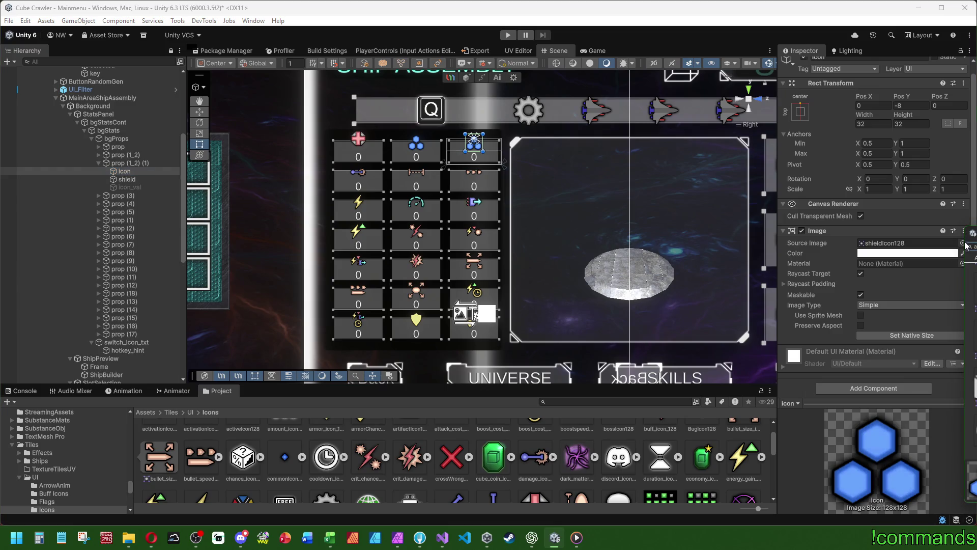
pyautogui.click(153, 163)
pyautogui.scroll(-3, 845, 306)
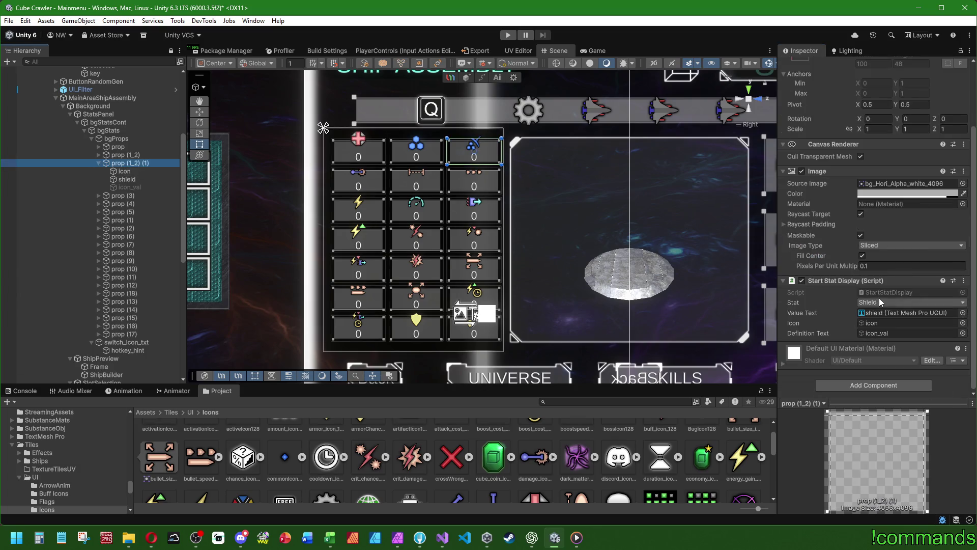
pyautogui.click(879, 301)
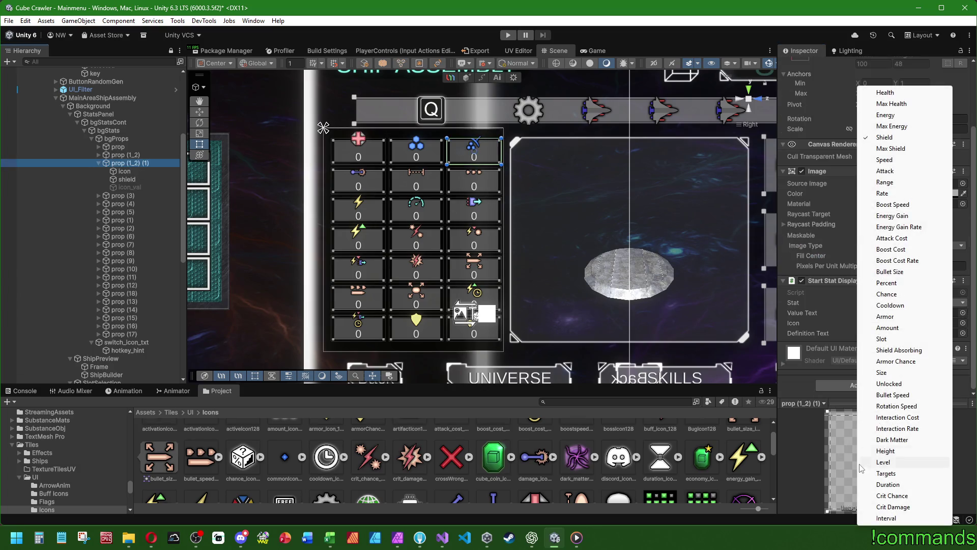
pyautogui.click(894, 351)
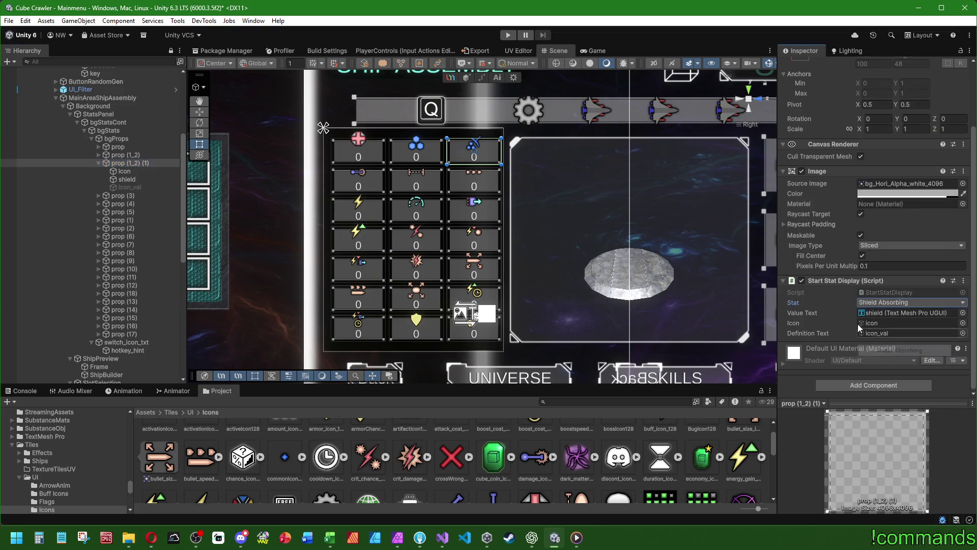
# Rename the copy's shield text object to shieldabsorbing
pyautogui.click(883, 314)
pyautogui.click(160, 177)
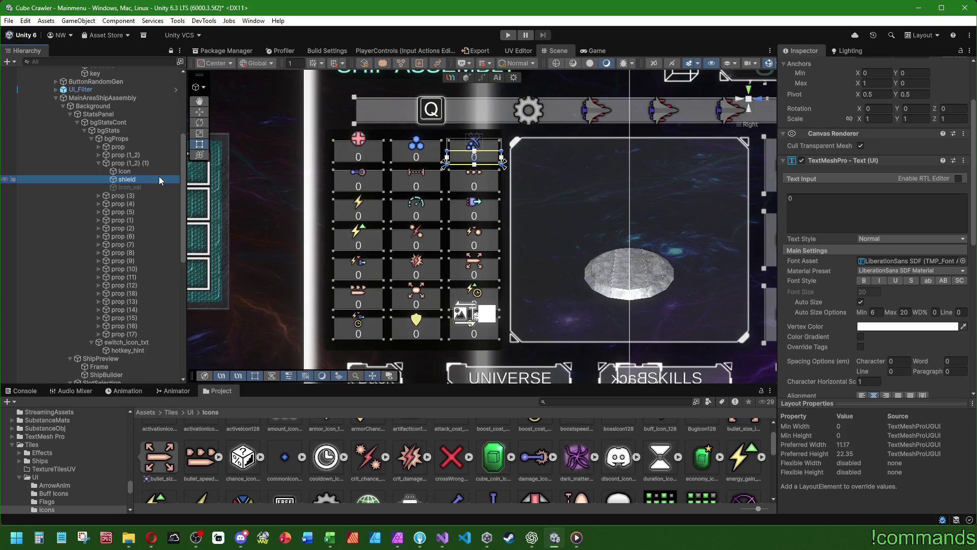
pyautogui.press('F2')
pyautogui.press('End')
pyautogui.write('absorbing')
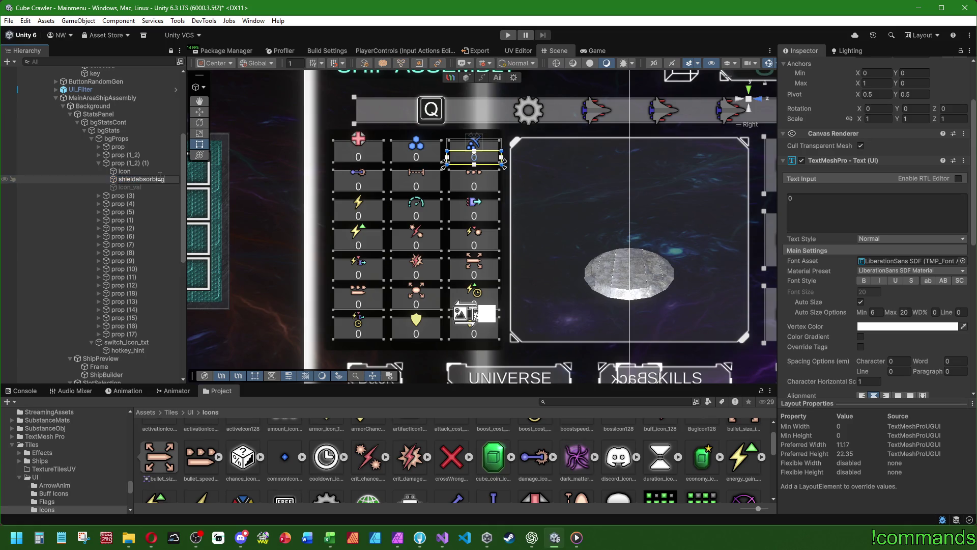
pyautogui.press('Return')
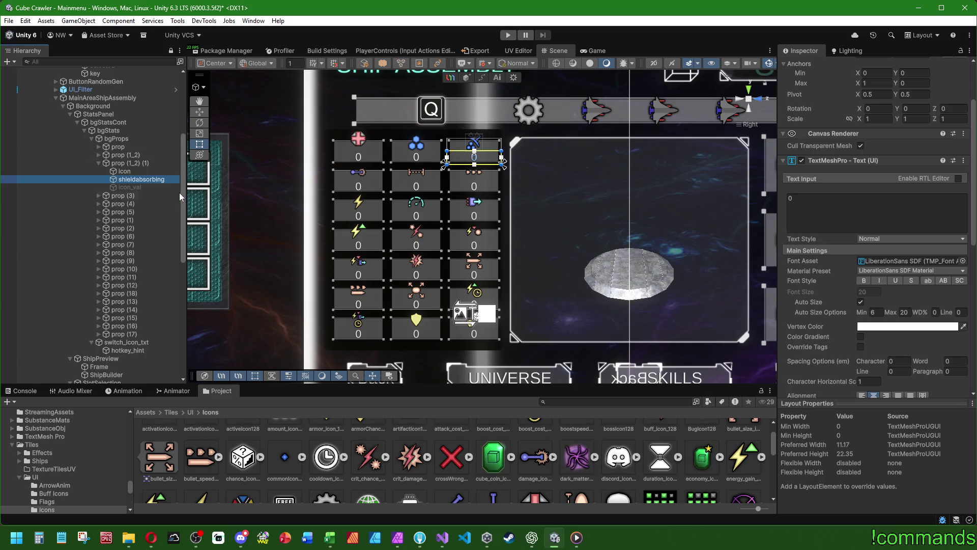
pyautogui.click(160, 174)
pyautogui.click(158, 178)
pyautogui.press('F2')
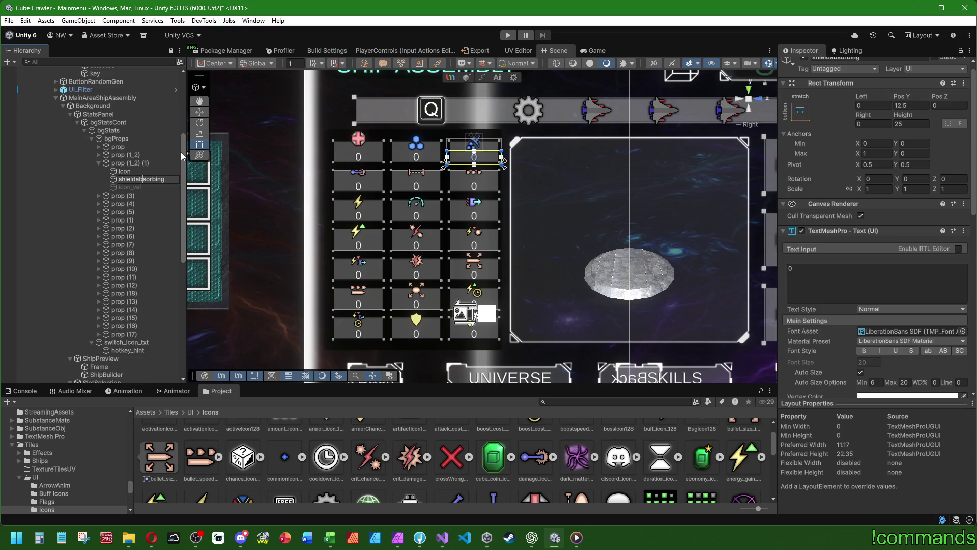
pyautogui.press('BackSpace')
pyautogui.write('b')
pyautogui.press('Return')
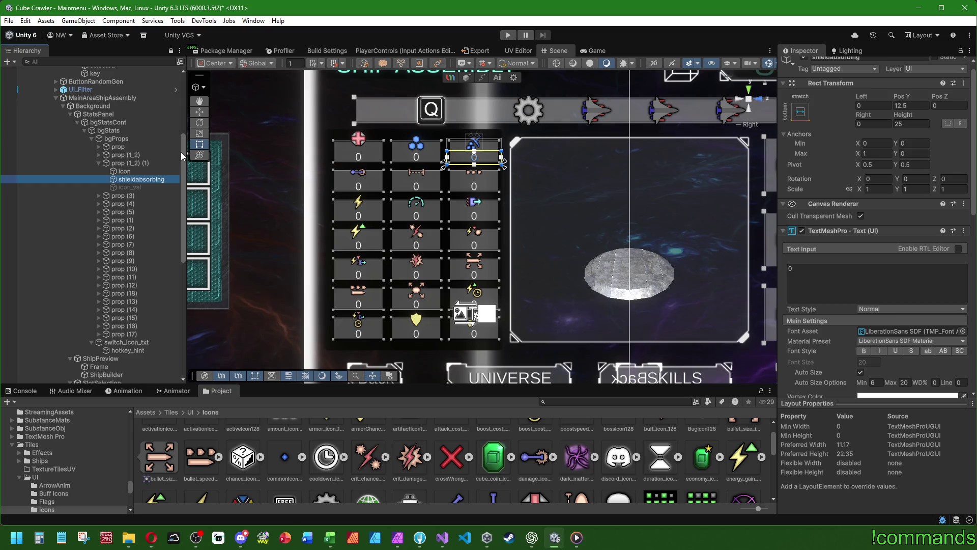
# Edit icon_val's Load Language Key toward shield_absorbing
pyautogui.click(122, 163)
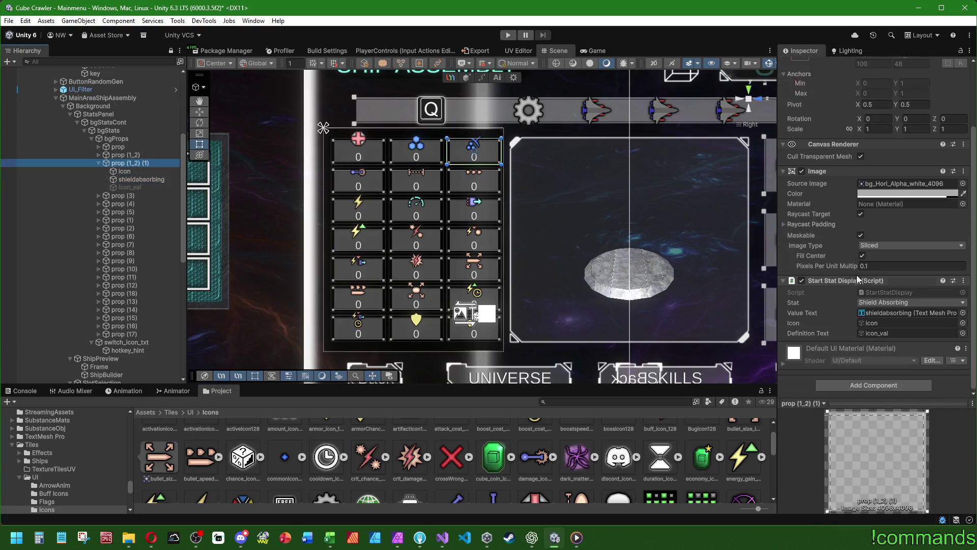
pyautogui.click(875, 323)
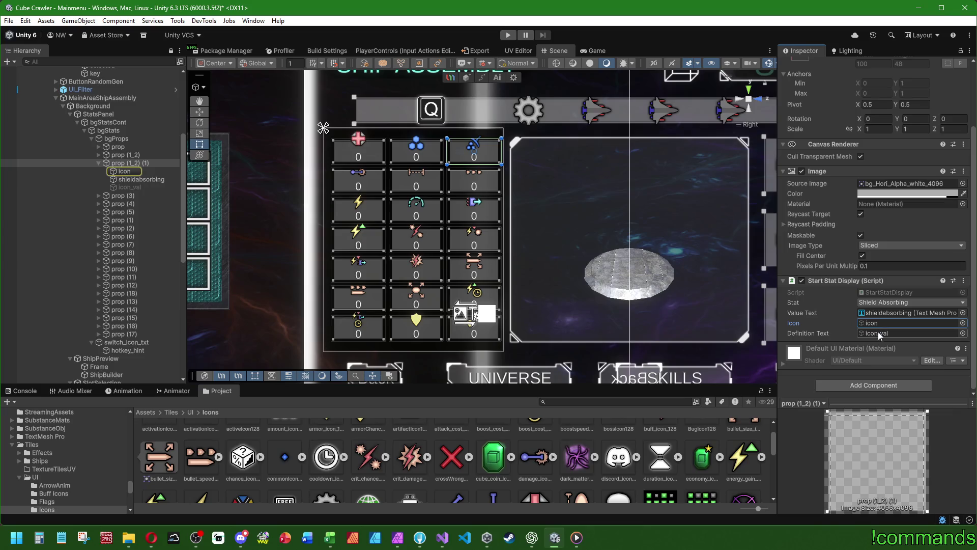
pyautogui.doubleClick(877, 333)
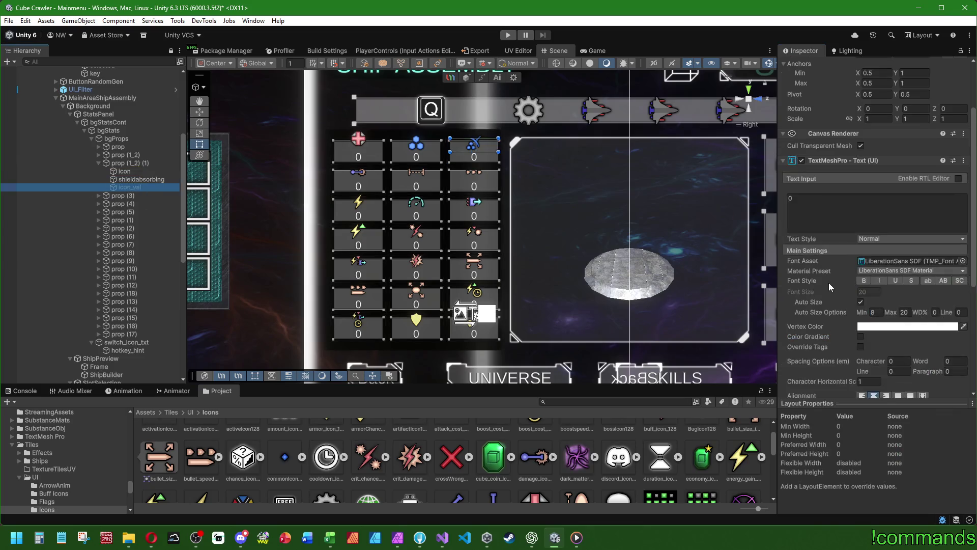
pyautogui.scroll(-5, 829, 282)
pyautogui.click(895, 324)
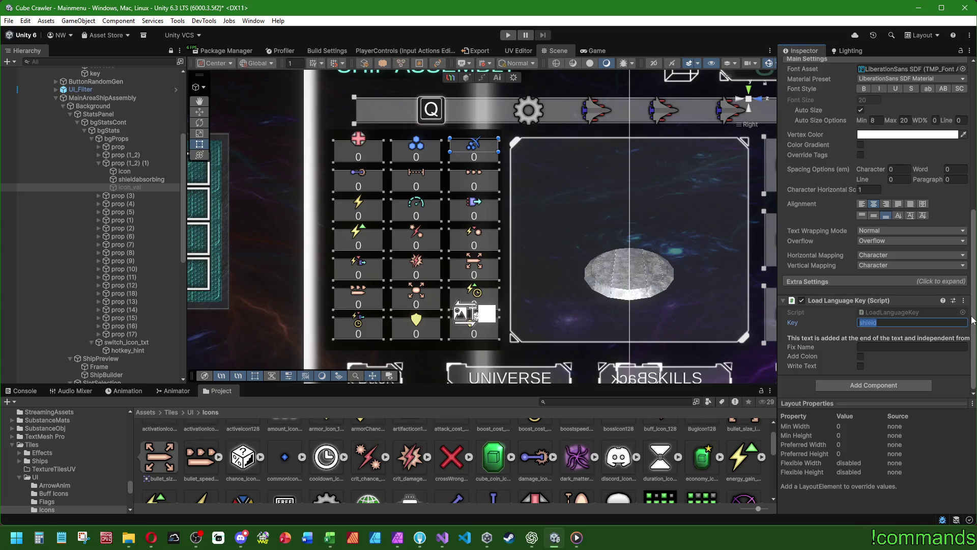
pyautogui.press('End')
# In Visual Studio, search Language_English.json for the key shieldabsorbing, without the underscore
pyautogui.click(442, 537)
pyautogui.scroll(-5, 98, 388)
pyautogui.click(71, 346)
pyautogui.scroll(-3, 535, 309)
pyautogui.hotkey('ctrl', 'f')
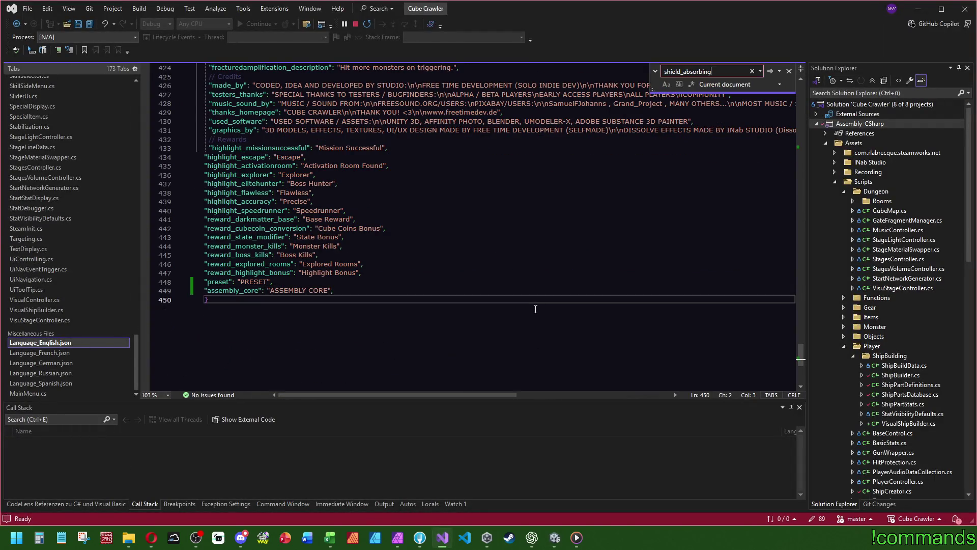
pyautogui.press('BackSpace')
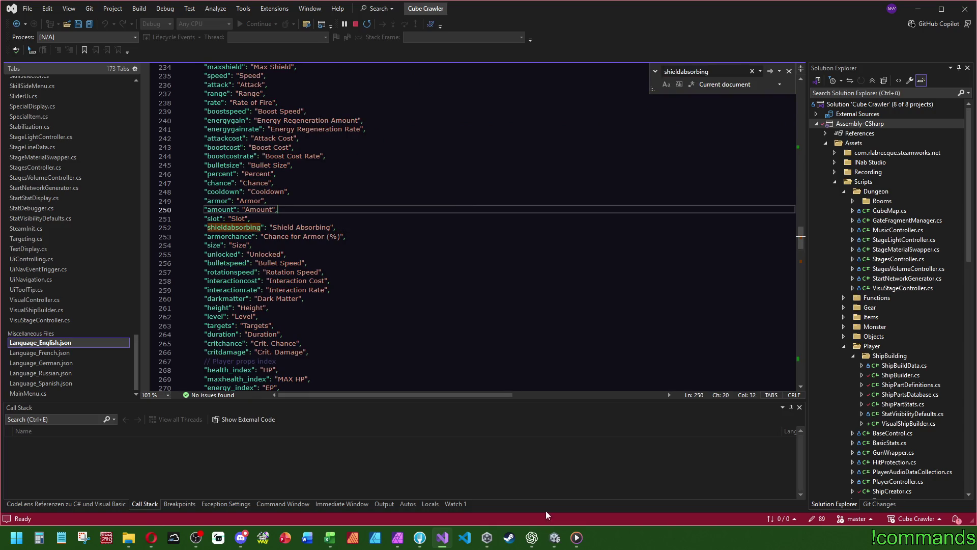
# Paste shieldabsorbing into the label's language Key field in Unity
pyautogui.click(555, 537)
pyautogui.click(931, 319)
pyautogui.write('shieldabsorbing')
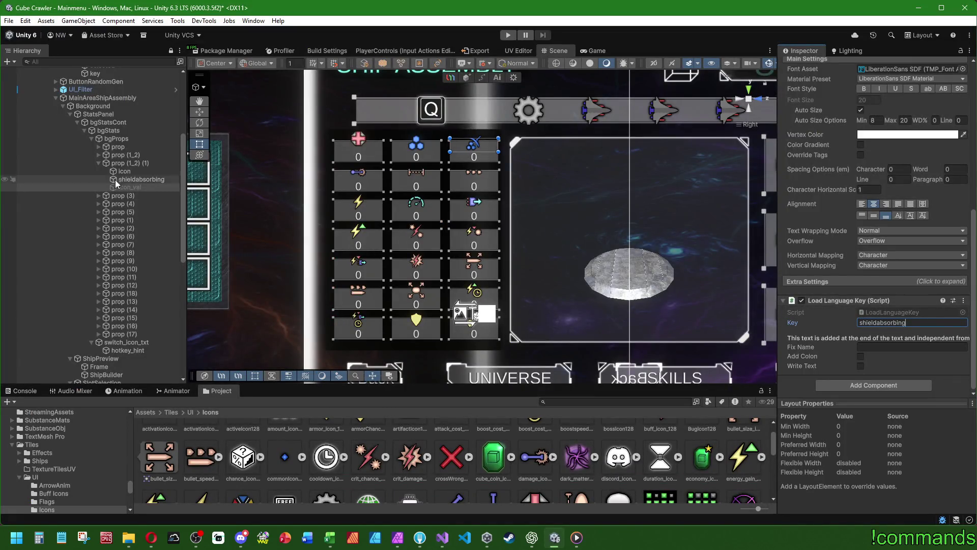
# Collapse the stat slot, select the bgStatsCont container and drag into its Ship Stats Display
pyautogui.click(98, 163)
pyautogui.click(105, 137)
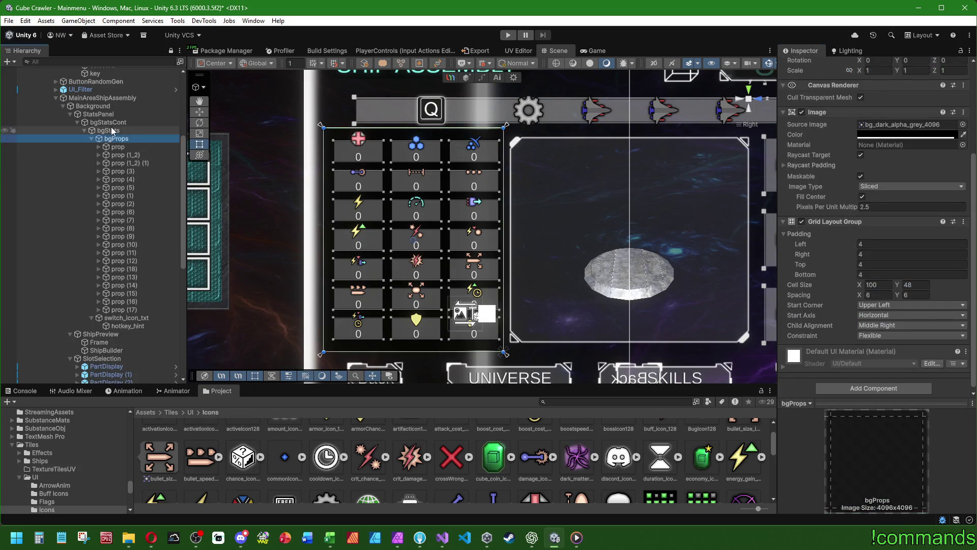
pyautogui.click(111, 129)
pyautogui.click(117, 115)
pyautogui.click(109, 122)
pyautogui.moveTo(143, 163); pyautogui.dragTo(800, 237)
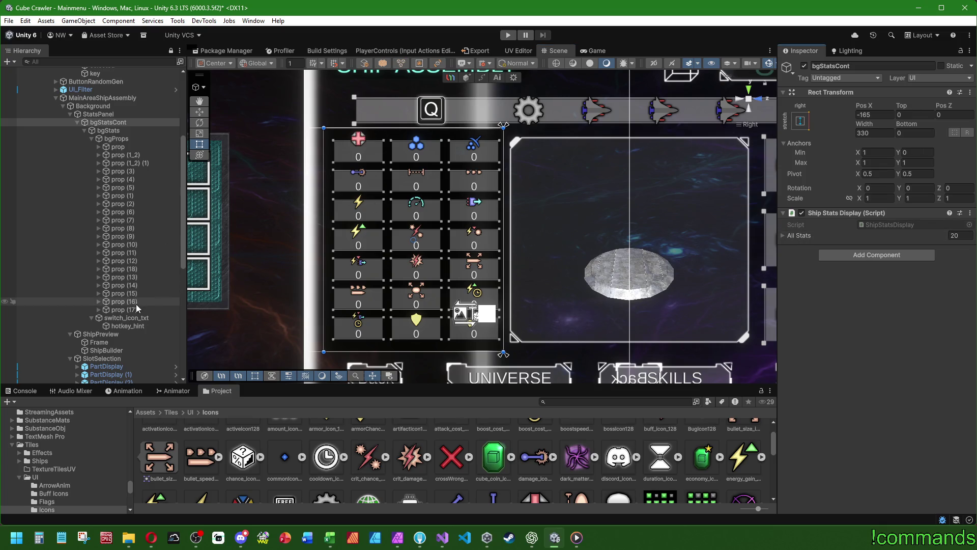
# Check the new prop (1_2) (1) slot and add it to bgStatsCont's All Stats list
pyautogui.click(134, 157)
pyautogui.click(133, 163)
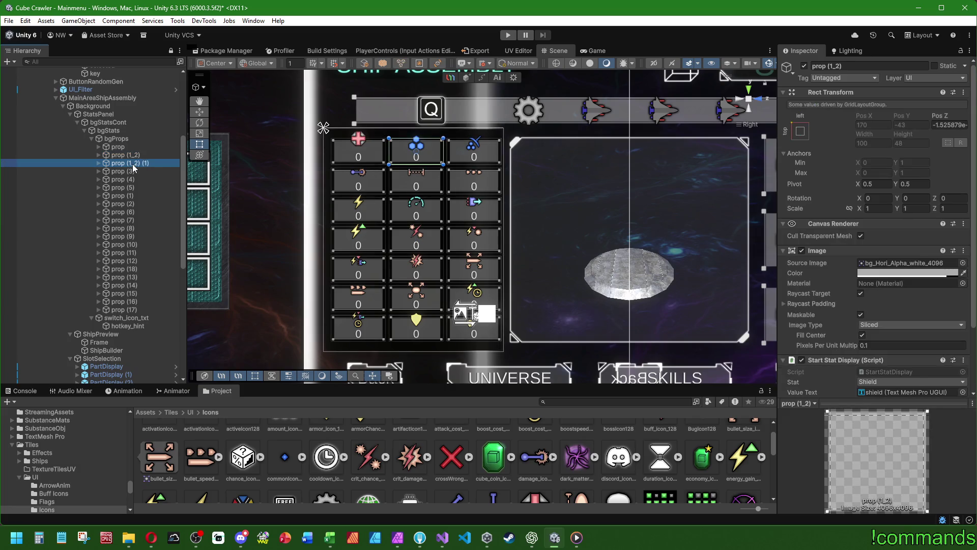
pyautogui.click(127, 245)
pyautogui.press('Down')
pyautogui.press('Down')
pyautogui.press('Down')
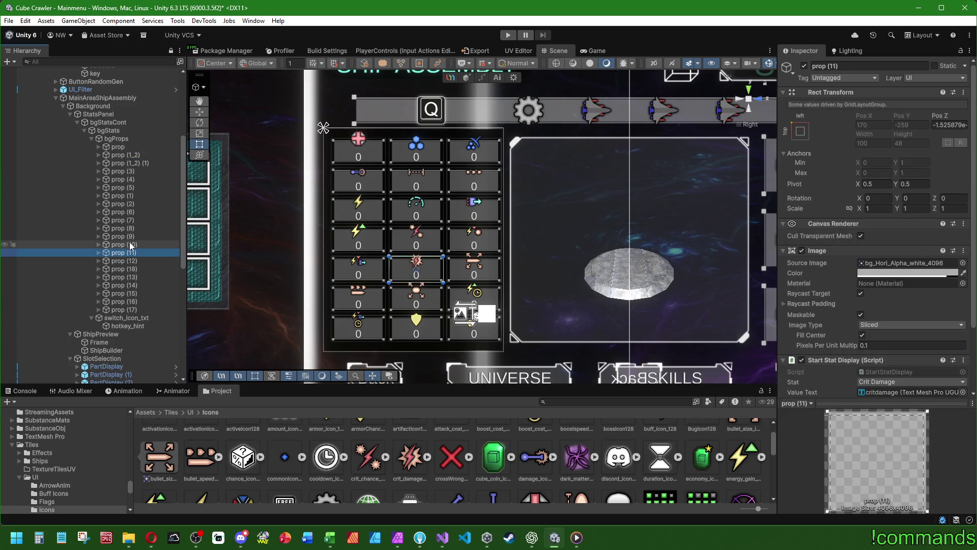
pyautogui.press('Up')
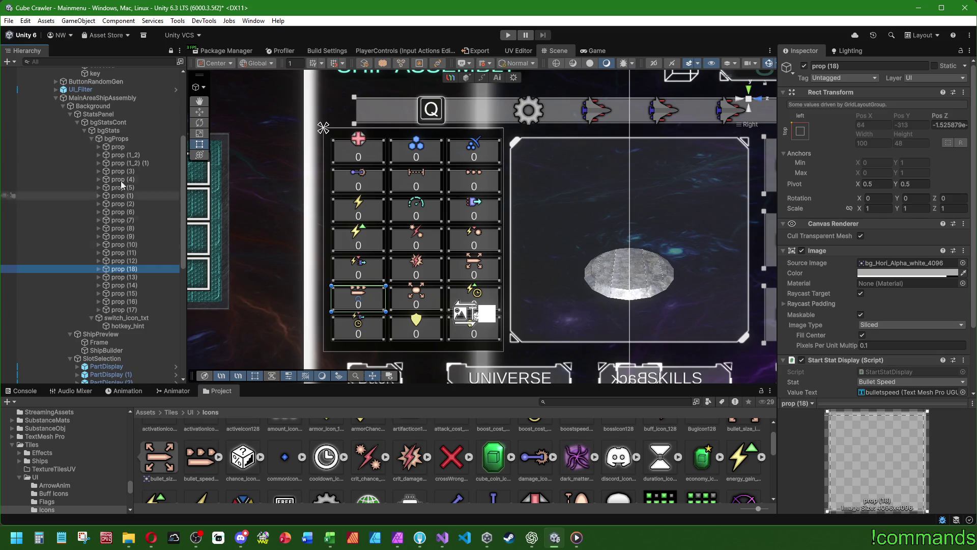
pyautogui.click(108, 122)
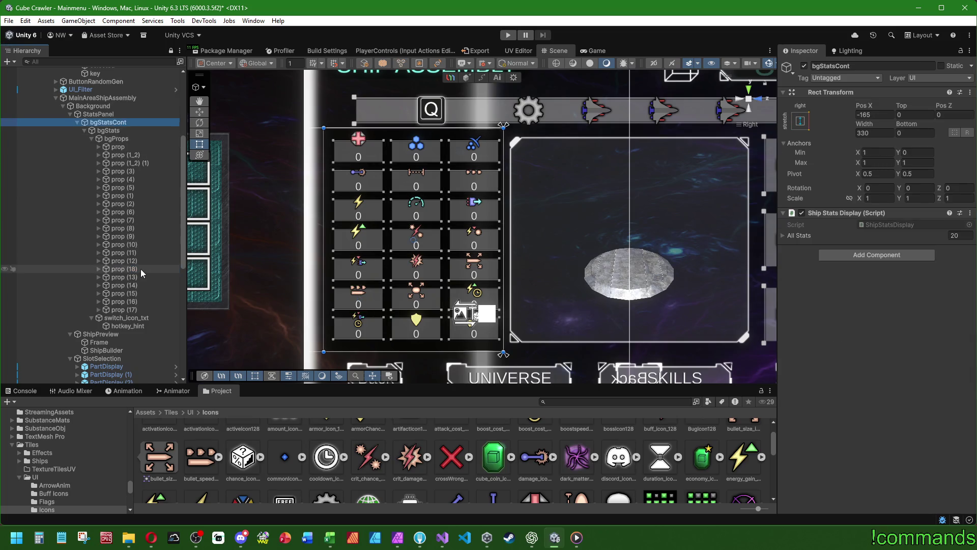
pyautogui.moveTo(842, 234); pyautogui.dragTo(836, 233)
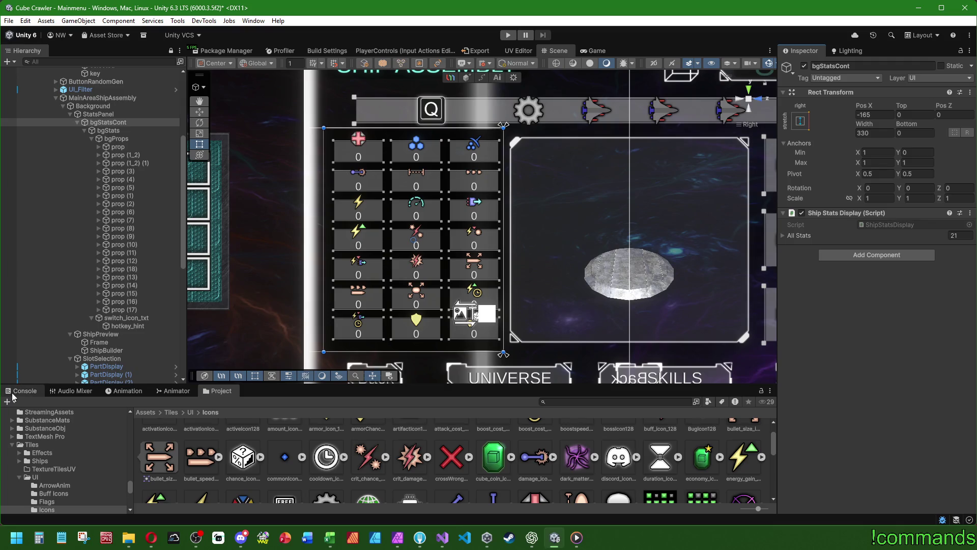
# Anchor switch_icon_txt to the top right and position it at X 48, Y -48
pyautogui.click(123, 318)
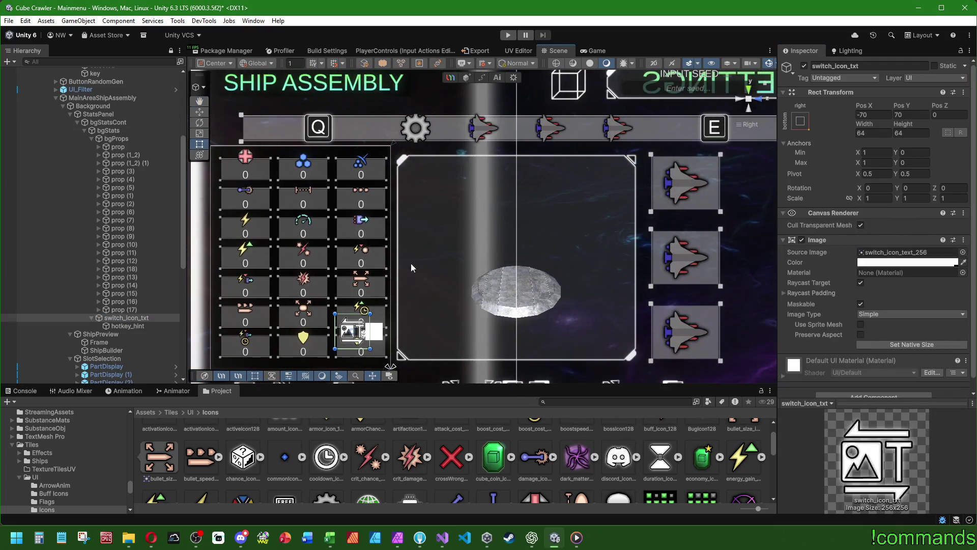
pyautogui.click(797, 122)
pyautogui.keyDown('alt'); pyautogui.keyDown('shift'); pyautogui.click(880, 200); pyautogui.keyUp('shift'); pyautogui.keyUp('alt')
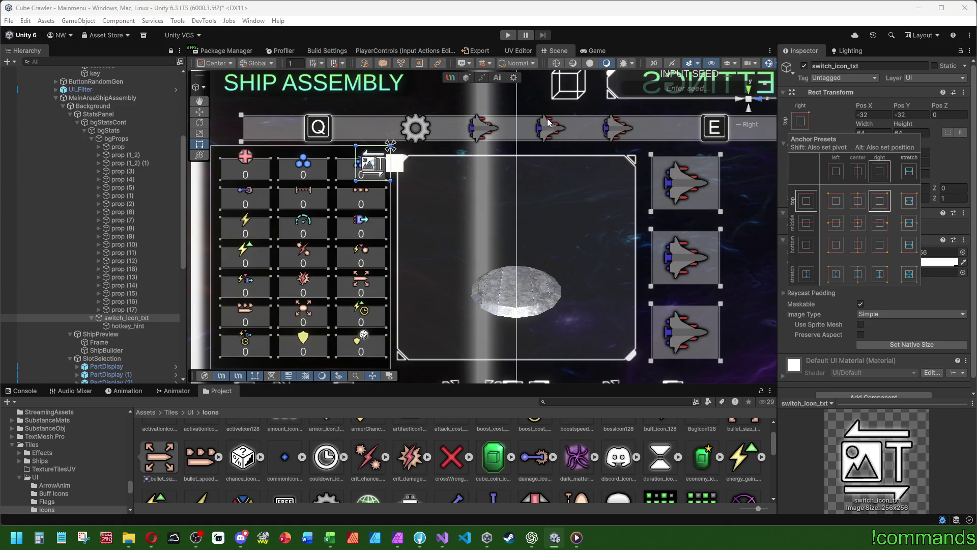
pyautogui.click(869, 114)
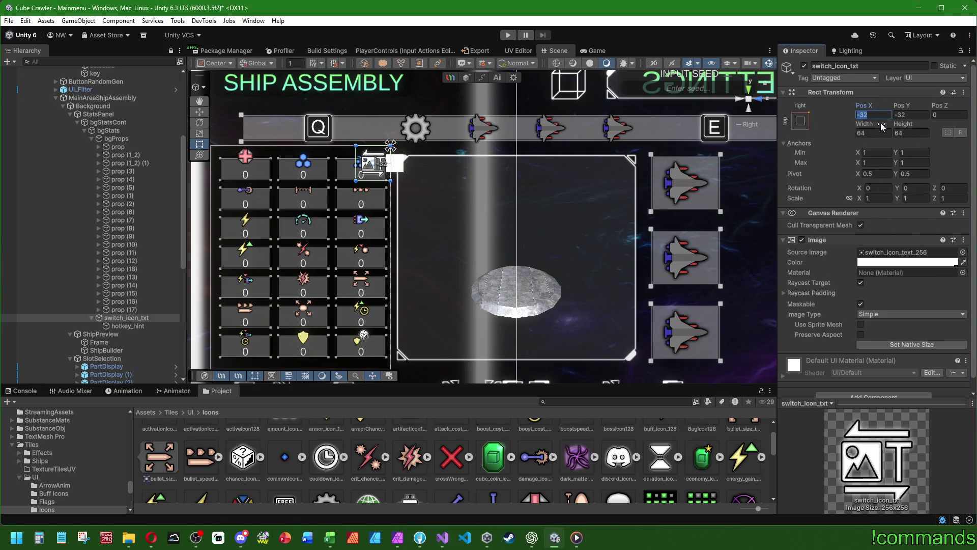
pyautogui.write('3264')
pyautogui.click(932, 116)
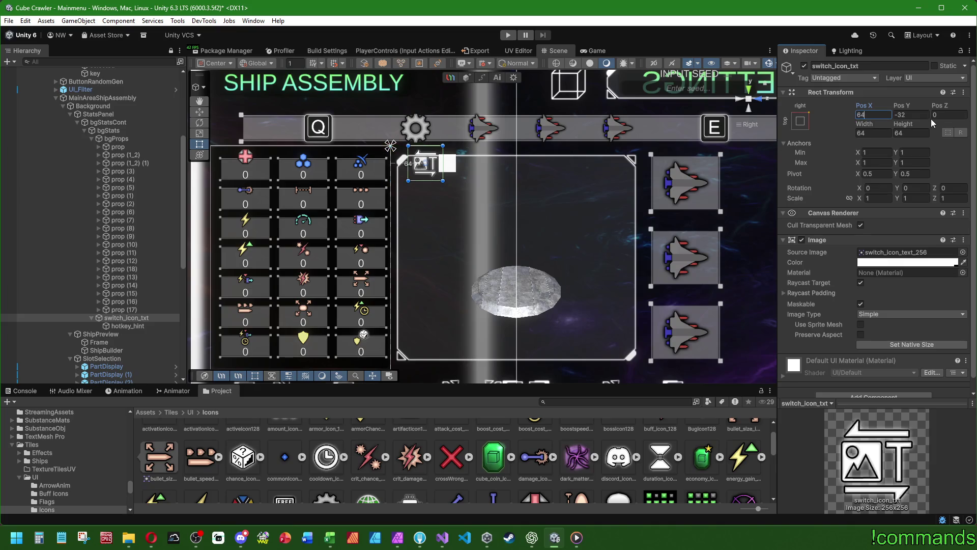
pyautogui.write('32')
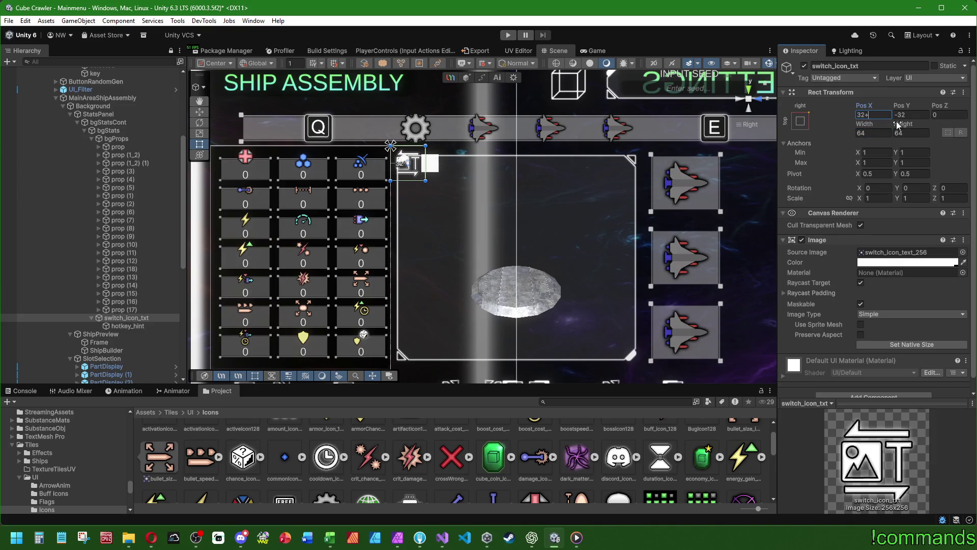
pyautogui.write('16')
pyautogui.press('Return')
pyautogui.click(909, 116)
pyautogui.write('0')
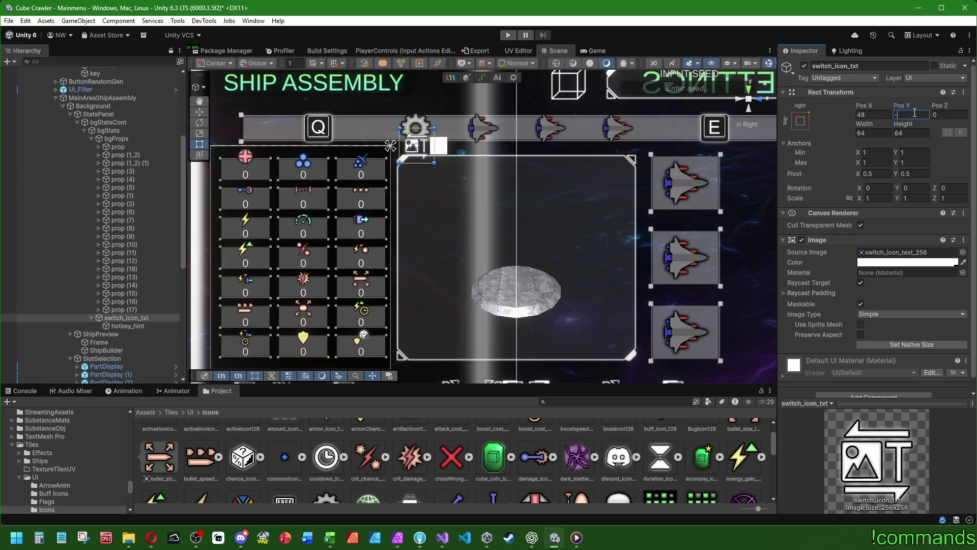
pyautogui.write('-48')
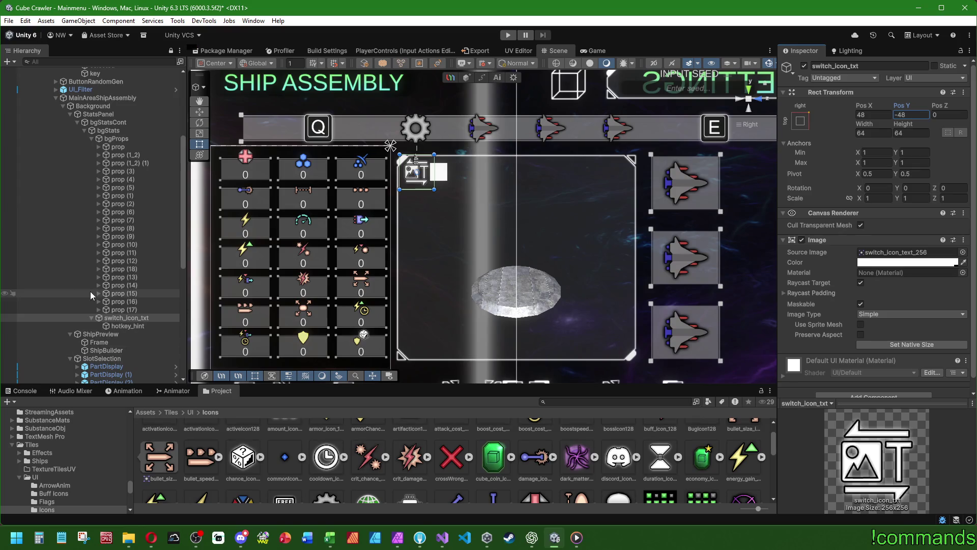
pyautogui.click(121, 341)
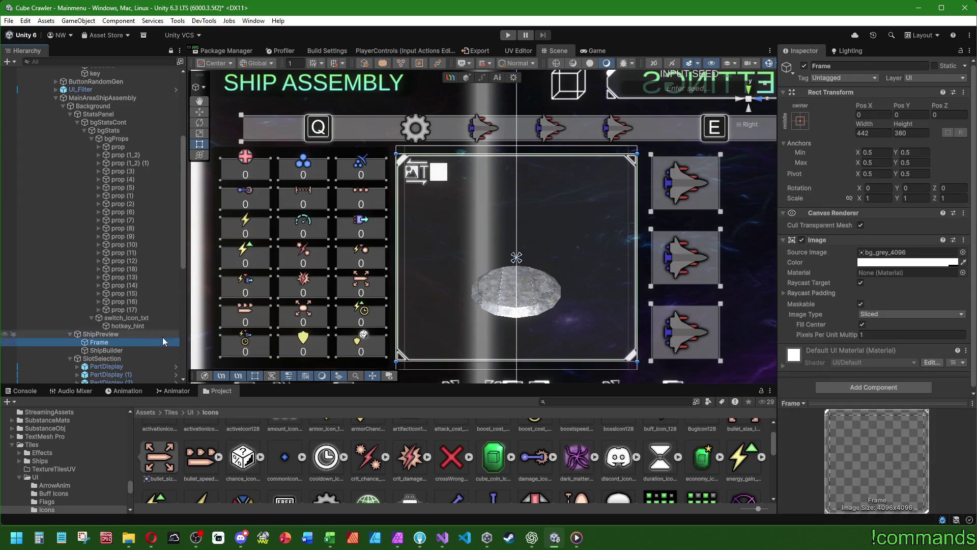
# Set the Frame's Source Image to bg_dark_alpha_grey_4096
pyautogui.click(962, 252)
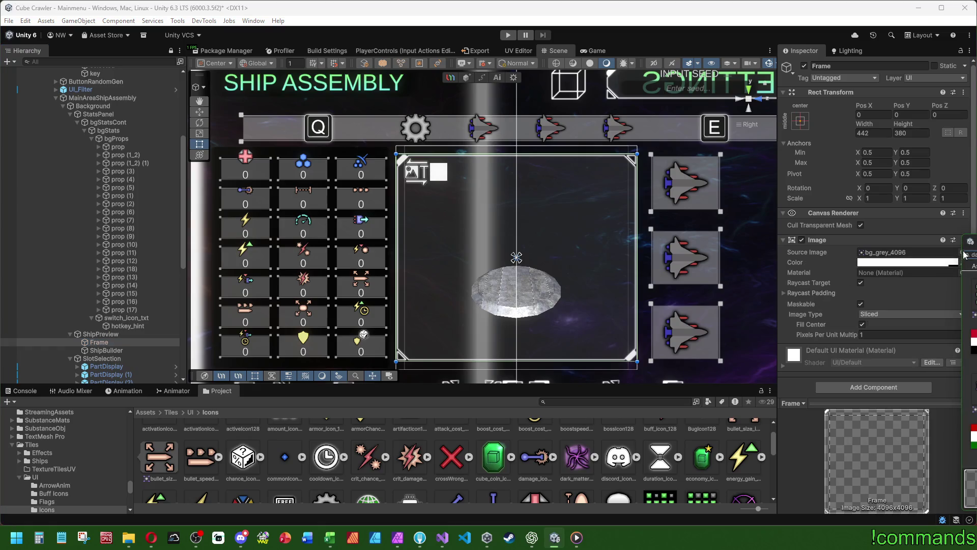
pyautogui.click(973, 336)
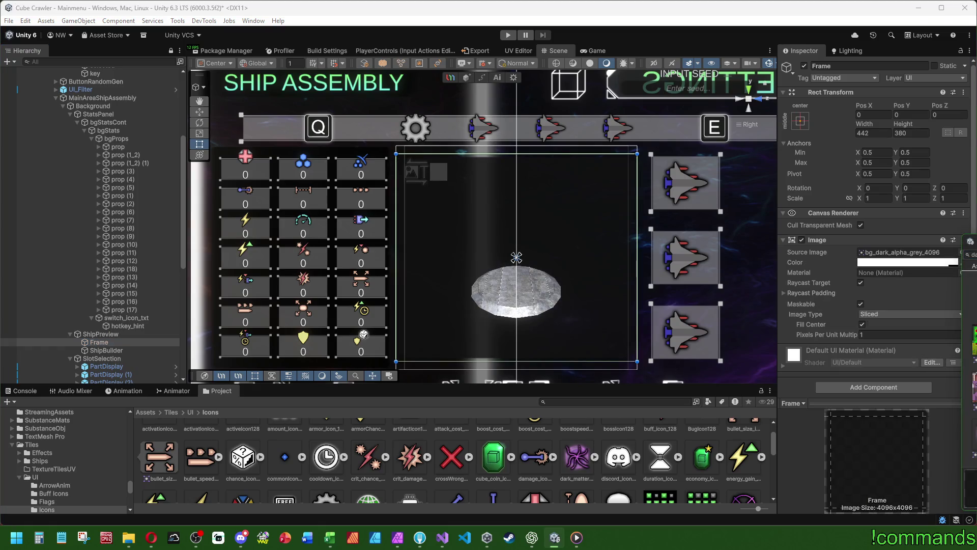
pyautogui.press('Return')
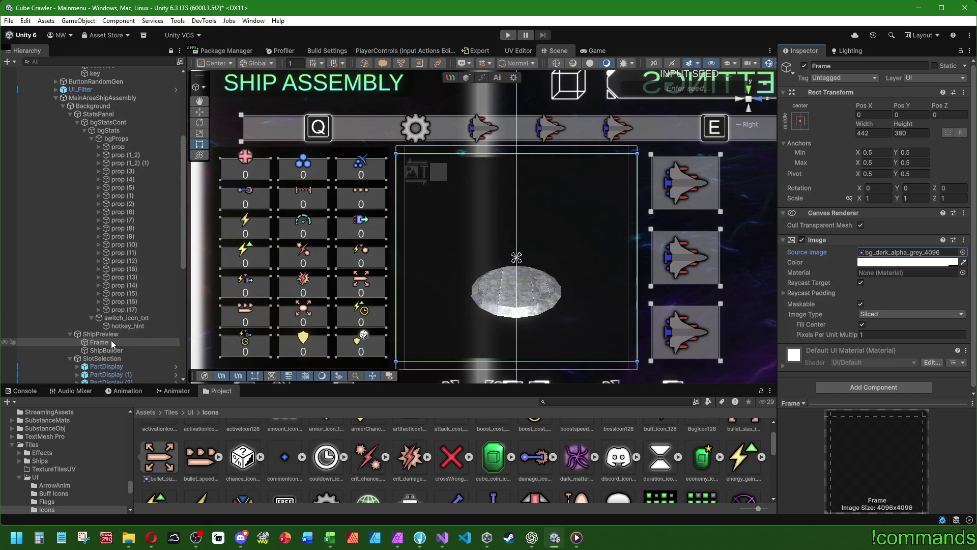
# Inspect the switch icon's hotkey_hint child, a 32×32 Btn Hotkey Hint bound to UI Info
pyautogui.click(124, 319)
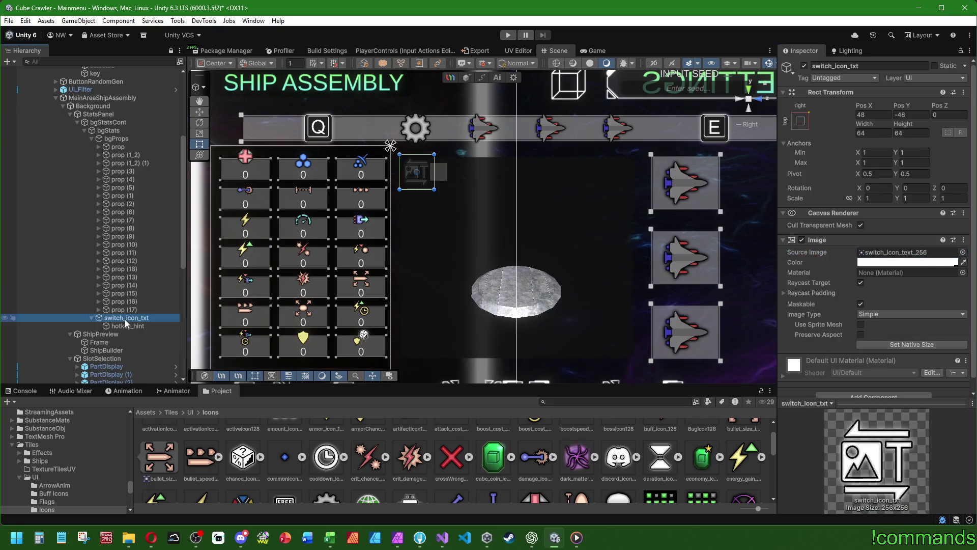
pyautogui.click(135, 325)
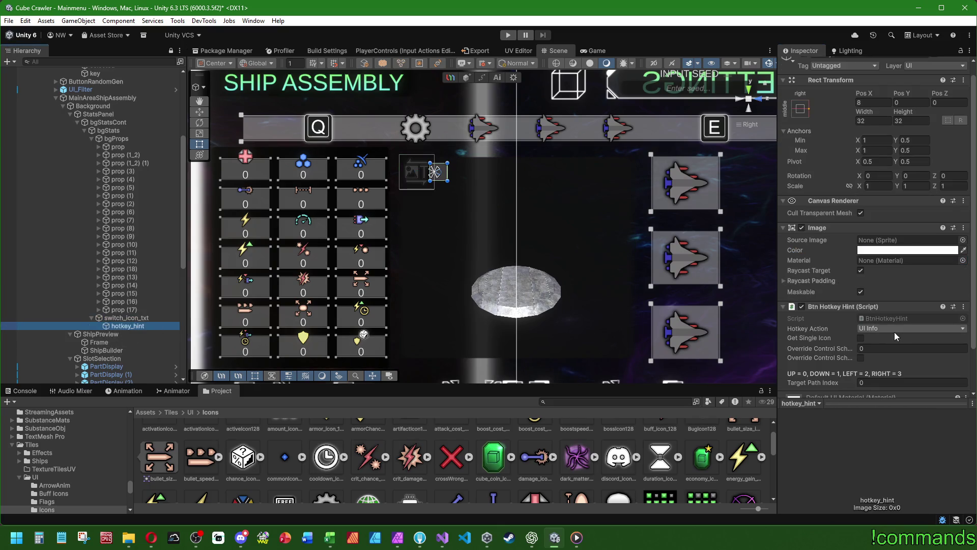
pyautogui.scroll(-3, 855, 328)
pyautogui.scroll(3, 825, 324)
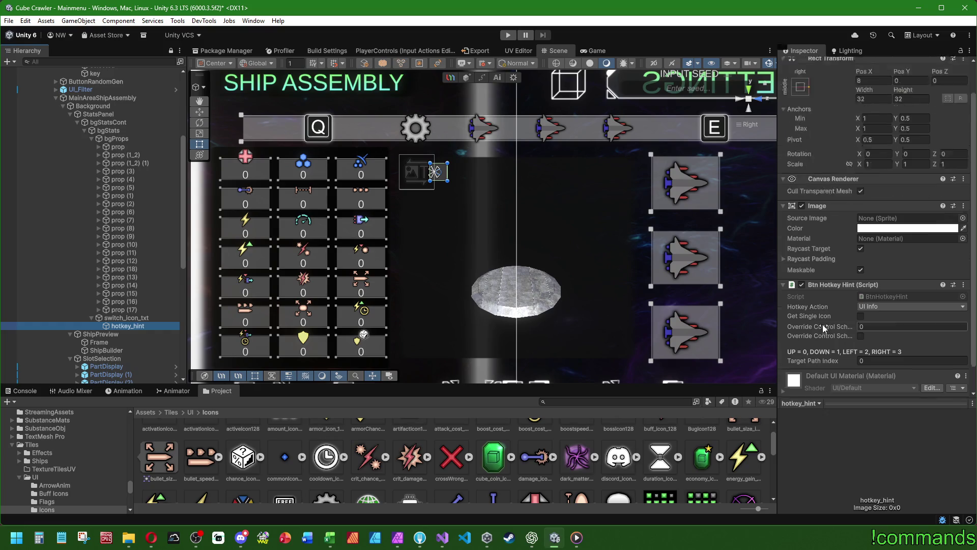
pyautogui.click(114, 319)
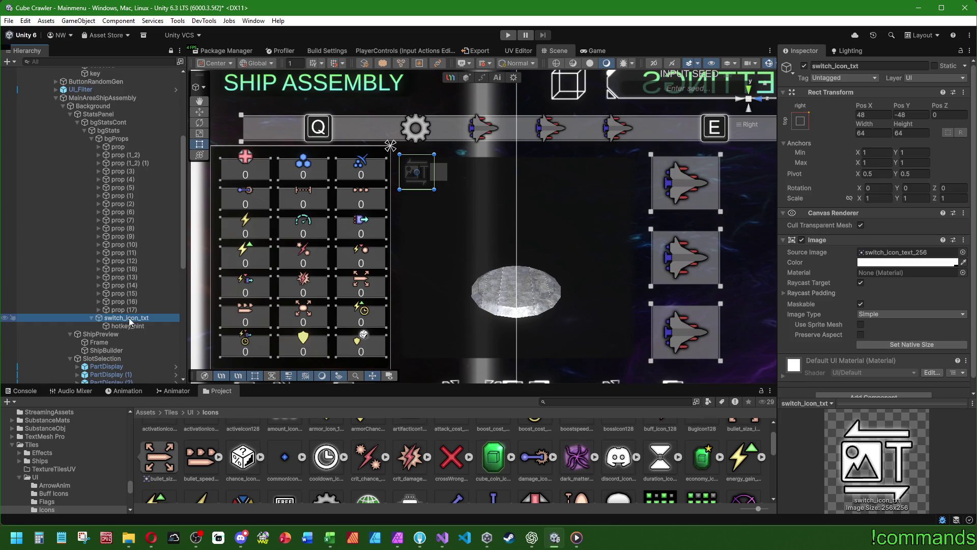
pyautogui.moveTo(130, 318); pyautogui.dragTo(115, 336)
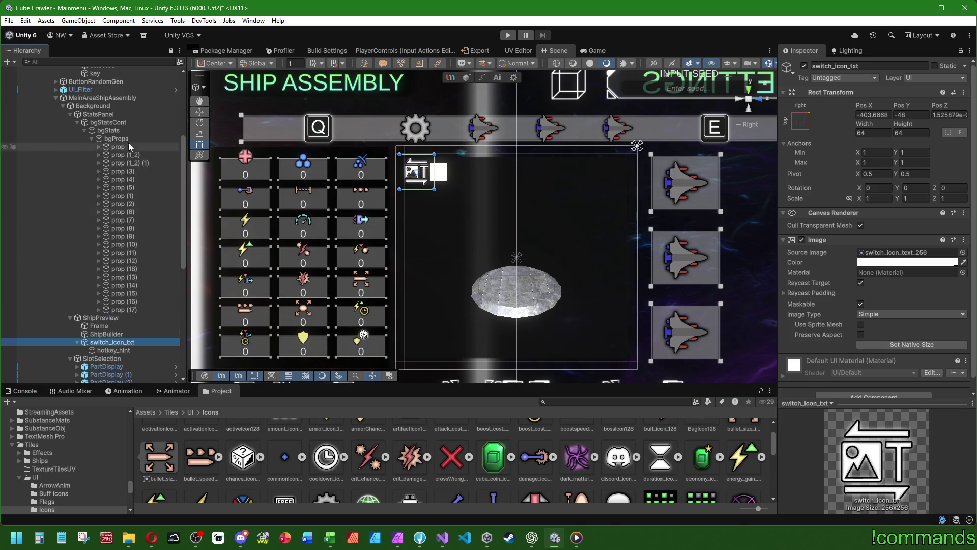
pyautogui.click(78, 122)
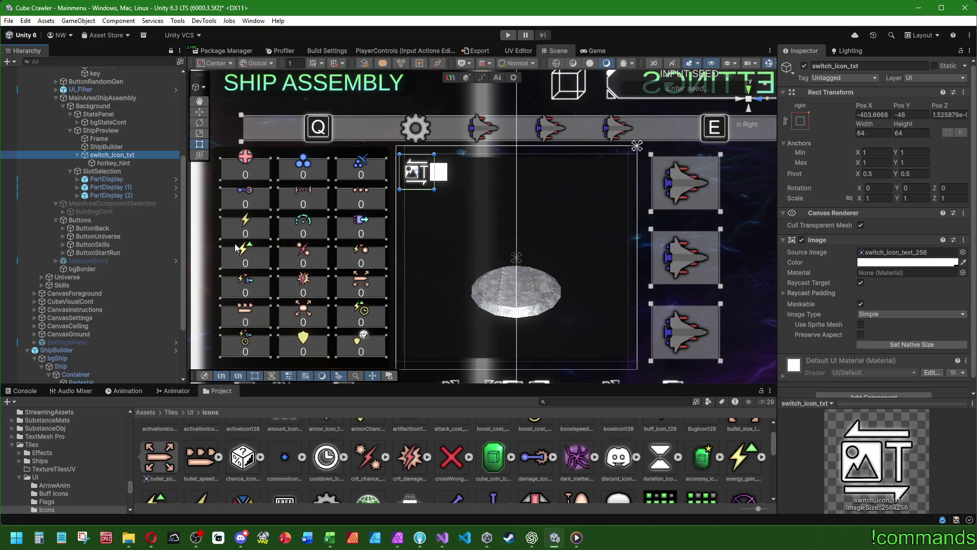
pyautogui.click(113, 162)
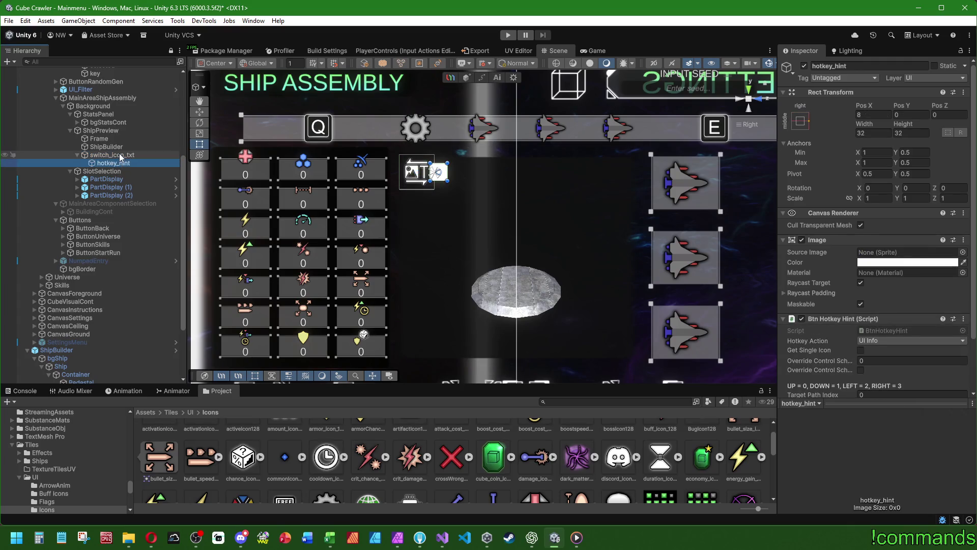
pyautogui.scroll(-3, 444, 285)
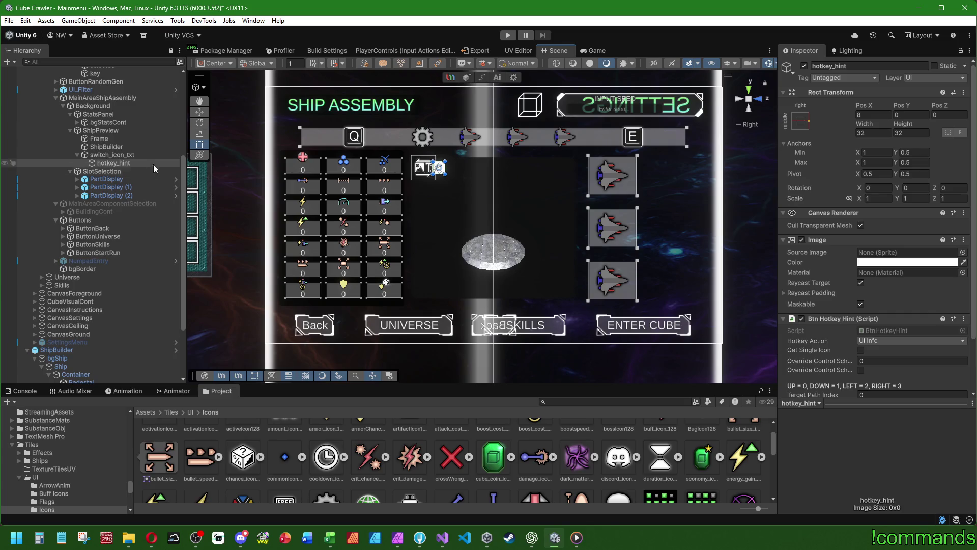
pyautogui.click(109, 139)
pyautogui.click(111, 147)
pyautogui.scroll(2, 370, 170)
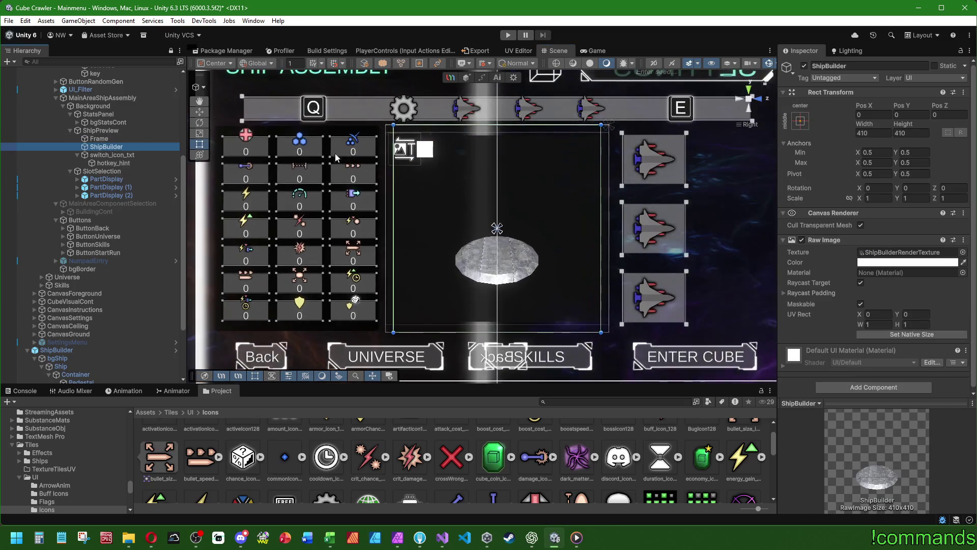
pyautogui.click(109, 139)
pyautogui.click(118, 156)
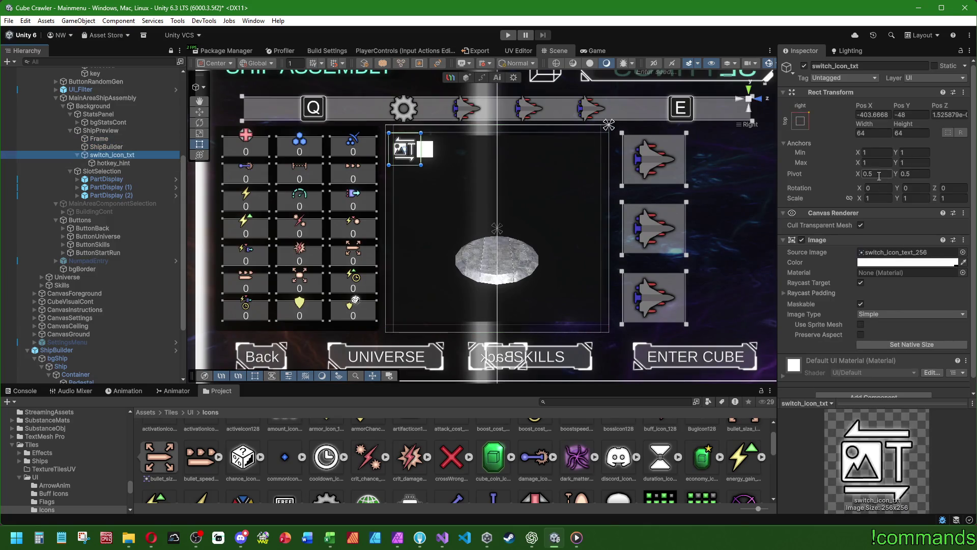
pyautogui.click(873, 114)
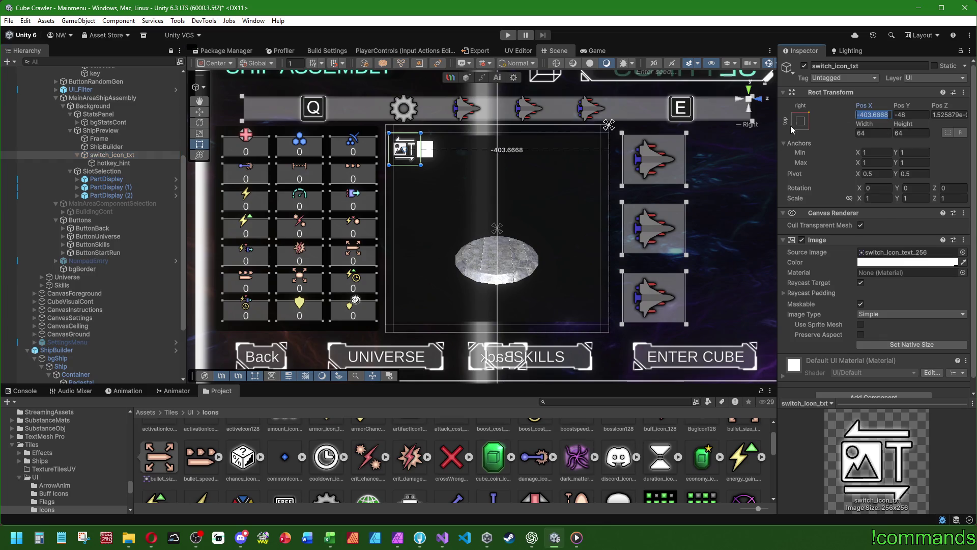
# Anchor the switch icon top-left at Pos X 40, Pos Y -40
pyautogui.click(800, 121)
pyautogui.keyDown('alt'); pyautogui.click(841, 204); pyautogui.keyUp('alt')
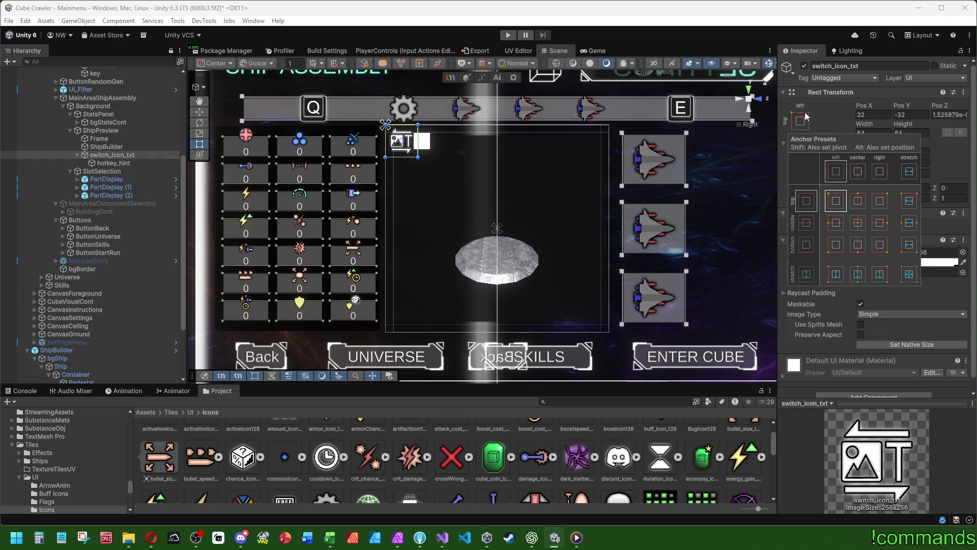
pyautogui.click(874, 114)
pyautogui.write('40')
pyautogui.click(911, 115)
pyautogui.write('-40')
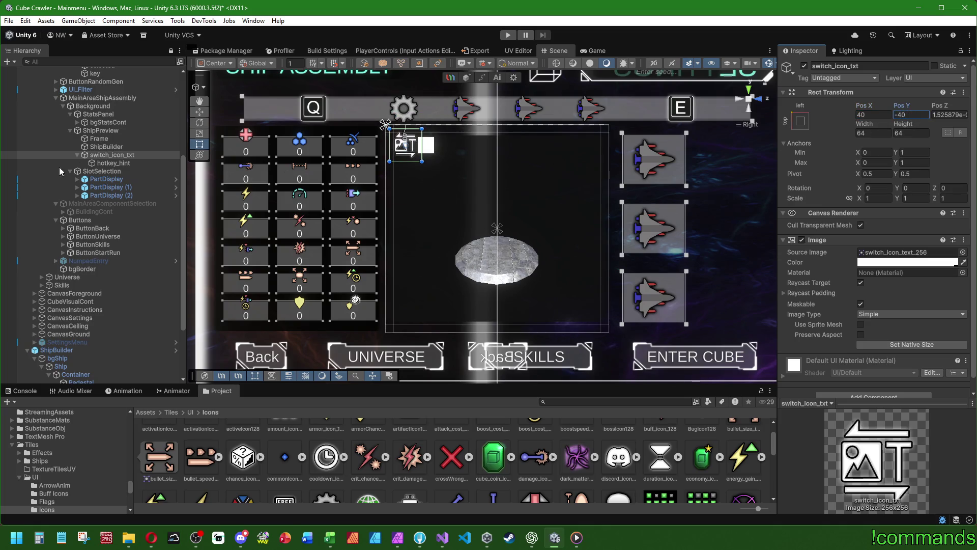
# Duplicate switch_icon_txt and rename the copy save_icon
pyautogui.click(121, 158)
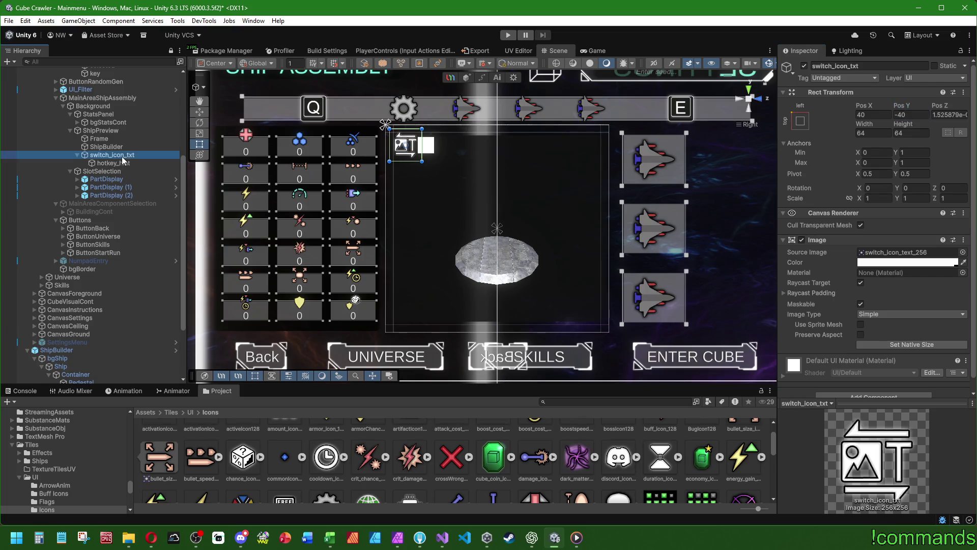
pyautogui.hotkey('ctrl', 'd')
pyautogui.press('F2')
pyautogui.write('save_')
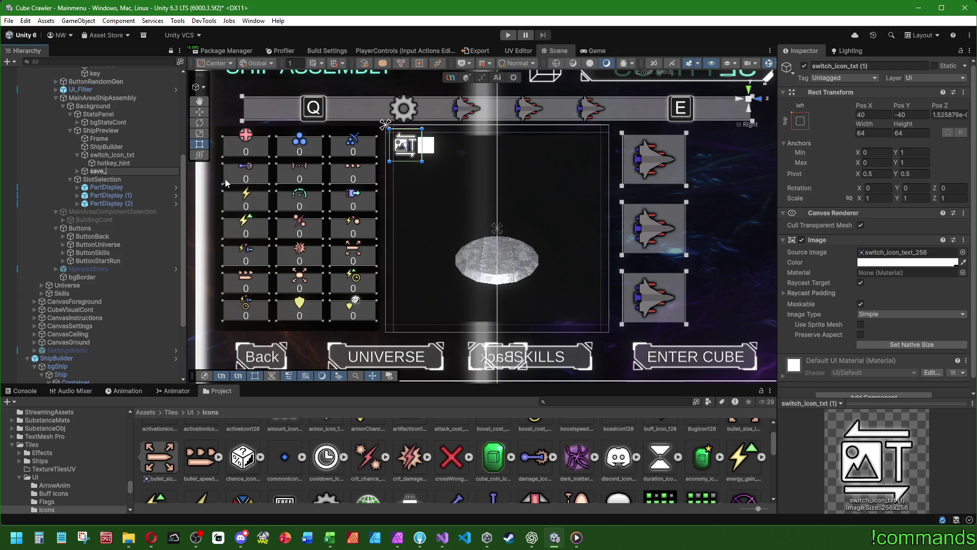
pyautogui.press('BackSpace')
pyautogui.press('Return')
# Move save_icon down to Pos Y -104 and expand it to its hotkey_hint child
pyautogui.click(134, 155)
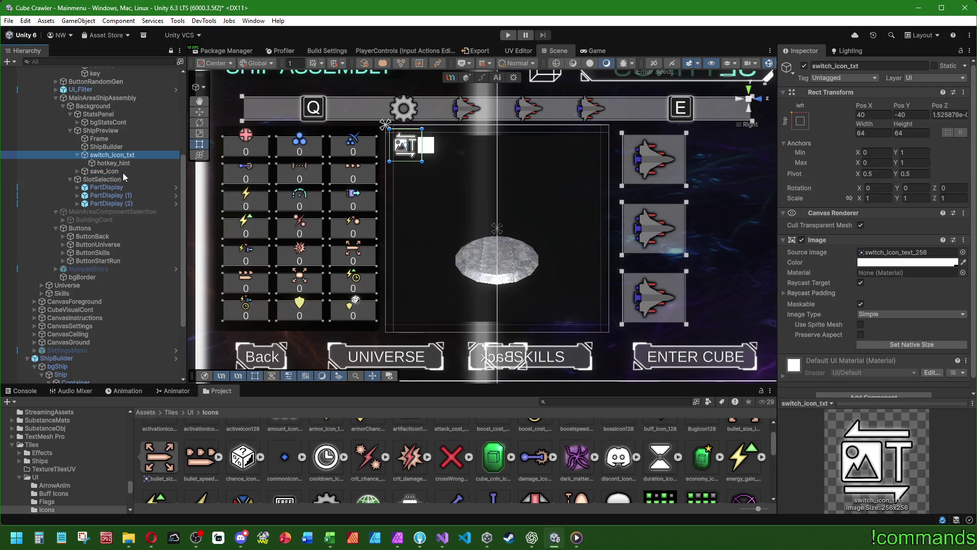
pyautogui.click(123, 172)
pyautogui.click(918, 115)
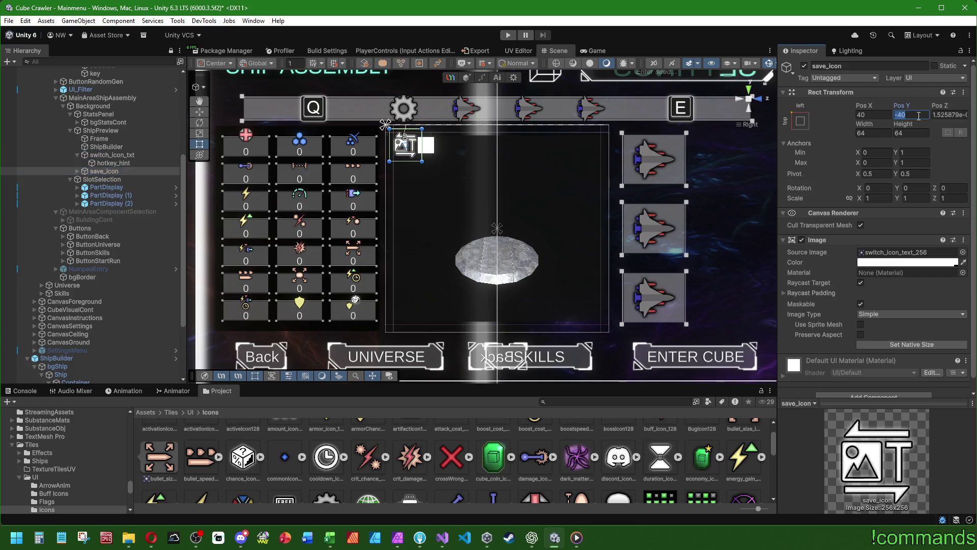
pyautogui.write('-6')
pyautogui.write('4')
pyautogui.press('Return')
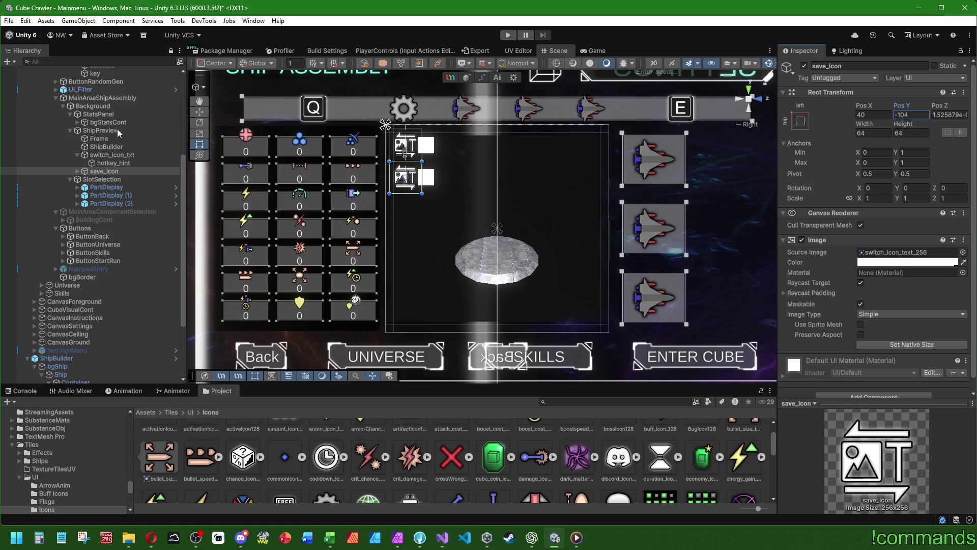
pyautogui.click(78, 171)
pyautogui.click(116, 179)
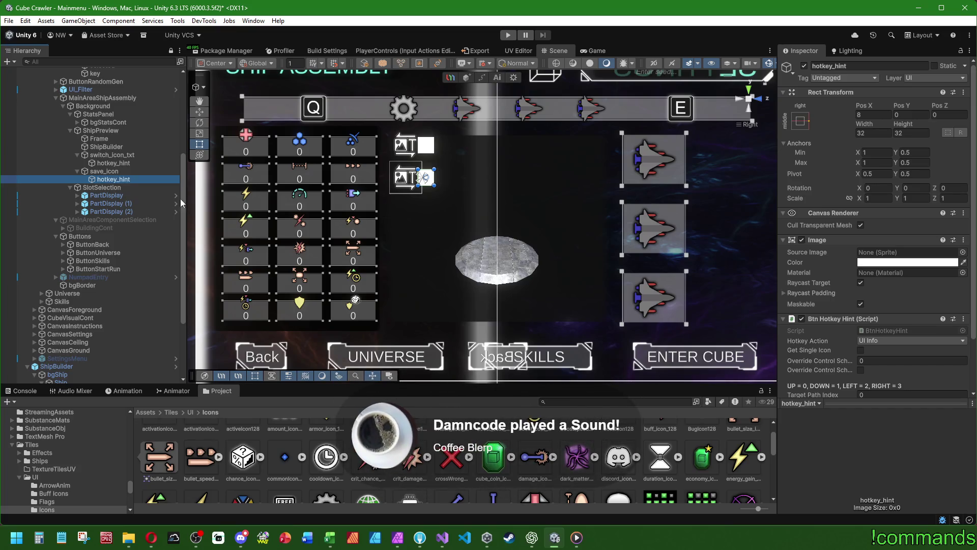
pyautogui.click(885, 341)
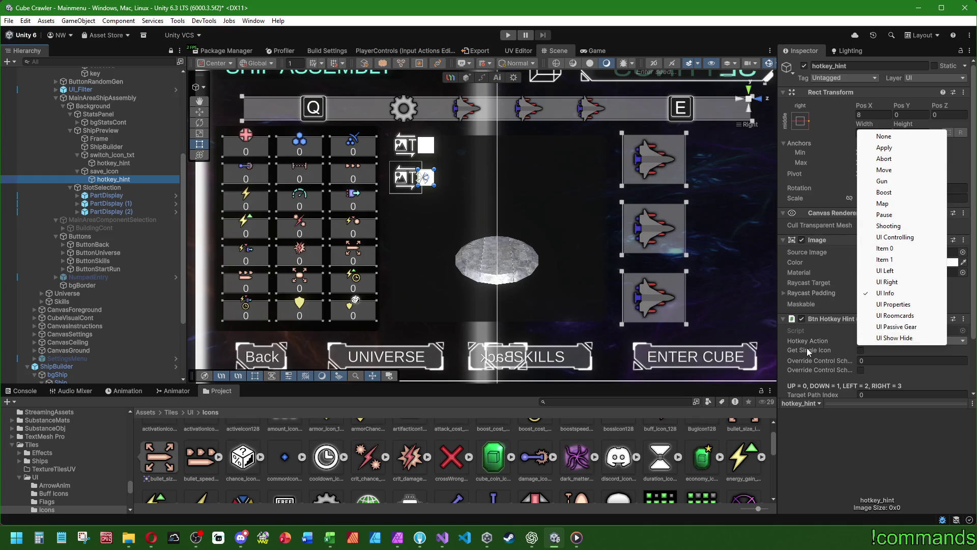
# Set the save icon hint's Hotkey Action to Item 0, then review save_icon's settings
pyautogui.click(885, 248)
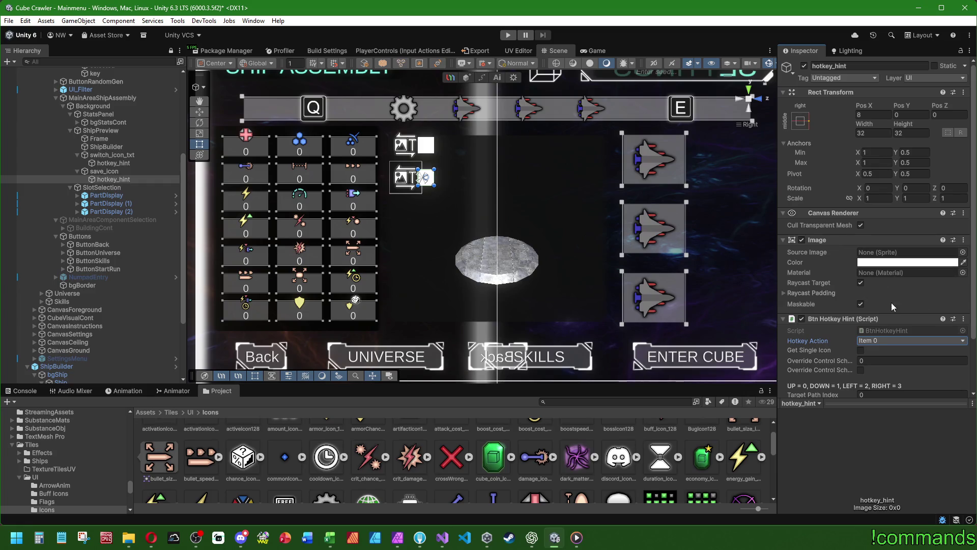
pyautogui.click(104, 171)
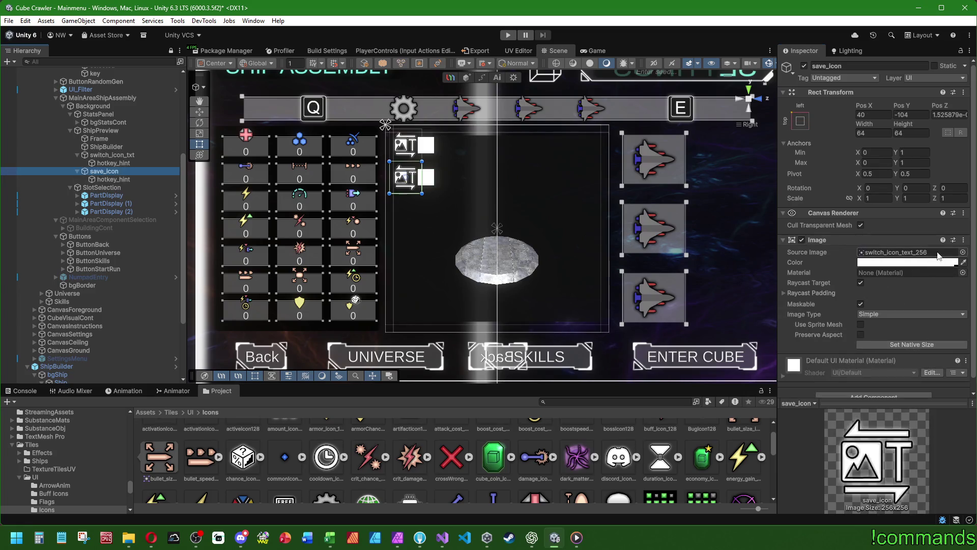
pyautogui.scroll(-1, 504, 458)
pyautogui.scroll(1, 489, 454)
pyautogui.scroll(-10, 489, 455)
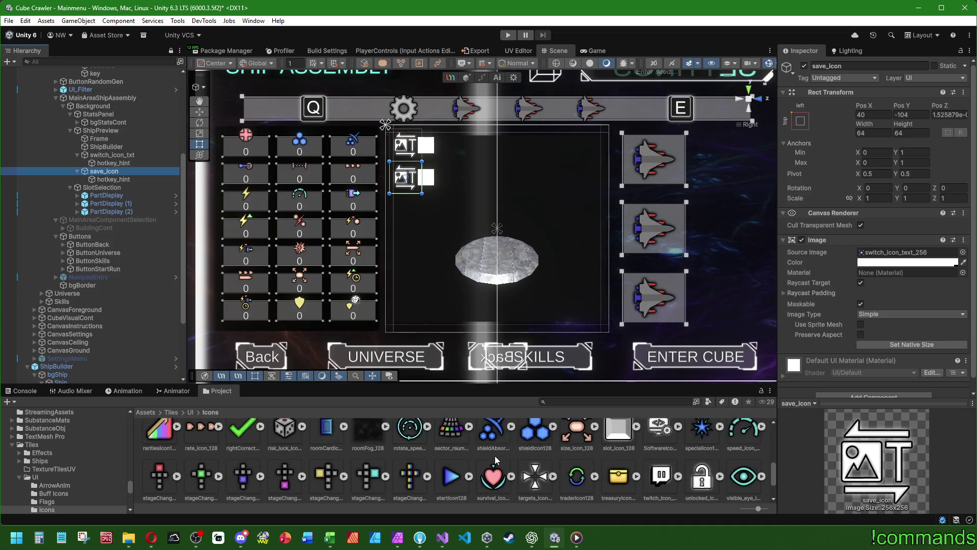
pyautogui.scroll(2, 495, 458)
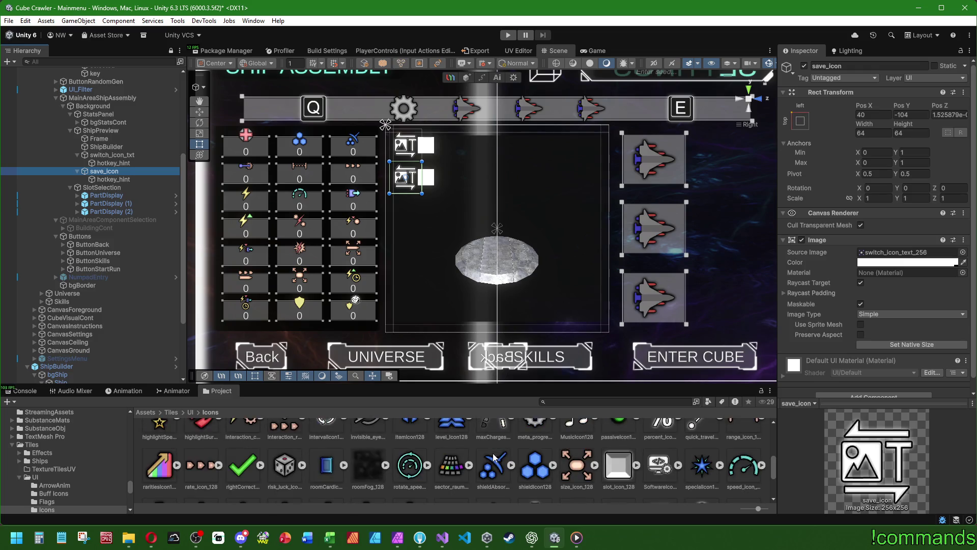
pyautogui.scroll(1, 514, 462)
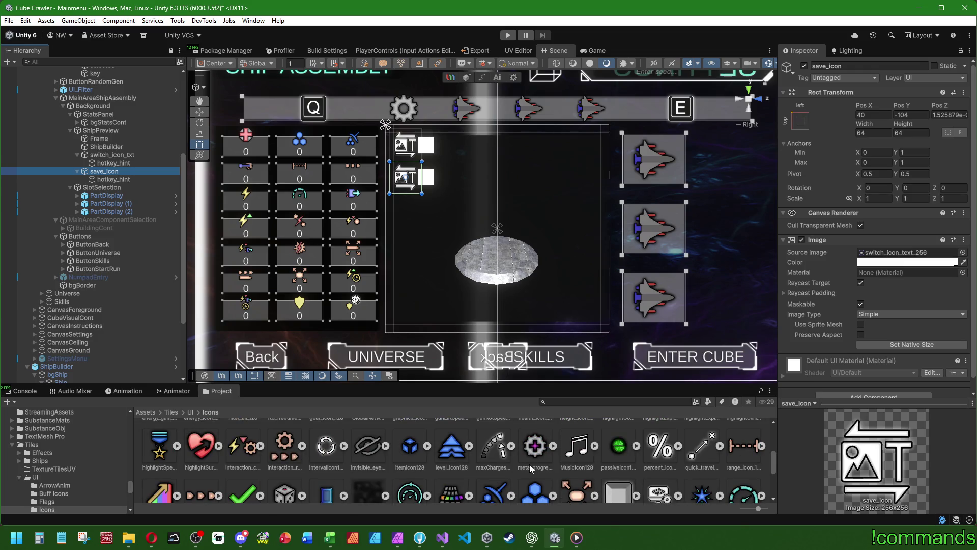
pyautogui.scroll(-3, 530, 467)
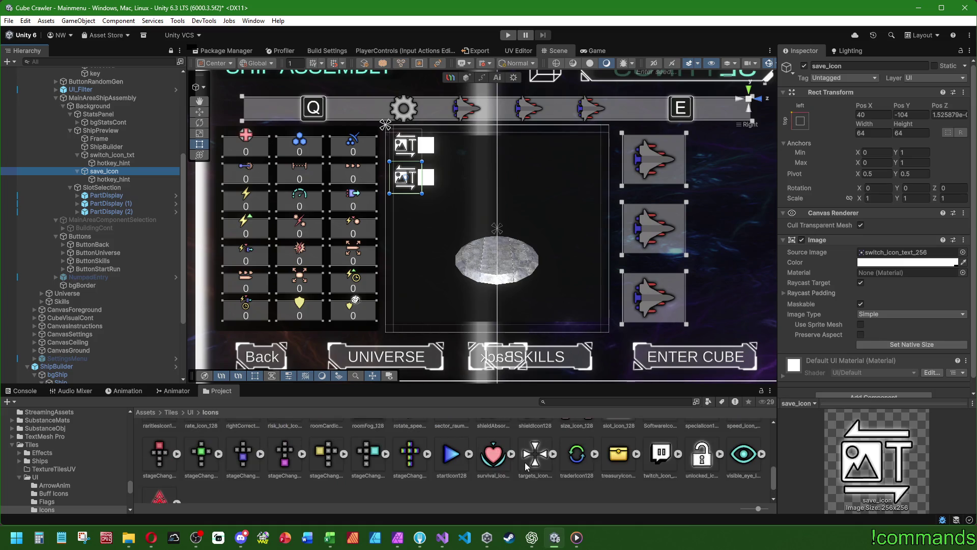
pyautogui.scroll(3, 527, 465)
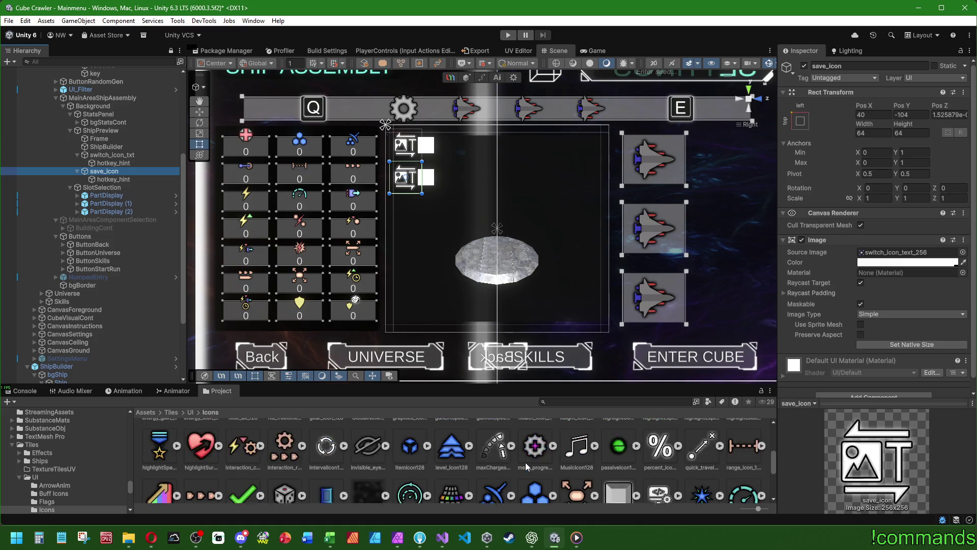
pyautogui.scroll(2, 527, 466)
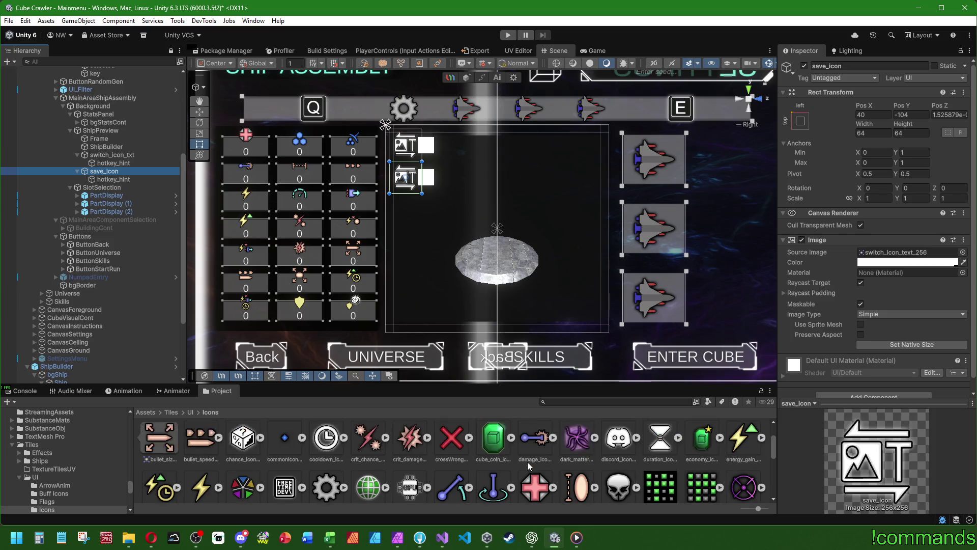
pyautogui.scroll(2, 530, 466)
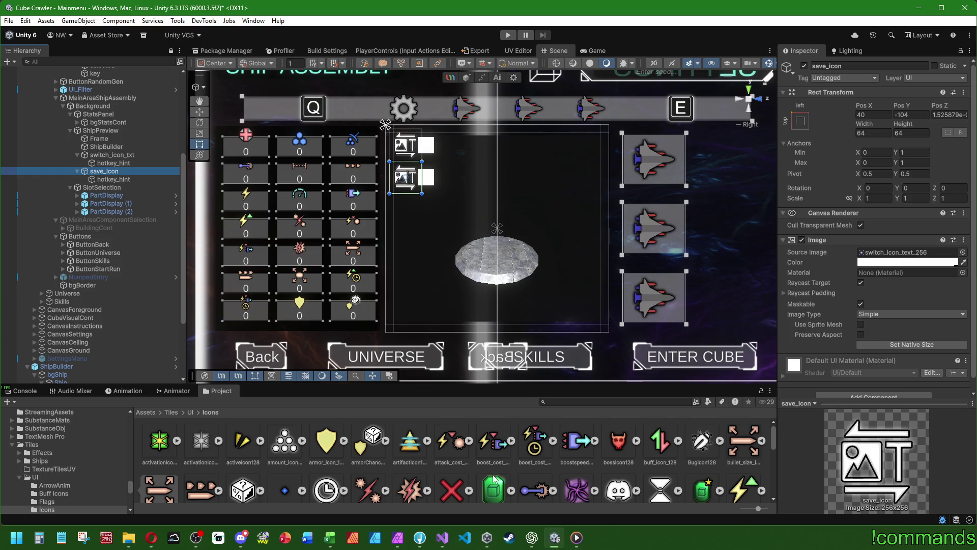
pyautogui.click(398, 543)
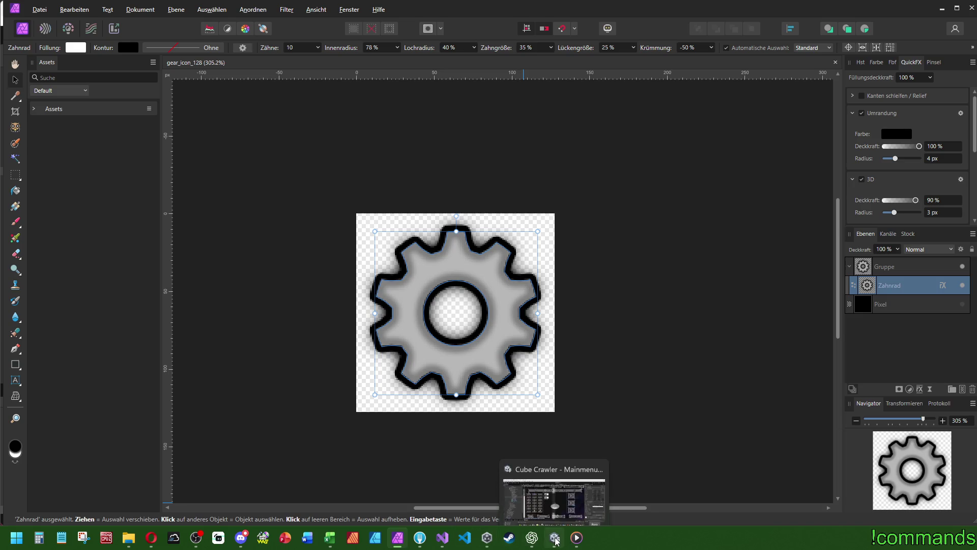
# Browse from the Icons folder up to Visuals_Raw/UI and find switch_icon_text_256.afphoto
pyautogui.click(128, 542)
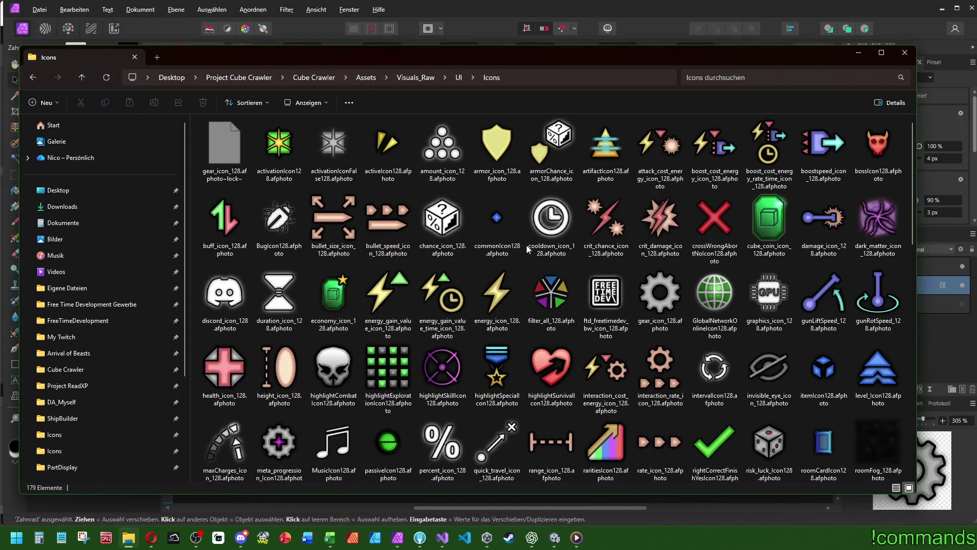
pyautogui.moveTo(446, 227)
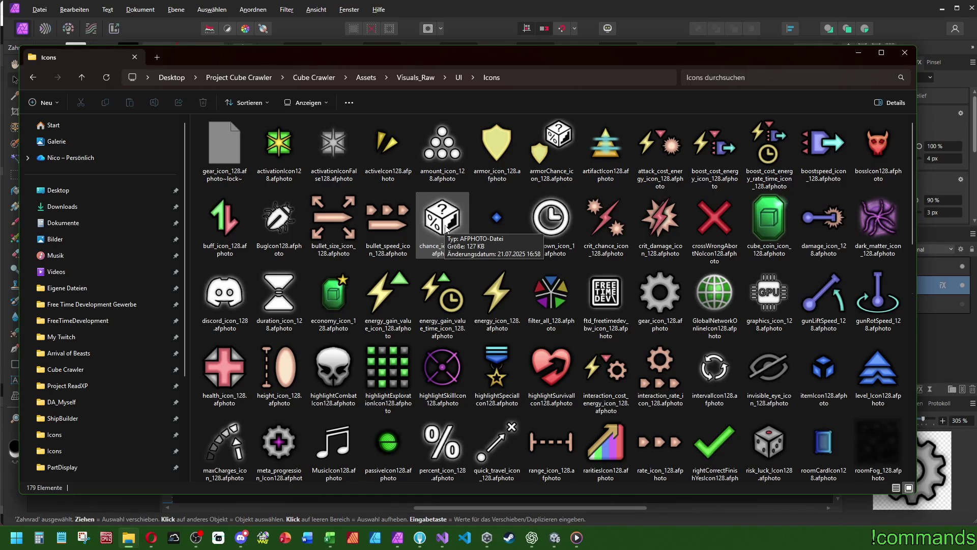
pyautogui.scroll(-3, 445, 228)
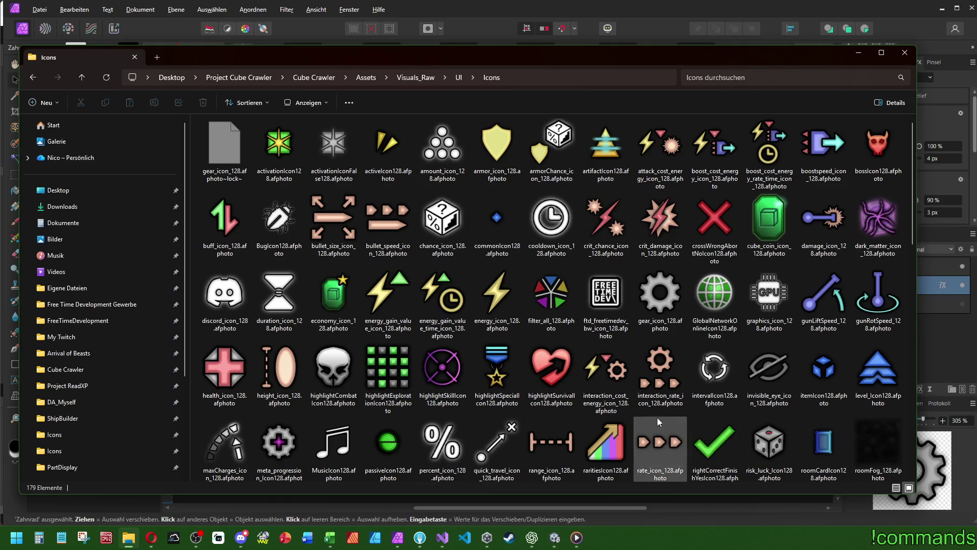
pyautogui.scroll(-3, 686, 411)
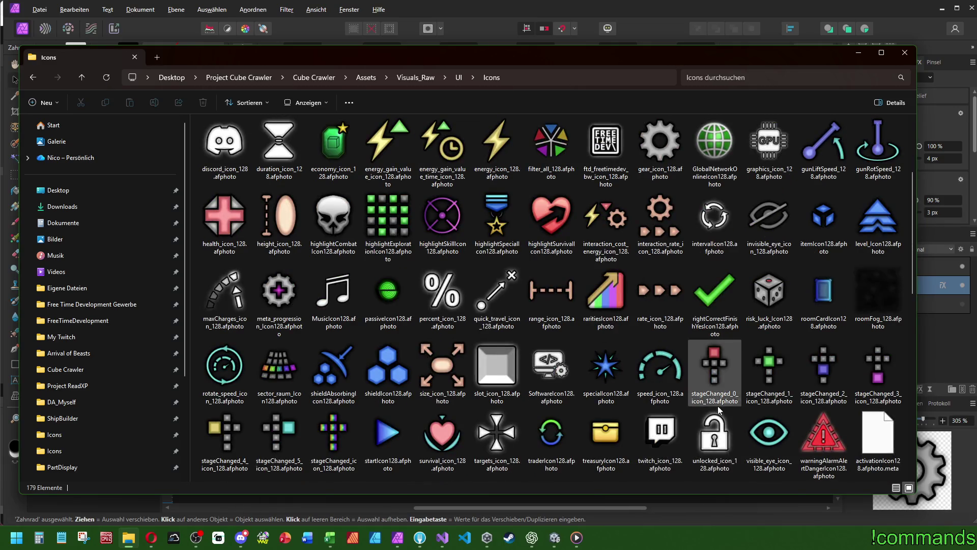
pyautogui.scroll(-5, 717, 405)
pyautogui.scroll(8, 716, 408)
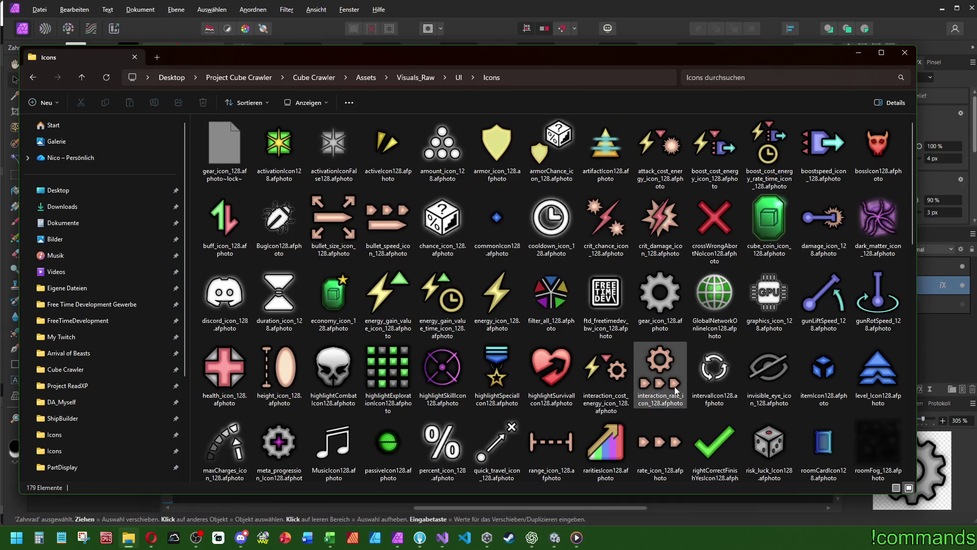
pyautogui.click(459, 78)
pyautogui.scroll(-5, 506, 252)
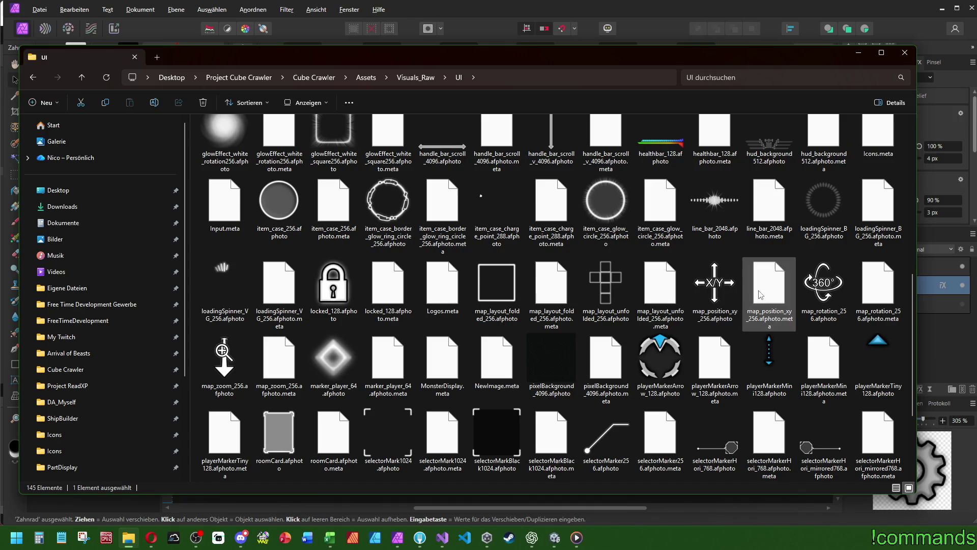
pyautogui.scroll(-3, 695, 286)
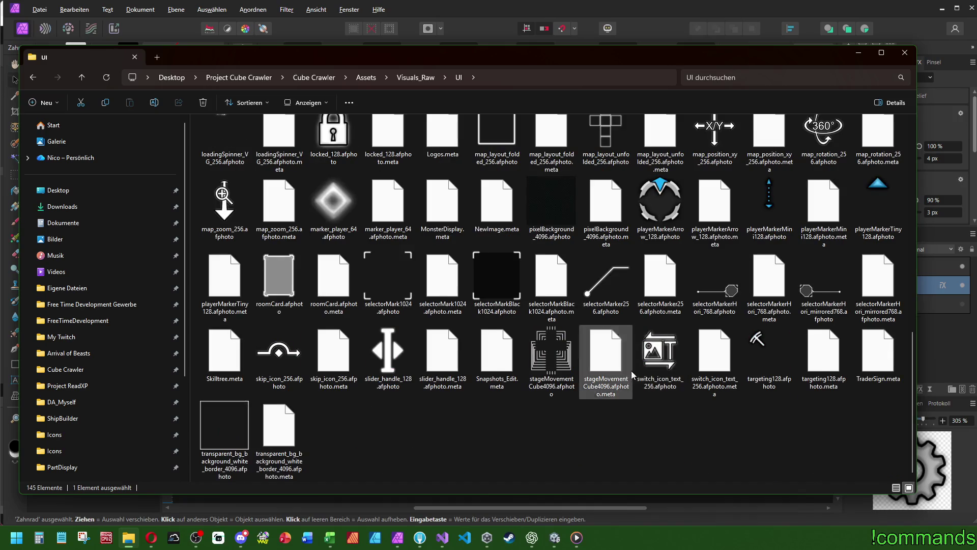
# Open switch_icon_text_256, then create a new 128×128 px document at 400 DPI
pyautogui.doubleClick(678, 374)
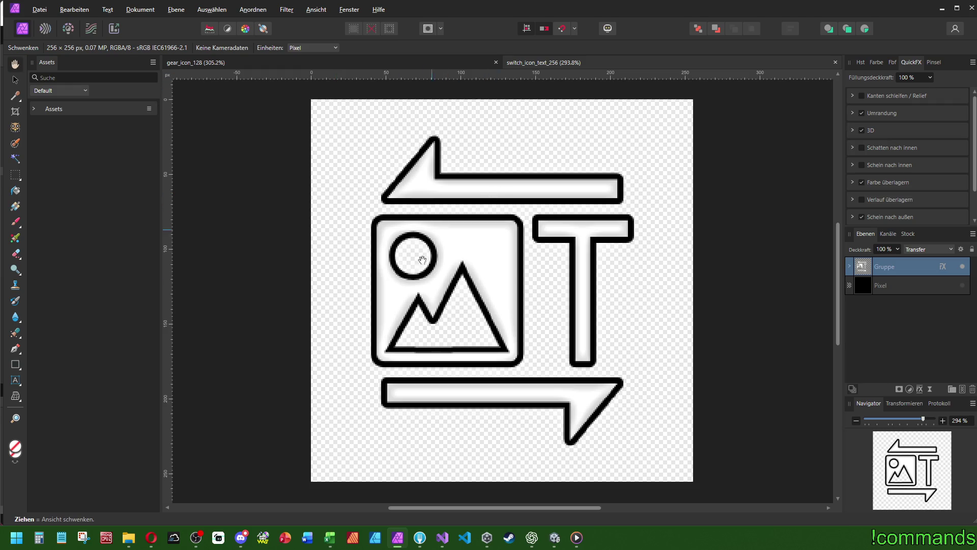
pyautogui.click(16, 82)
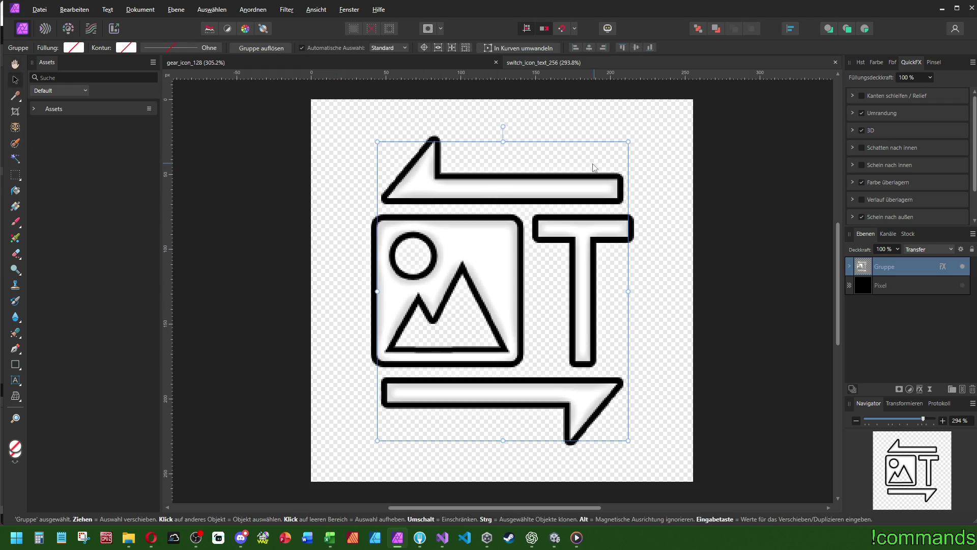
pyautogui.click(40, 12)
pyautogui.click(60, 35)
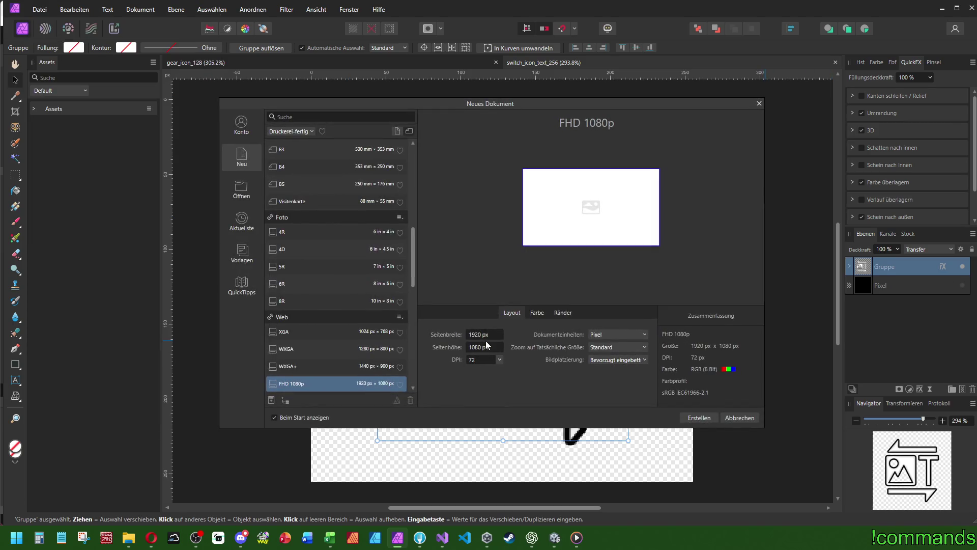
pyautogui.write('8')
pyautogui.press('Tab')
pyautogui.write('128')
pyautogui.press('Tab')
pyautogui.click(479, 430)
pyautogui.click(699, 417)
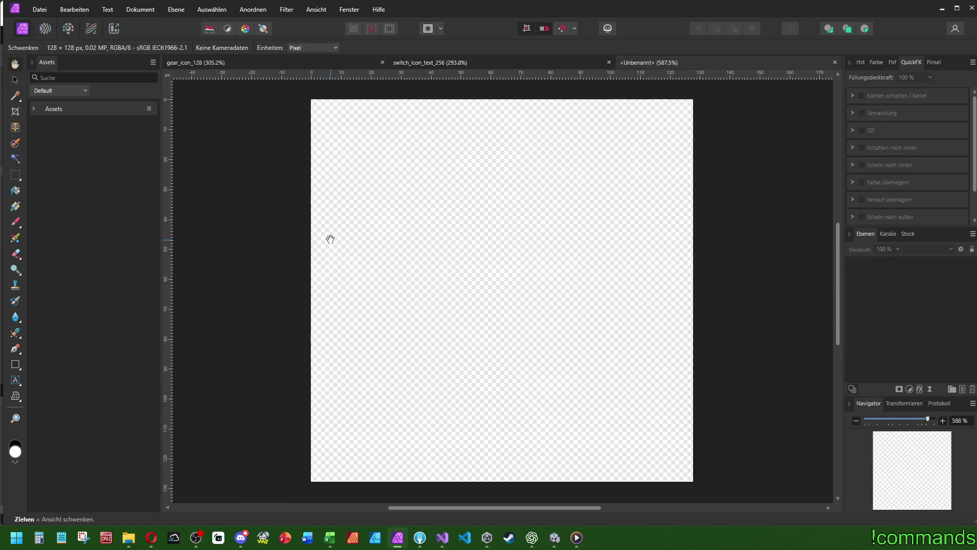
# Save the new document as savePresetIcon128.afphoto in the UI Icons folder
pyautogui.click(40, 9)
pyautogui.click(69, 190)
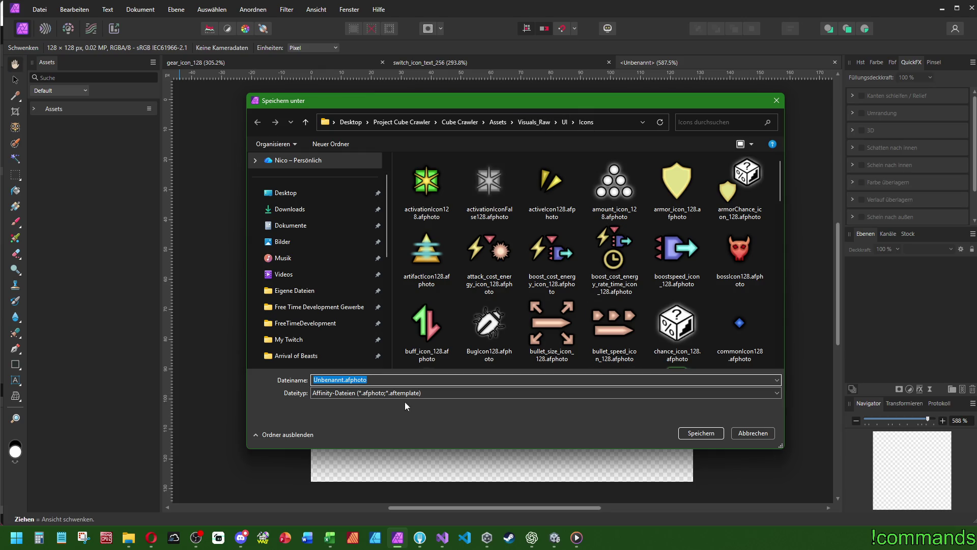
pyautogui.click(427, 252)
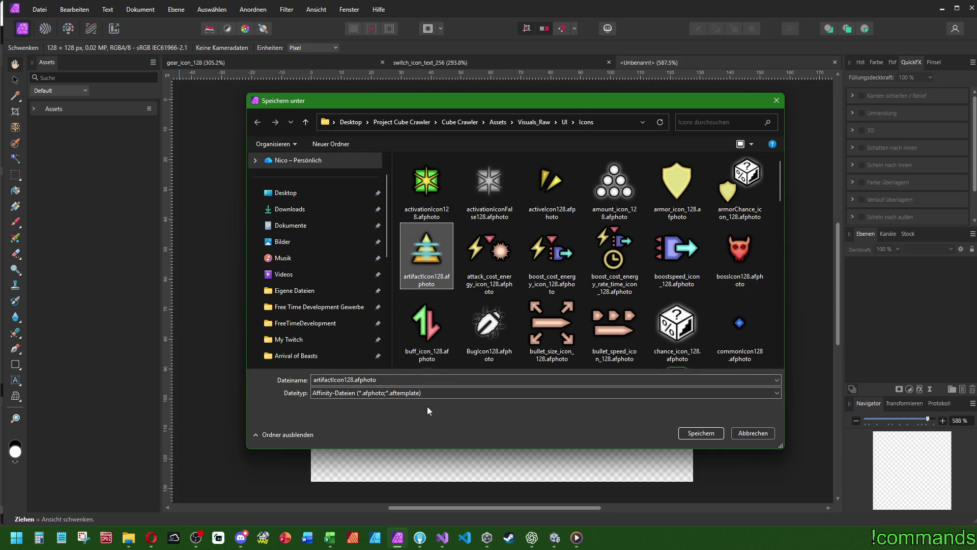
pyautogui.click(331, 379)
pyautogui.click(331, 379)
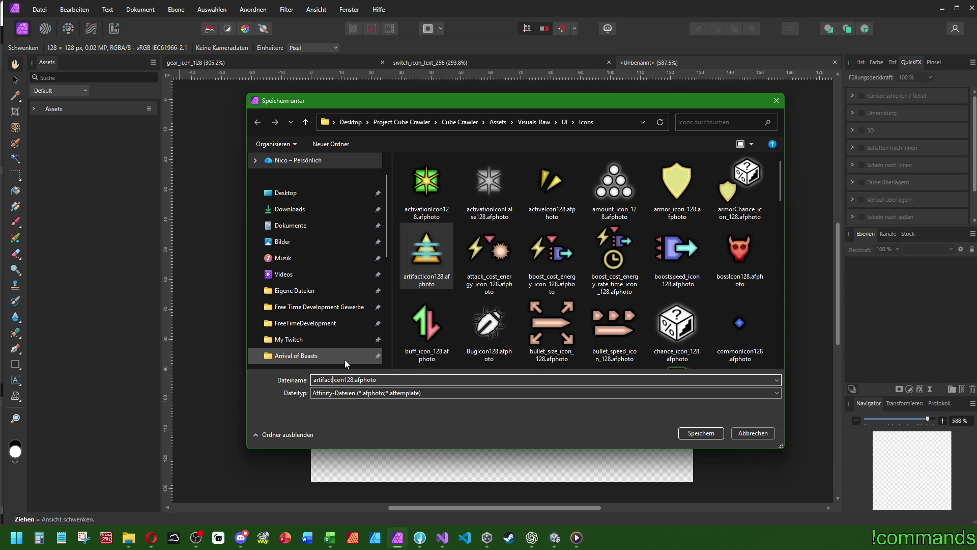
pyautogui.press('BackSpace')
pyautogui.press('BackSpace')
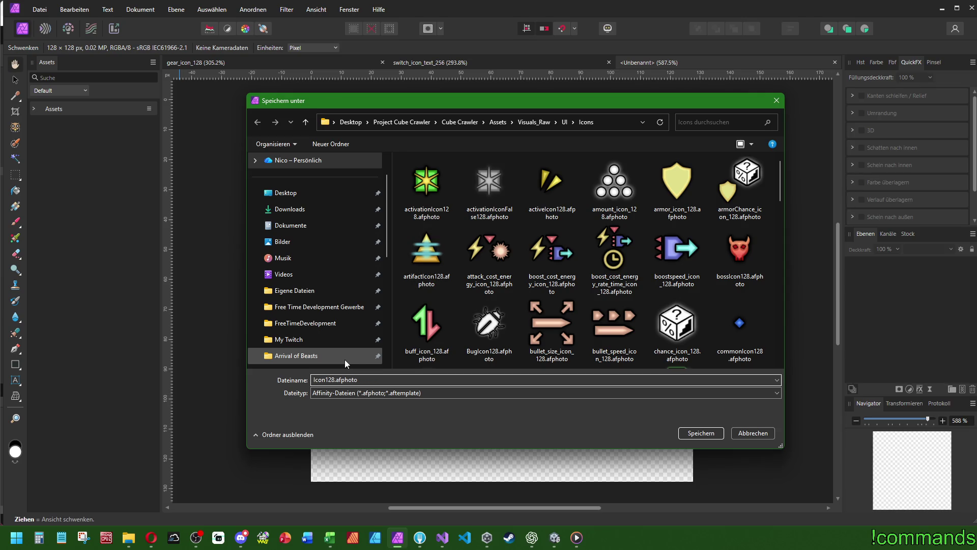
pyautogui.write('savePreset')
pyautogui.press('Return')
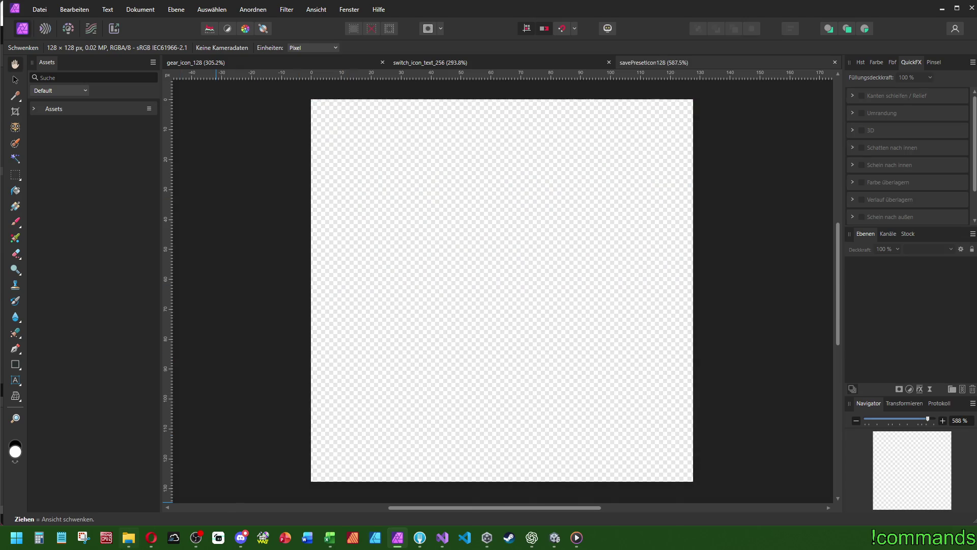
pyautogui.click(130, 543)
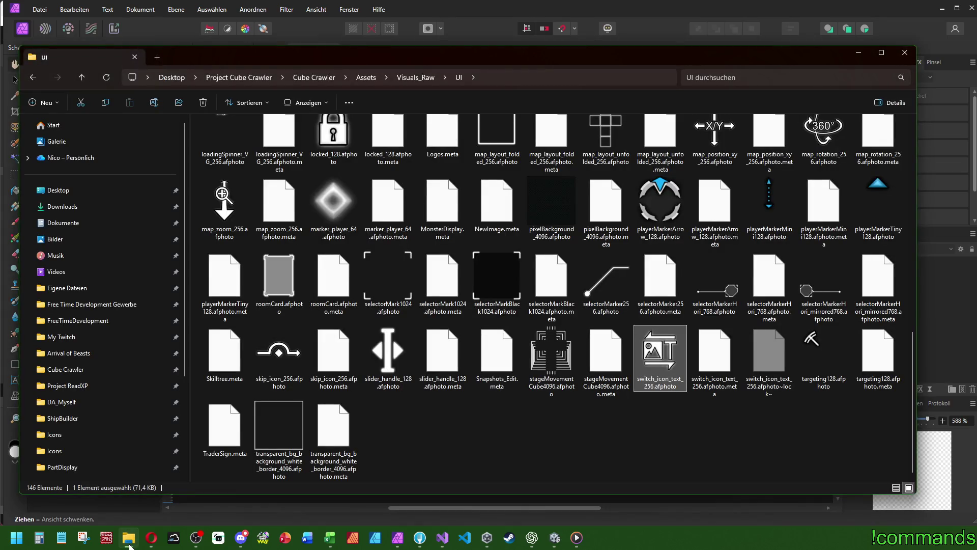
# In a second Explorer window, go to the Arrival of Beasts project's Library folder
pyautogui.middleClick(130, 543)
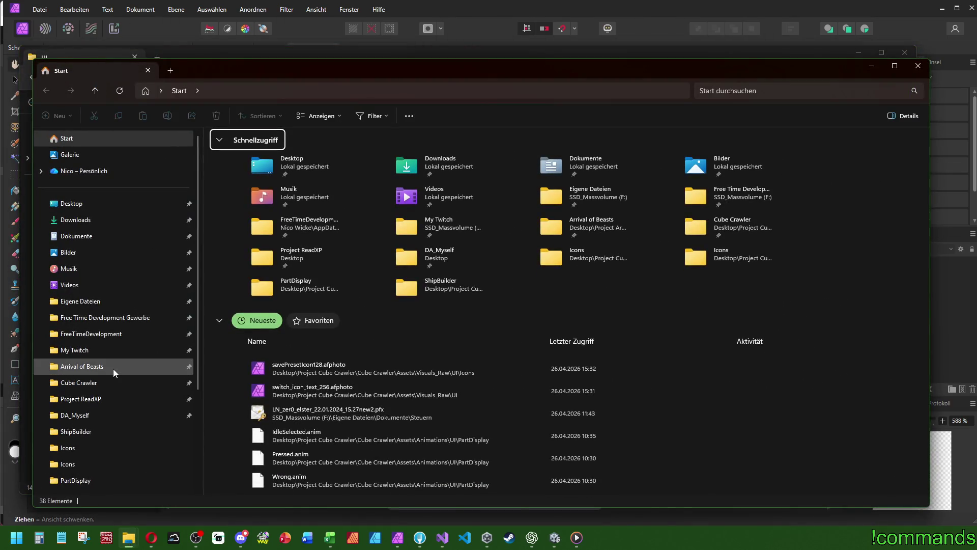
pyautogui.click(113, 368)
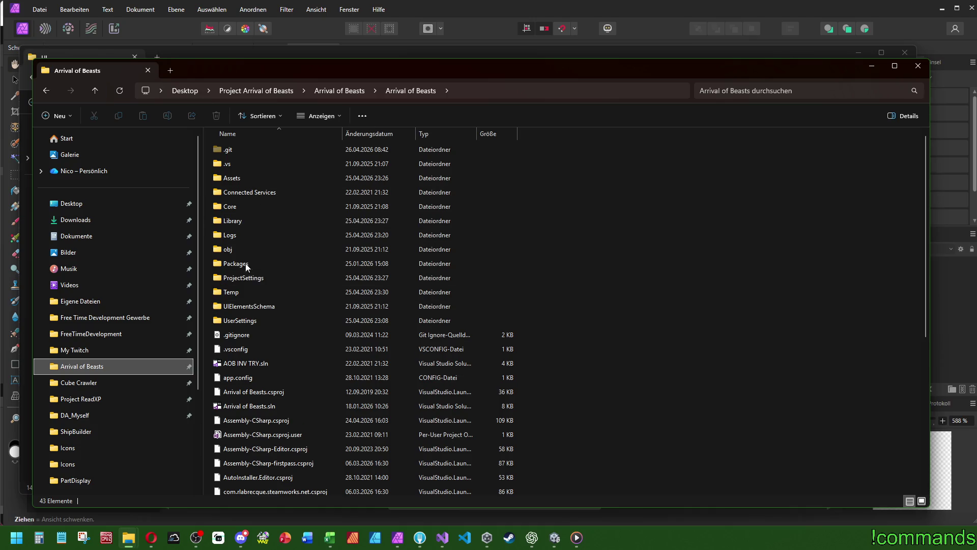
pyautogui.doubleClick(249, 179)
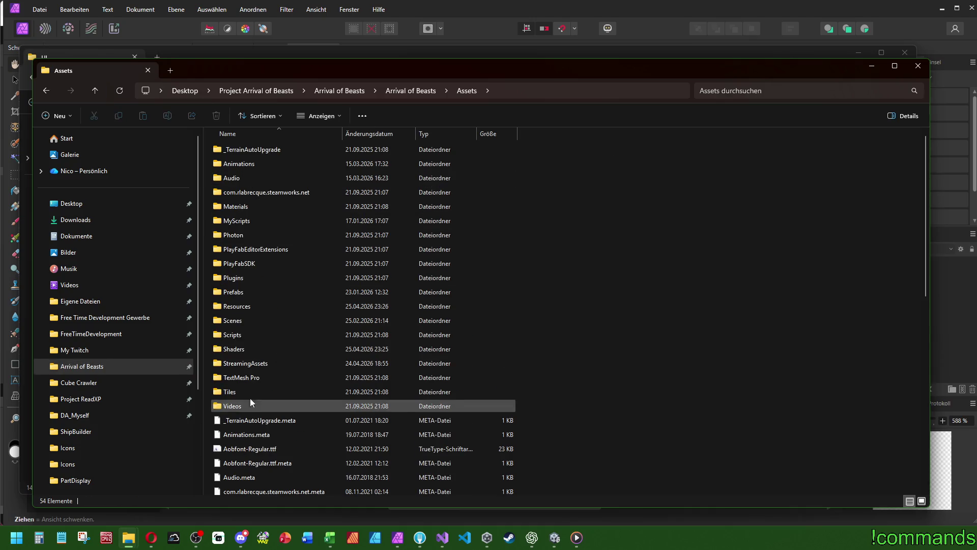
pyautogui.hotkey('alt', 'Left')
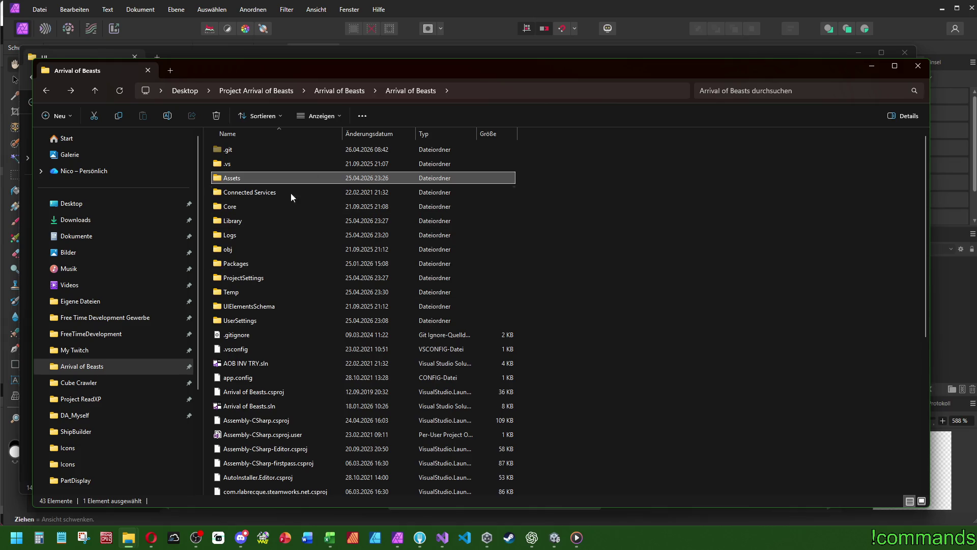
pyautogui.click(339, 91)
pyautogui.doubleClick(267, 180)
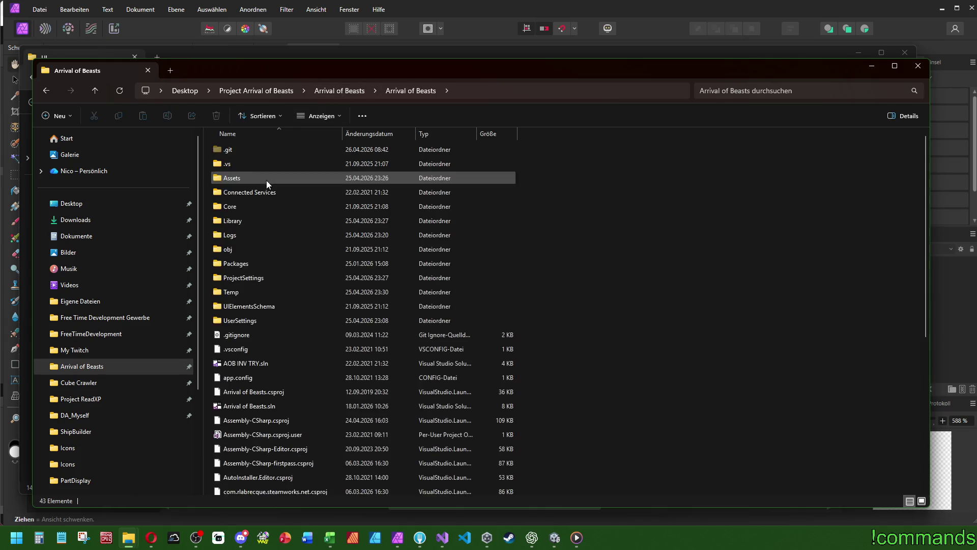
pyautogui.click(256, 181)
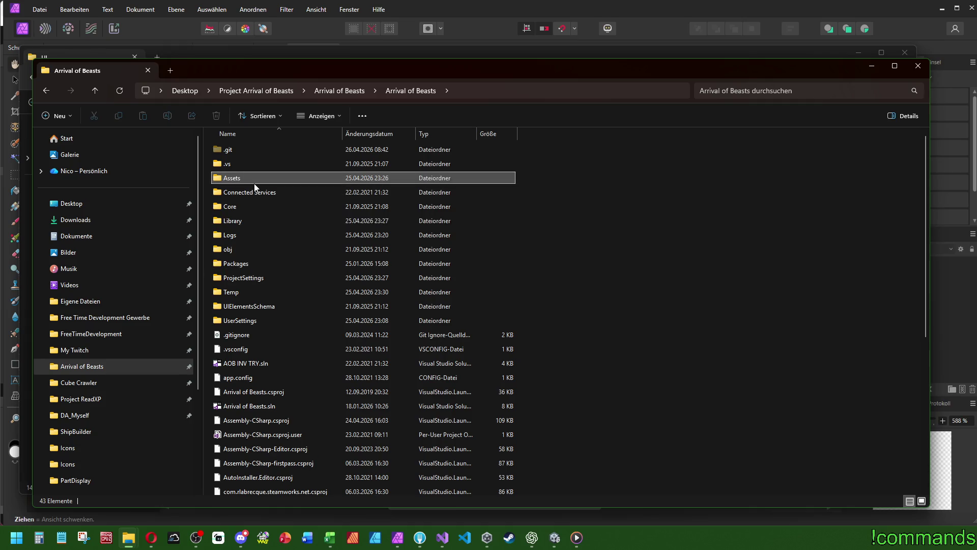
pyautogui.doubleClick(240, 224)
# Go into Visuals_Raw > HUD and open iconsave.afphoto
pyautogui.scroll(-10, 249, 285)
pyautogui.scroll(5, 252, 254)
pyautogui.doubleClick(252, 229)
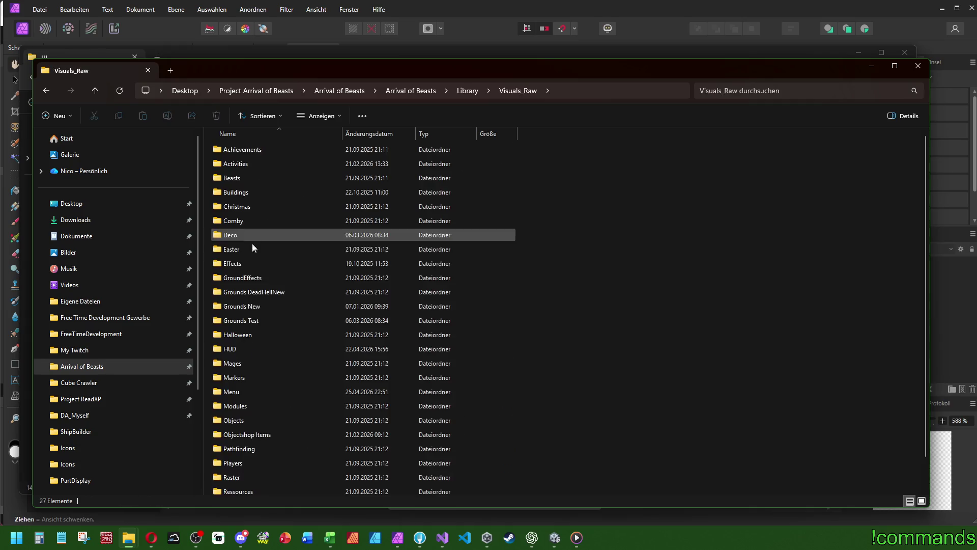
pyautogui.click(243, 391)
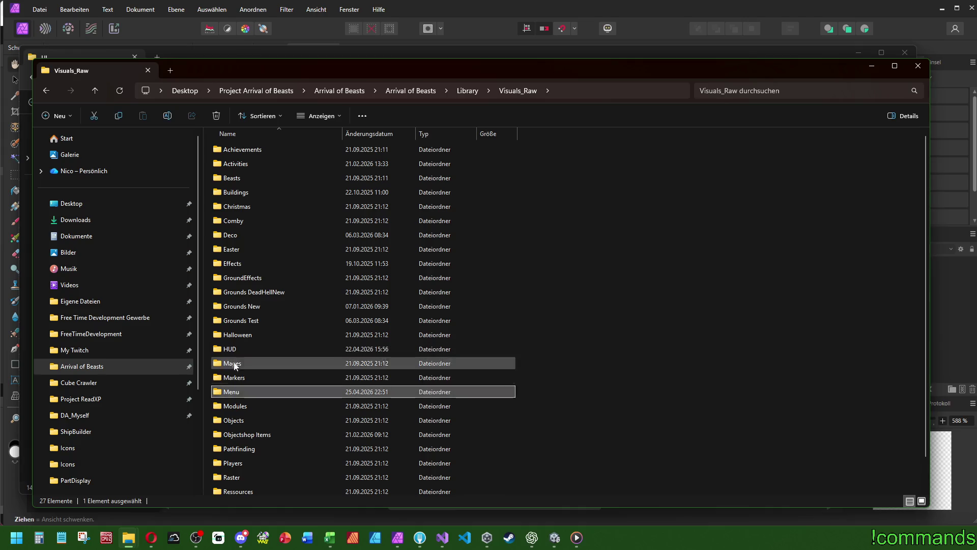
pyautogui.doubleClick(236, 350)
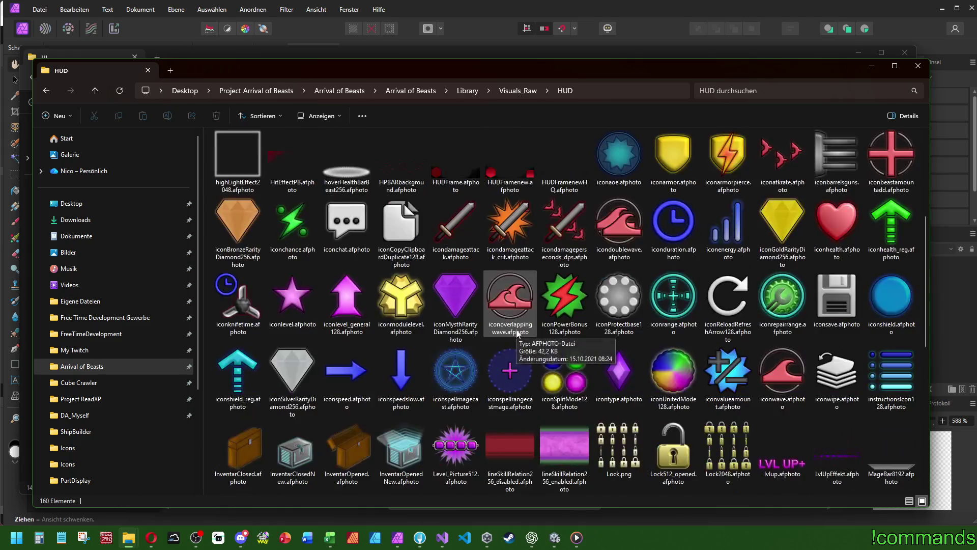
pyautogui.click(835, 294)
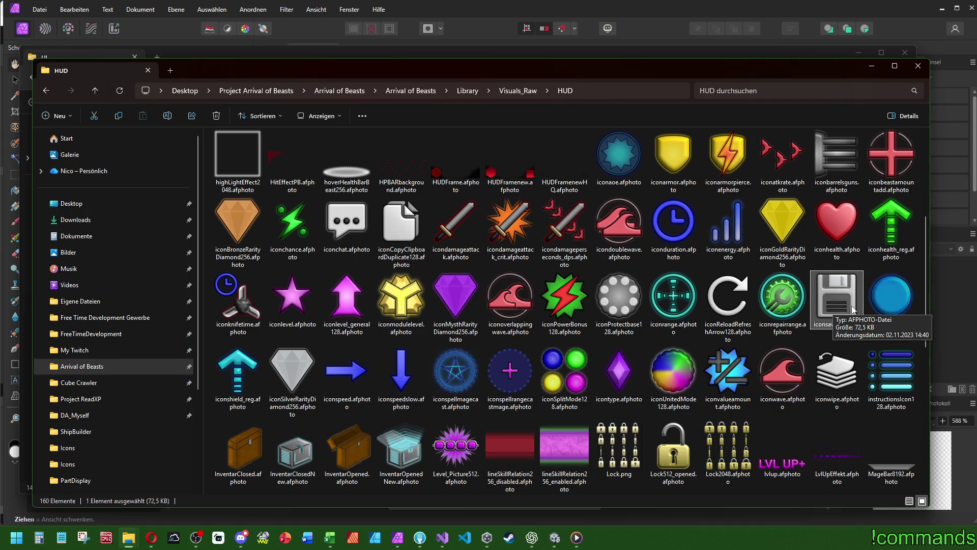
pyautogui.doubleClick(849, 300)
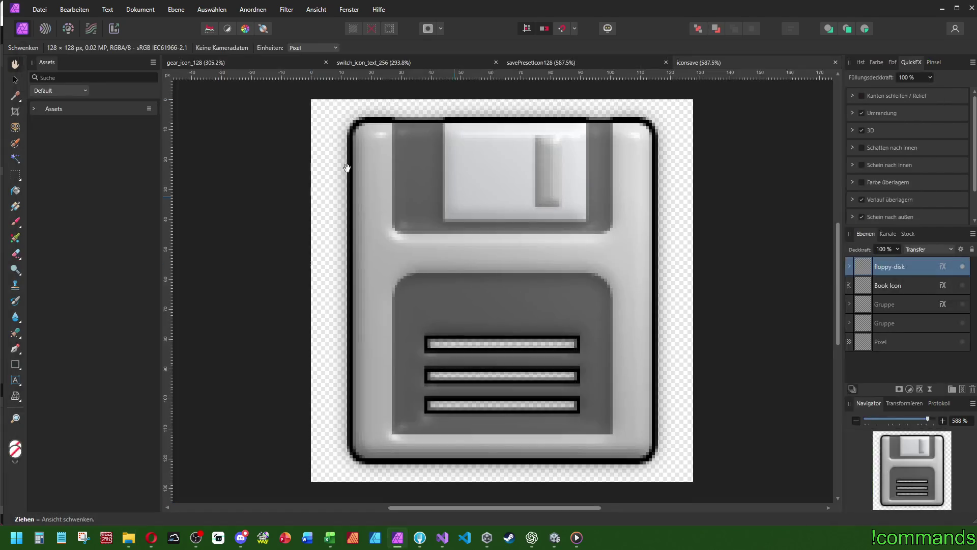
# Copy the floppy-disk layer from iconsave and paste it into savePresetIcon128
pyautogui.press('v')
pyautogui.click(894, 284)
pyautogui.click(897, 267)
pyautogui.click(539, 62)
pyautogui.press('h')
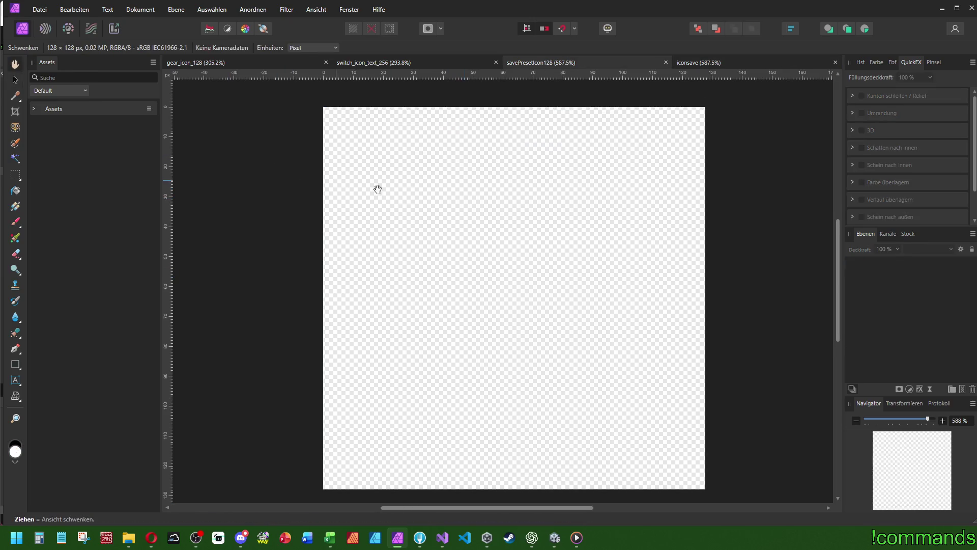
pyautogui.hotkey('ctrl', 'v')
pyautogui.moveTo(655, 269); pyautogui.dragTo(616, 254)
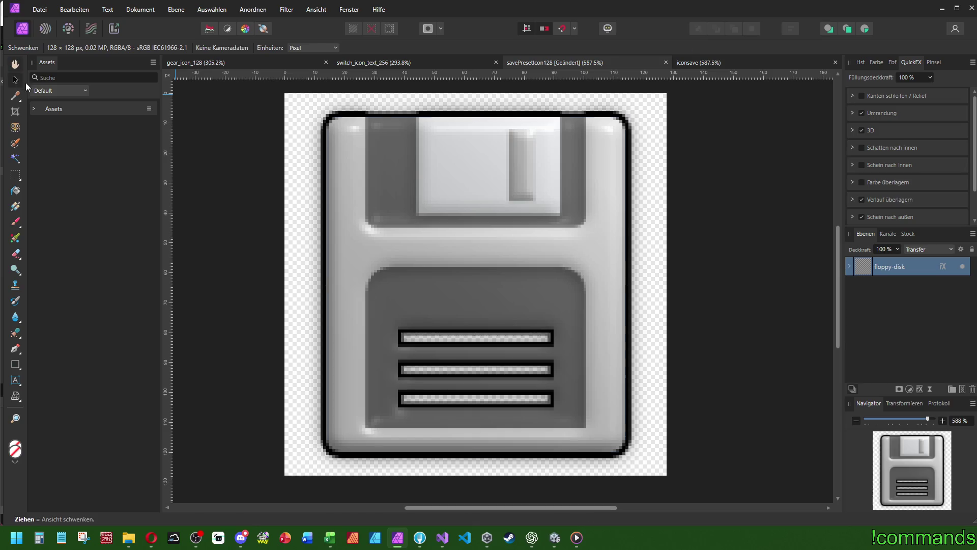
# Resize the pasted floppy disk to a height of 100 px in Transform
pyautogui.click(16, 80)
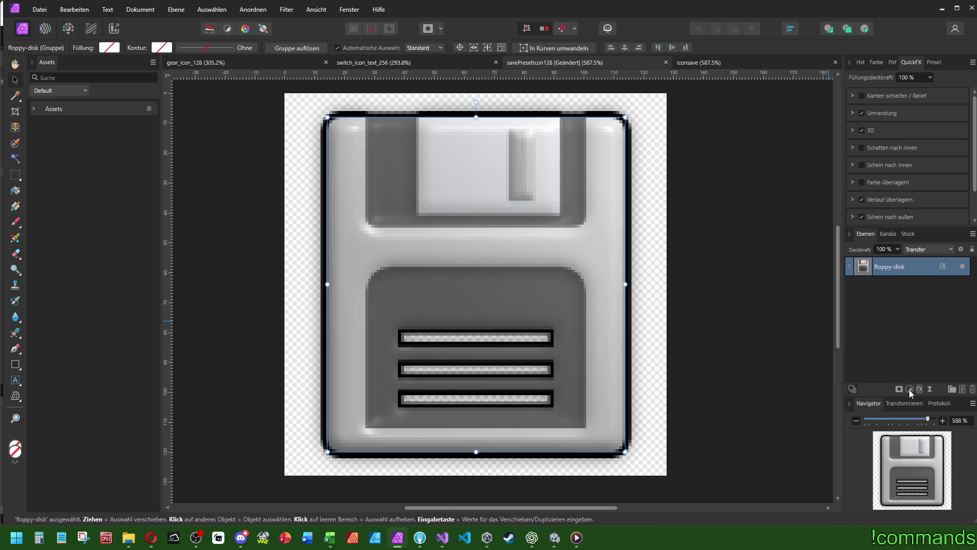
pyautogui.click(909, 403)
pyautogui.click(951, 469)
pyautogui.write('100')
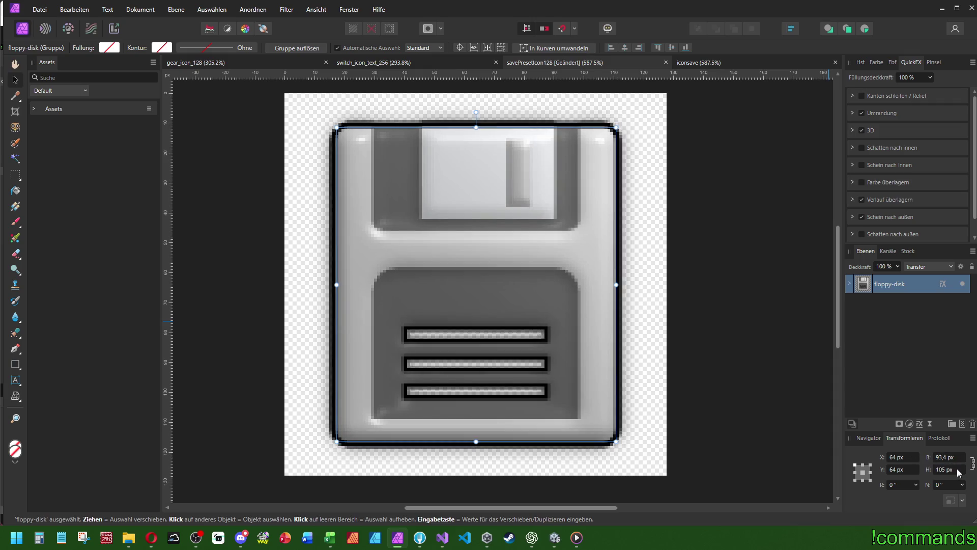
pyautogui.press('Return')
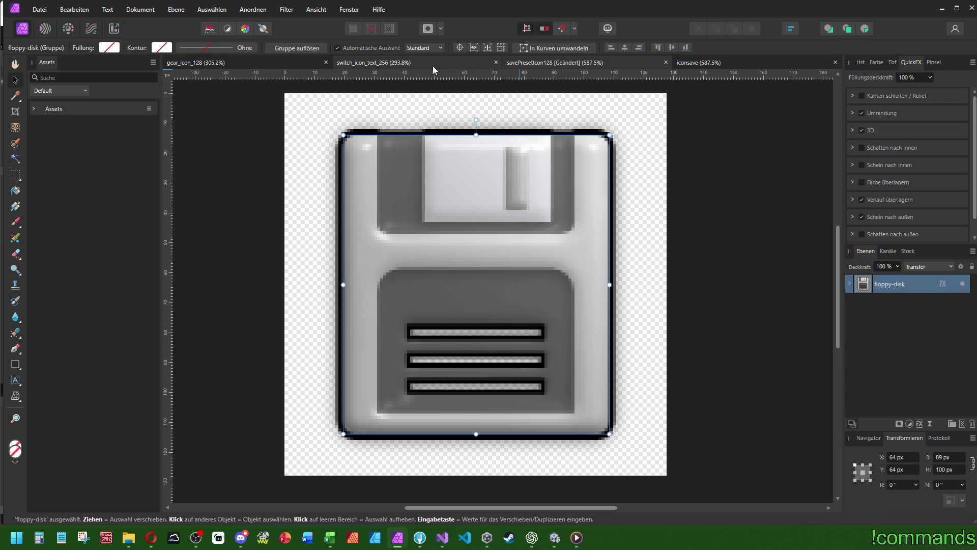
# Apply switch_icon_text_256's black-outline style to the floppy disk with Stil übertragen
pyautogui.click(432, 64)
pyautogui.click(562, 62)
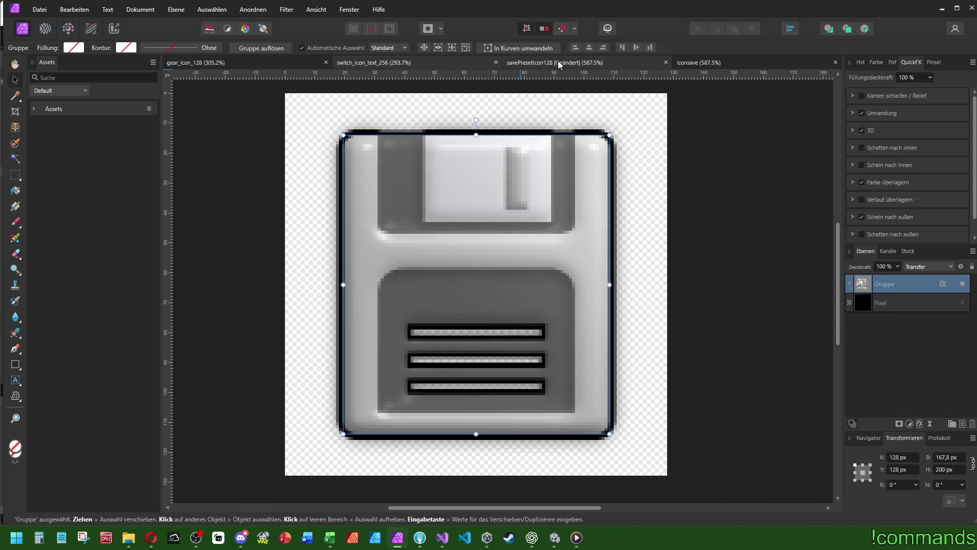
pyautogui.click(69, 9)
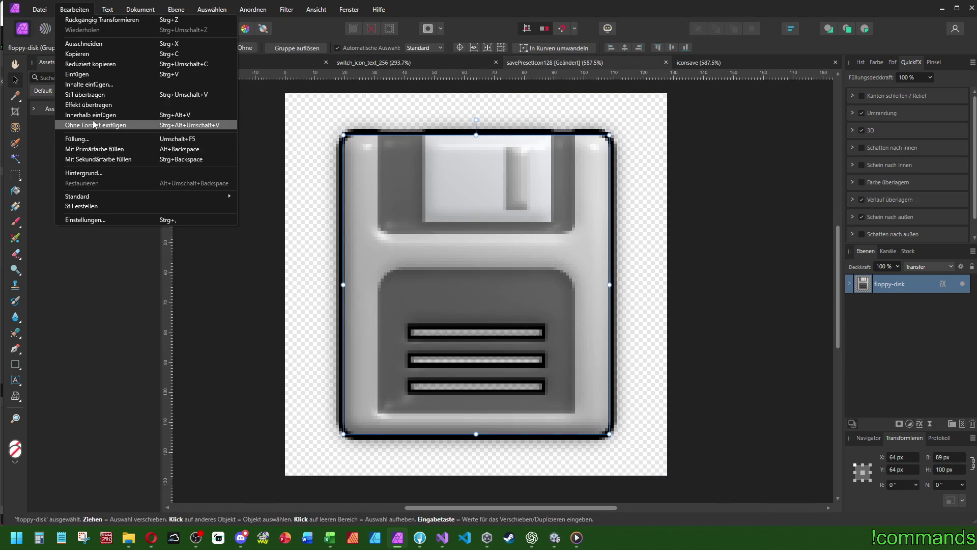
pyautogui.click(95, 110)
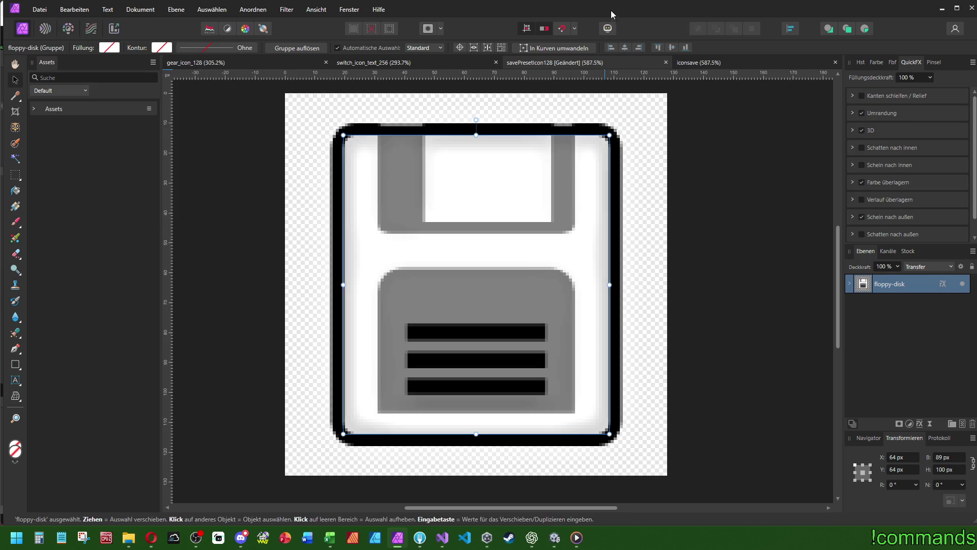
pyautogui.scroll(1, 738, 305)
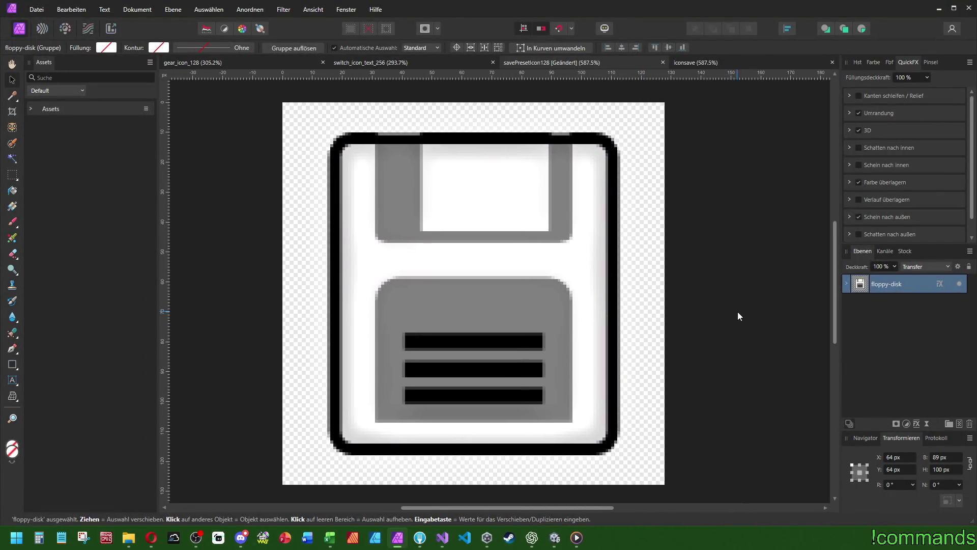
pyautogui.click(846, 284)
pyautogui.click(887, 301)
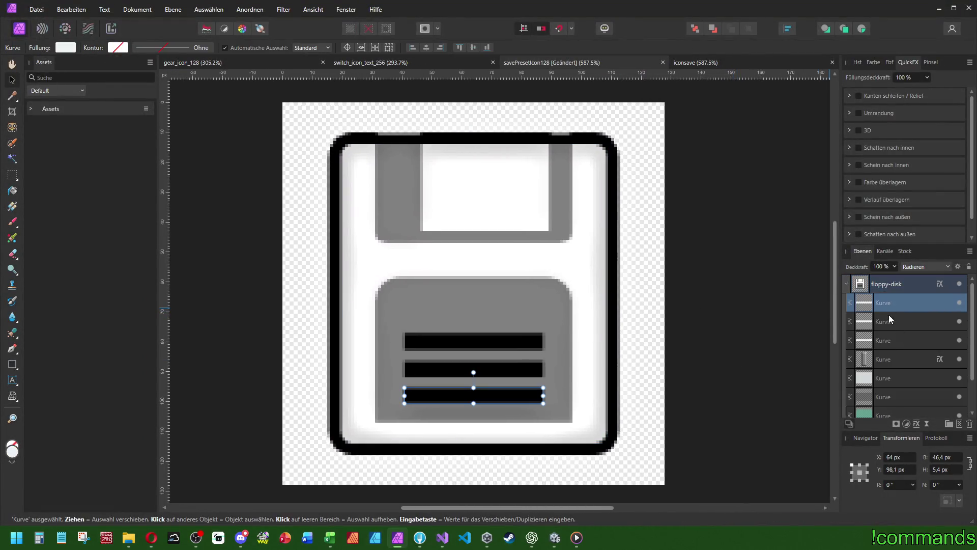
# Make the grey shutter band taller by dragging its top edge upward
pyautogui.click(890, 360)
pyautogui.click(897, 379)
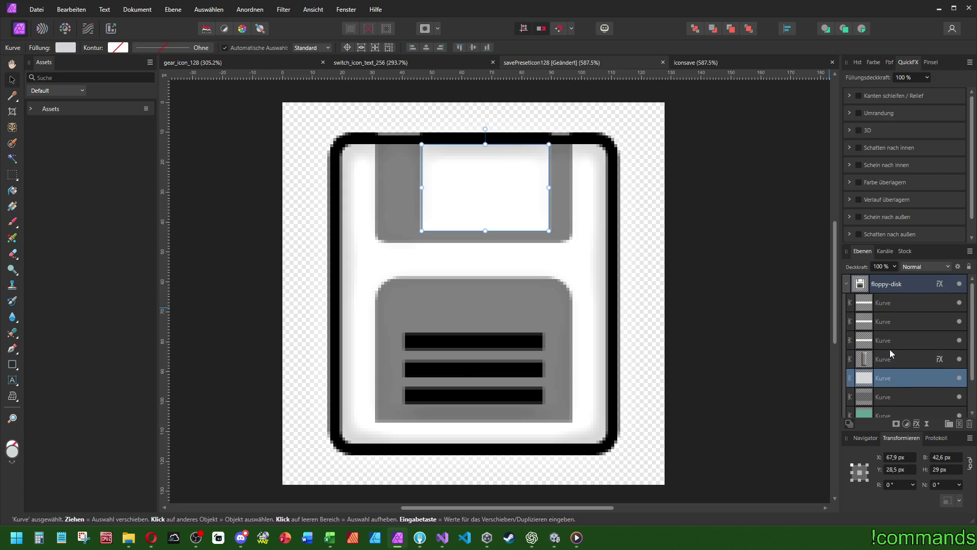
pyautogui.scroll(-2, 889, 357)
pyautogui.click(894, 362)
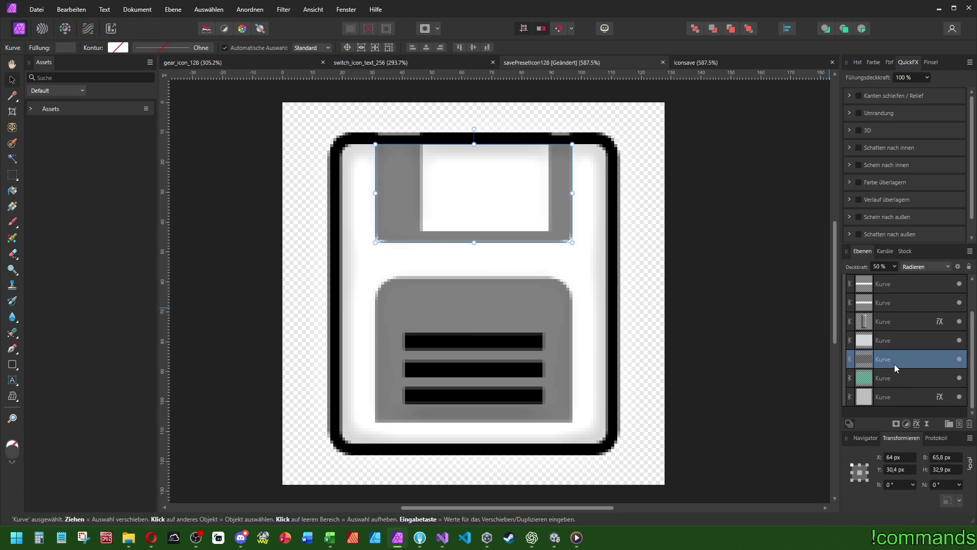
pyautogui.keyDown('ctrl'); pyautogui.scroll(5, 417, 118); pyautogui.keyUp('ctrl')
pyautogui.moveTo(558, 189); pyautogui.dragTo(558, 124)
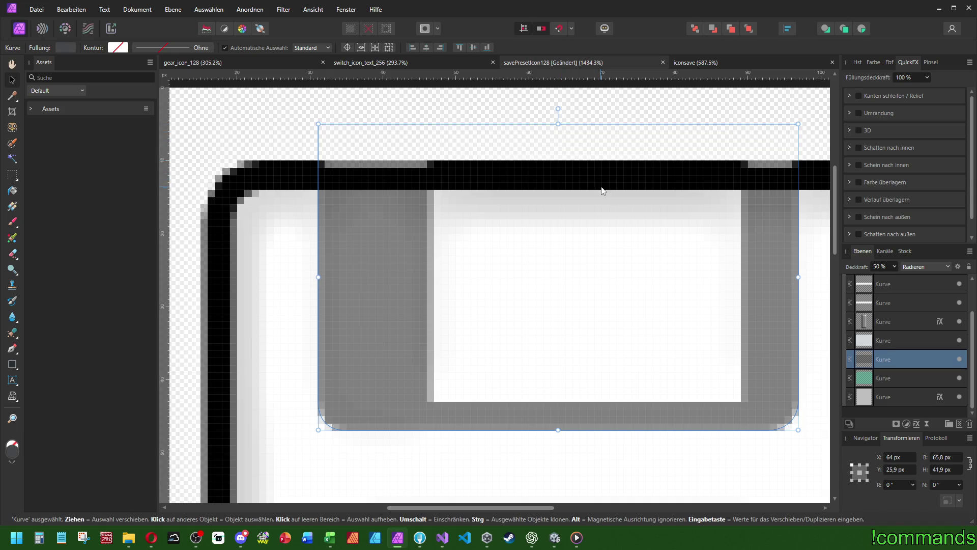
# Find the vertical slot bar layer in the shutter window and delete it
pyautogui.click(896, 350)
pyautogui.click(888, 321)
pyautogui.click(882, 383)
pyautogui.click(877, 395)
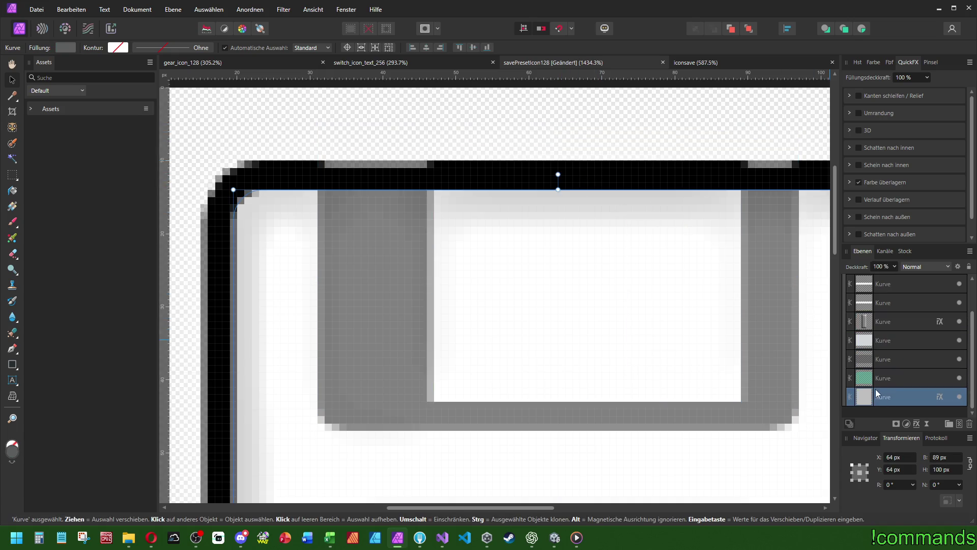
pyautogui.click(888, 359)
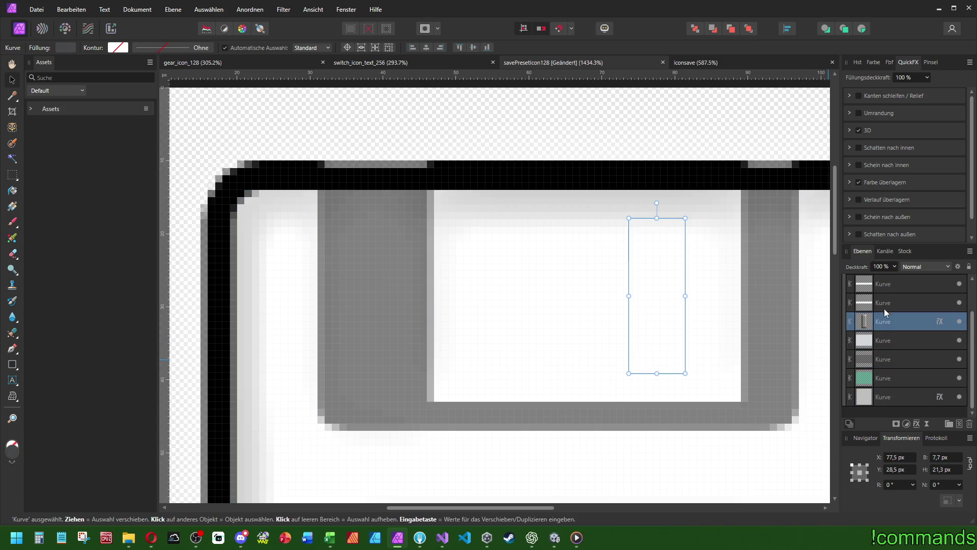
pyautogui.click(884, 303)
pyautogui.click(885, 286)
pyautogui.scroll(-3, 625, 265)
pyautogui.scroll(-5, 625, 264)
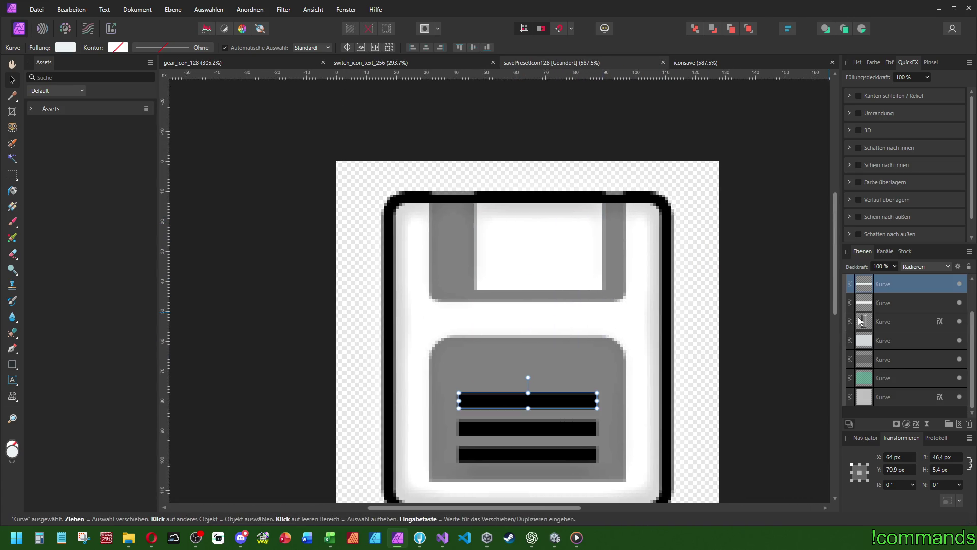
pyautogui.click(893, 320)
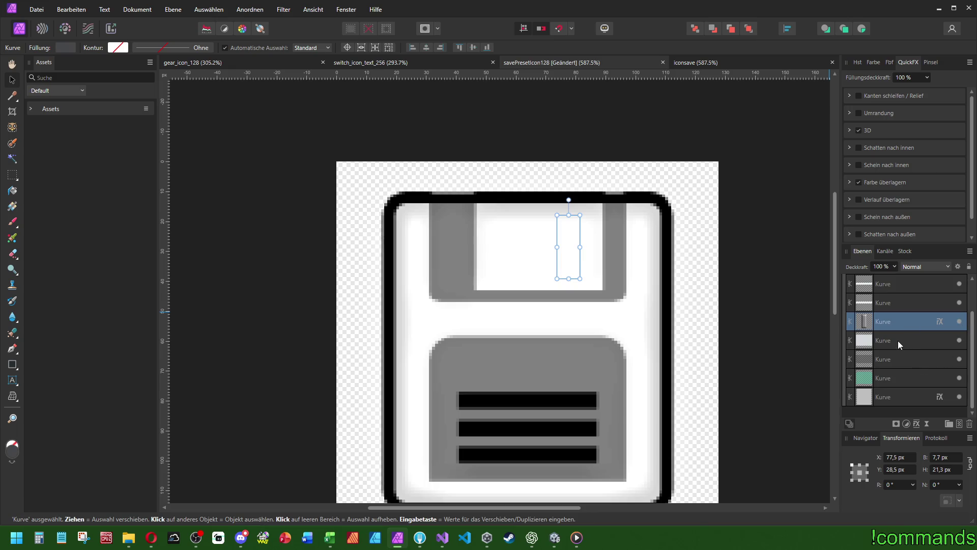
pyautogui.press('Delete')
# Toggle the outer body layer's visibility on and off to compare the icon
pyautogui.click(898, 378)
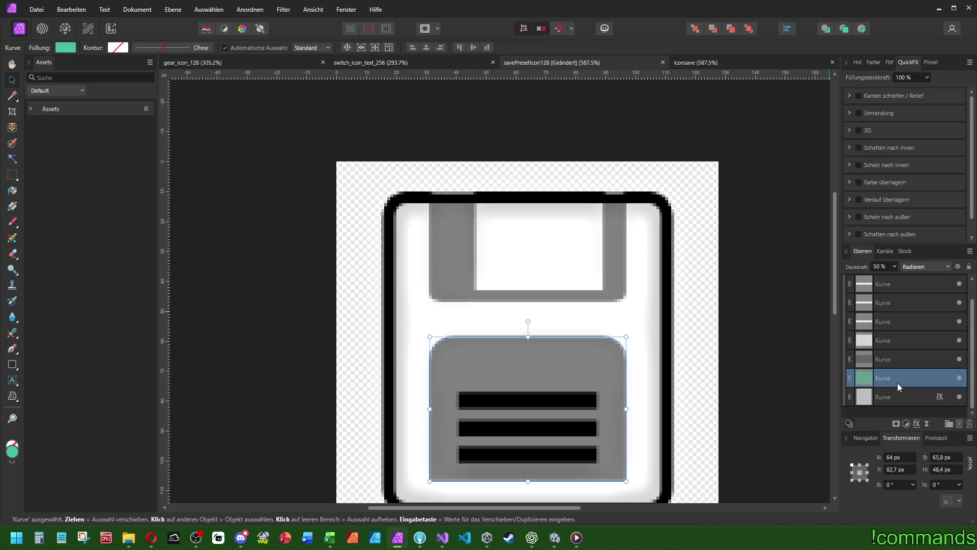
pyautogui.scroll(-2, 763, 354)
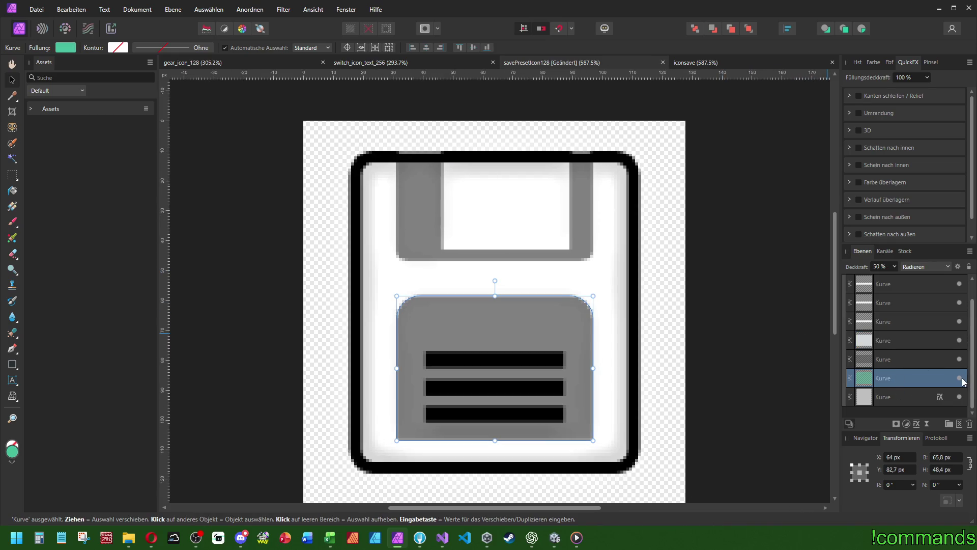
pyautogui.click(920, 398)
pyautogui.click(960, 397)
pyautogui.click(959, 397)
pyautogui.keyDown('alt'); pyautogui.click(960, 397); pyautogui.keyUp('alt')
pyautogui.keyDown('alt'); pyautogui.click(959, 397); pyautogui.keyUp('alt')
pyautogui.click(873, 340)
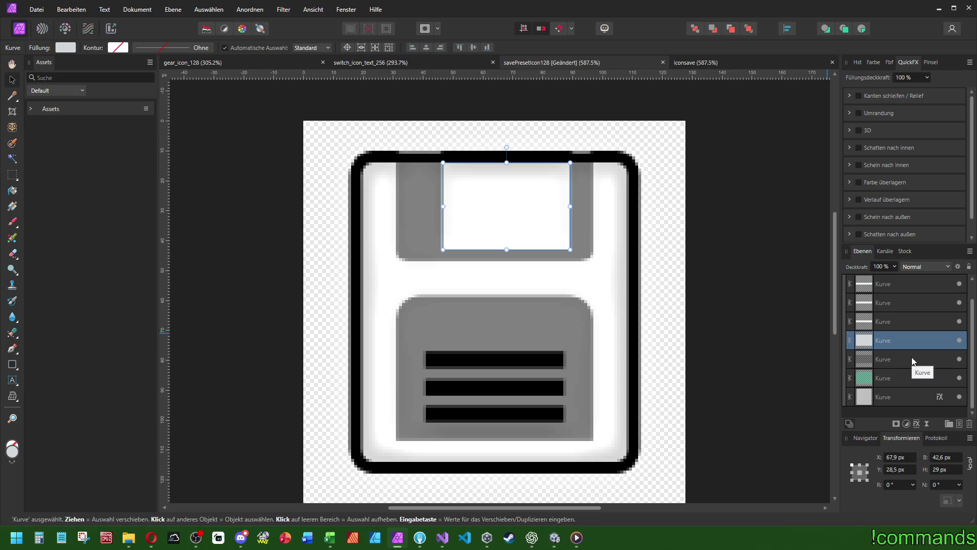
pyautogui.scroll(1, 886, 372)
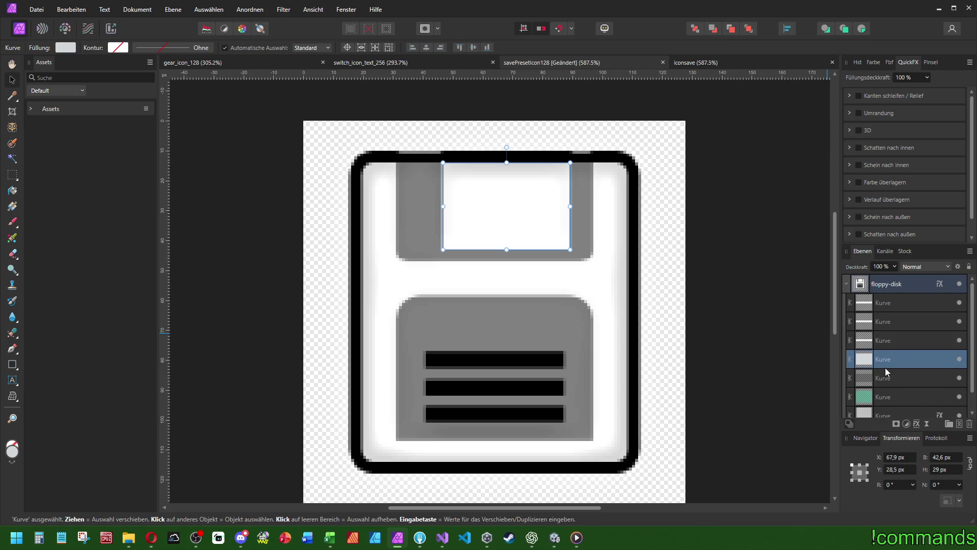
pyautogui.scroll(-1, 885, 367)
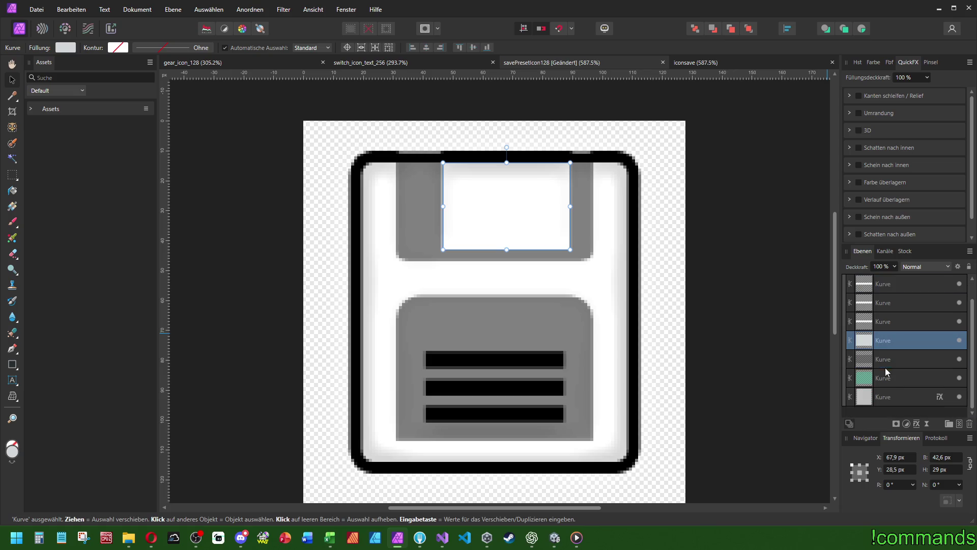
pyautogui.click(960, 400)
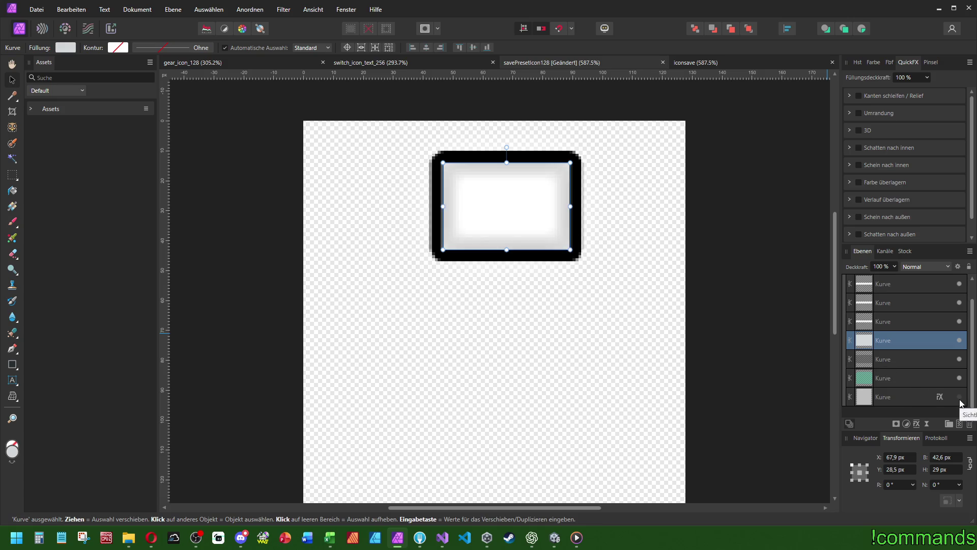
pyautogui.click(960, 400)
pyautogui.click(960, 400)
pyautogui.click(960, 400)
pyautogui.click(960, 400)
pyautogui.click(960, 400)
pyautogui.click(960, 400)
pyautogui.click(960, 400)
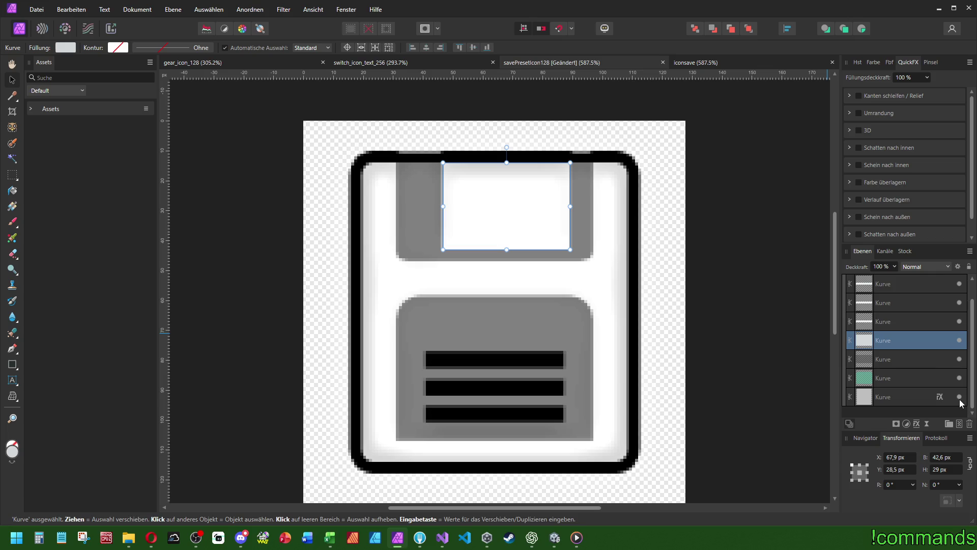
# Stretch the grey shutter band's top edge a bit higher, then review the label, window and body layers
pyautogui.click(899, 306)
pyautogui.click(894, 319)
pyautogui.click(886, 360)
pyautogui.scroll(1, 886, 361)
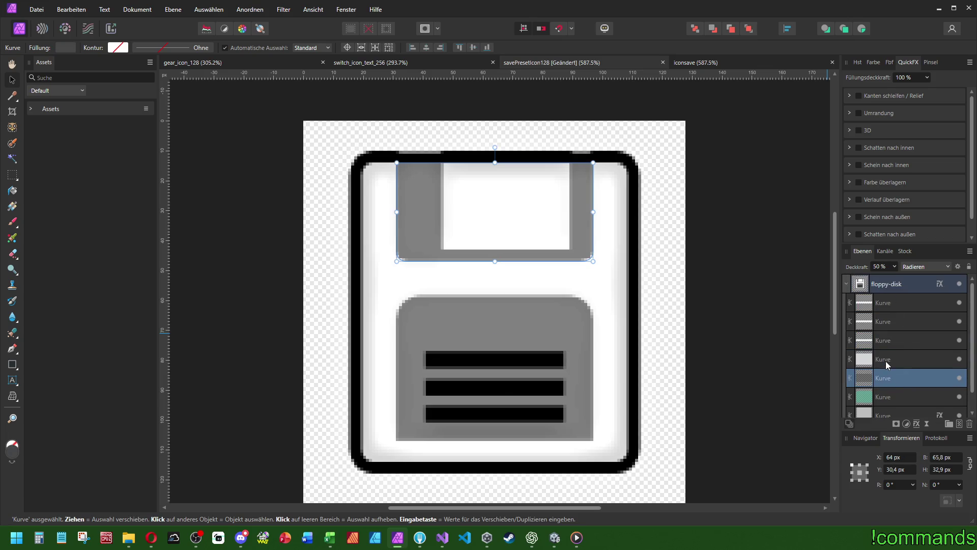
pyautogui.moveTo(495, 163); pyautogui.dragTo(494, 136)
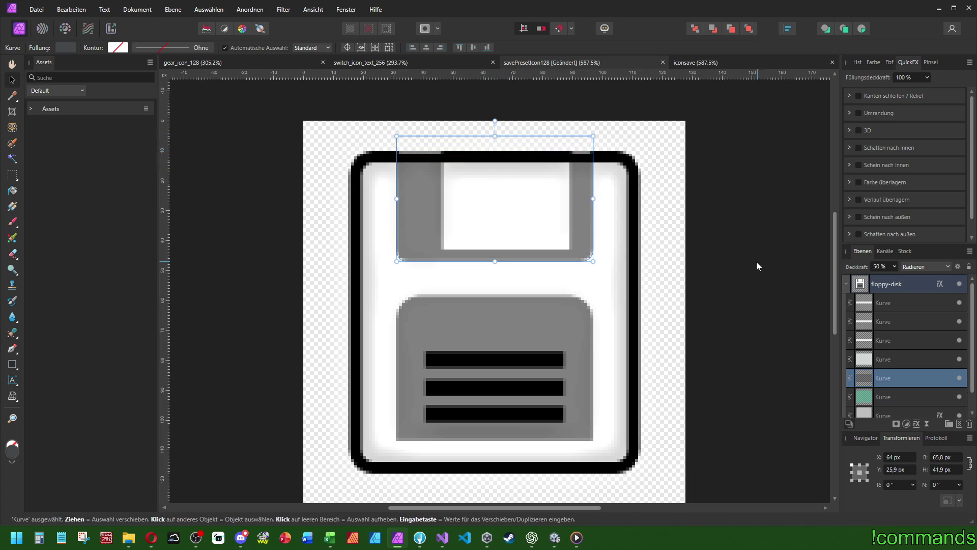
pyautogui.click(895, 398)
pyautogui.click(896, 379)
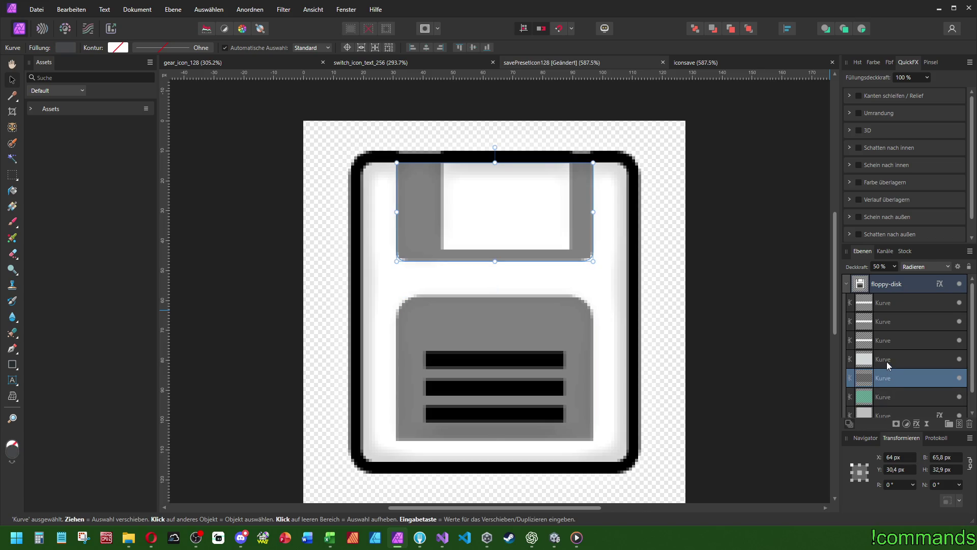
pyautogui.click(887, 361)
pyautogui.scroll(-1, 883, 365)
pyautogui.click(883, 399)
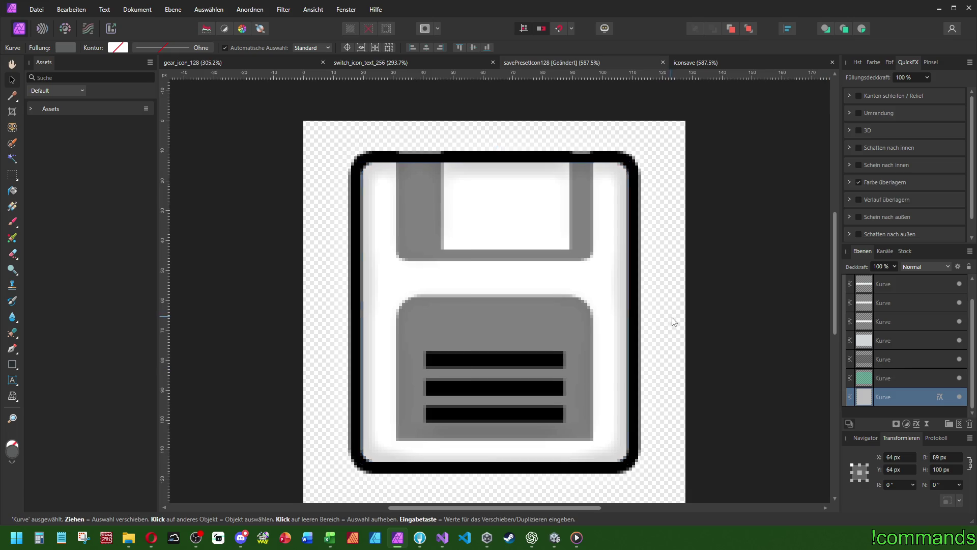
# Collapse the floppy-disk group and look at the Zahnrad layer in gear_icon_128
pyautogui.scroll(-5, 672, 320)
pyautogui.scroll(3, 713, 314)
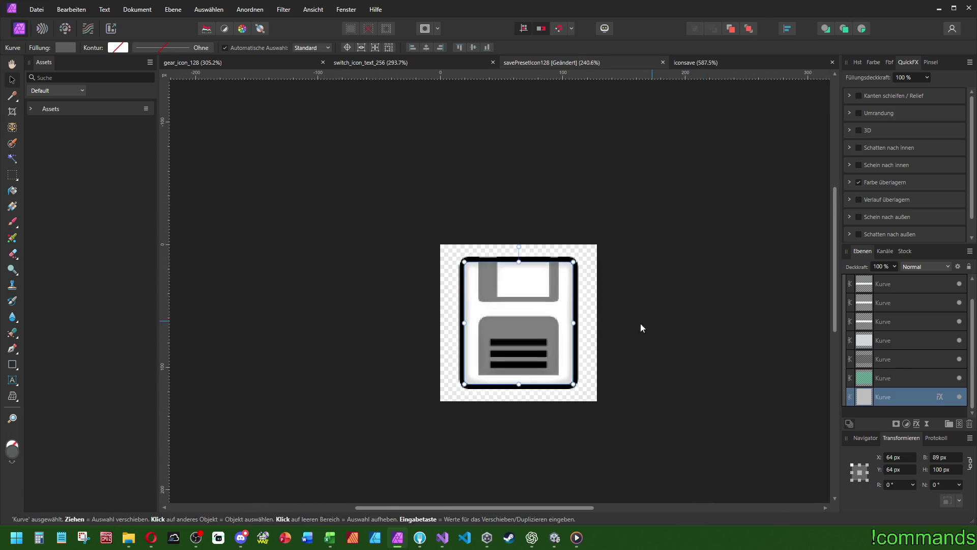
pyautogui.scroll(2, 610, 319)
pyautogui.scroll(1, 855, 305)
pyautogui.click(846, 284)
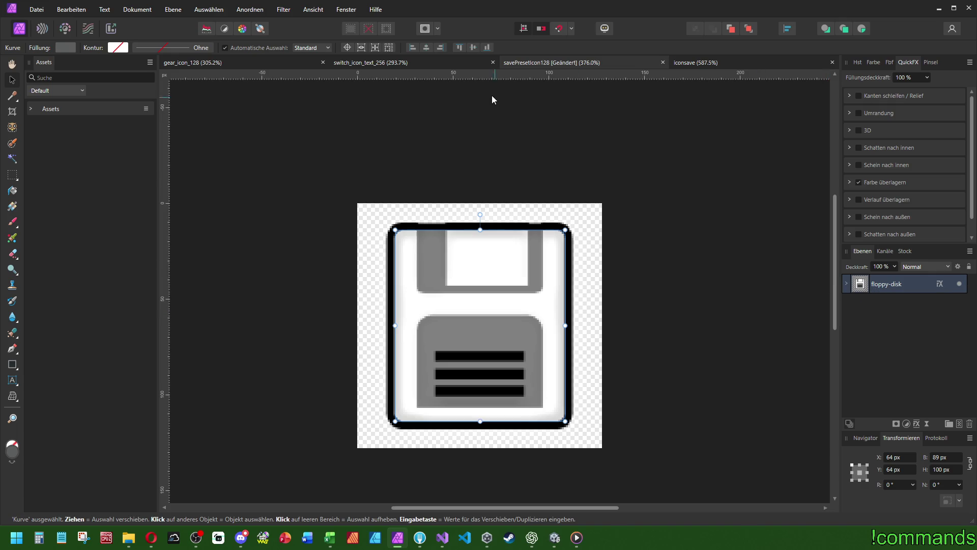
pyautogui.click(450, 66)
pyautogui.click(535, 64)
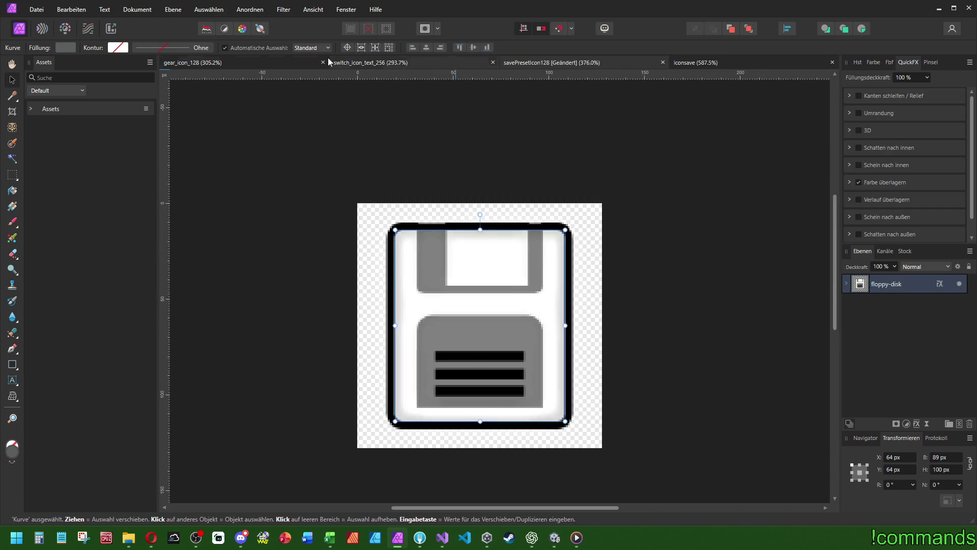
pyautogui.click(236, 59)
pyautogui.click(910, 304)
pyautogui.click(911, 304)
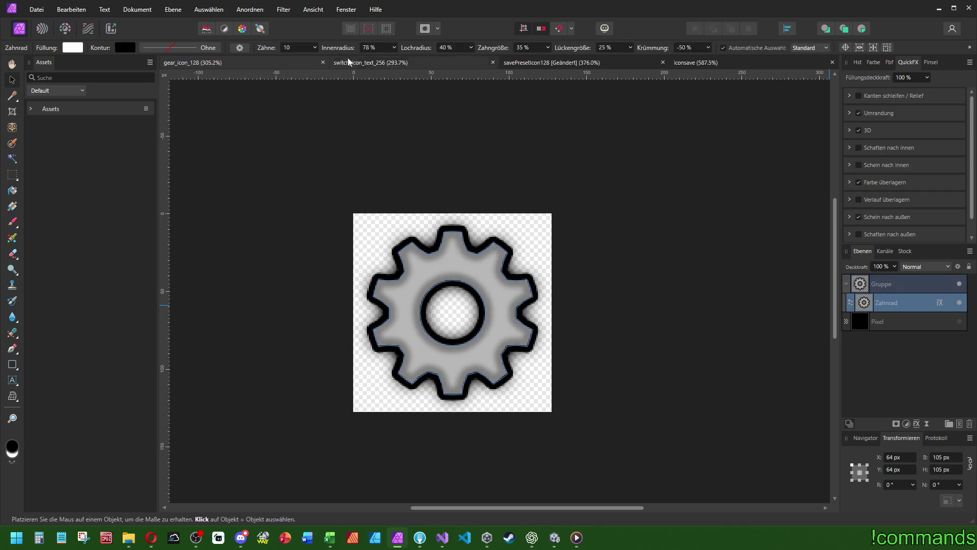
# Paste the copied layer effects onto the switch_icon_text_256 icon and save it
pyautogui.click(381, 63)
pyautogui.click(65, 10)
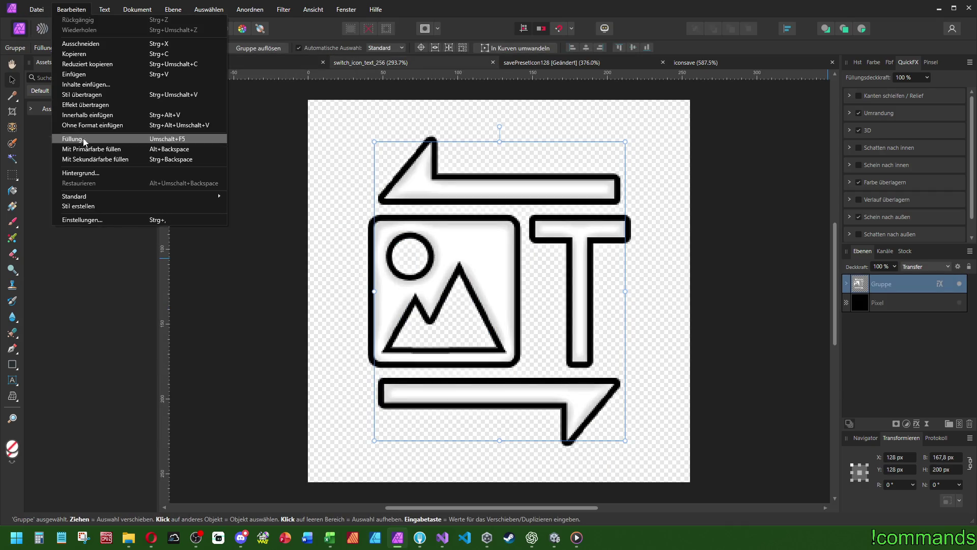
pyautogui.click(85, 104)
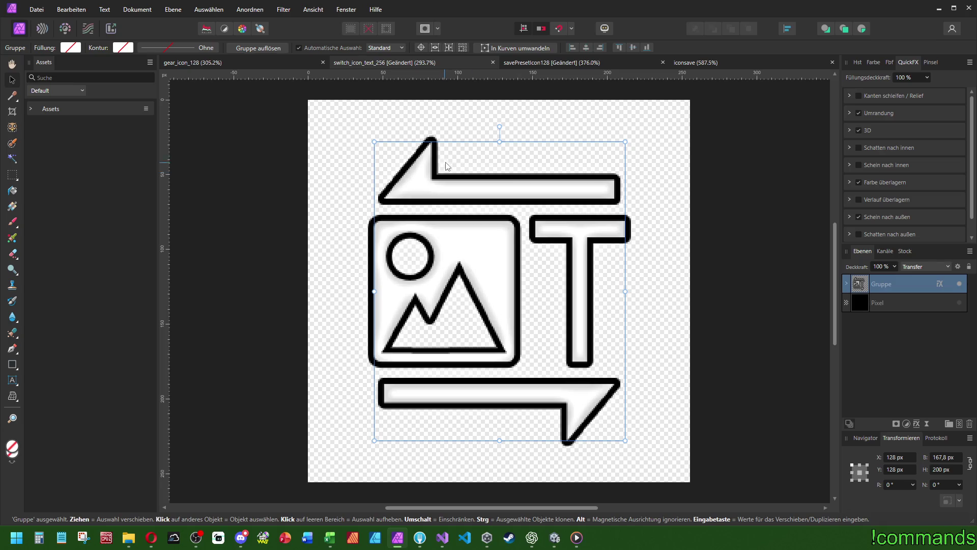
pyautogui.hotkey('ctrl', 's')
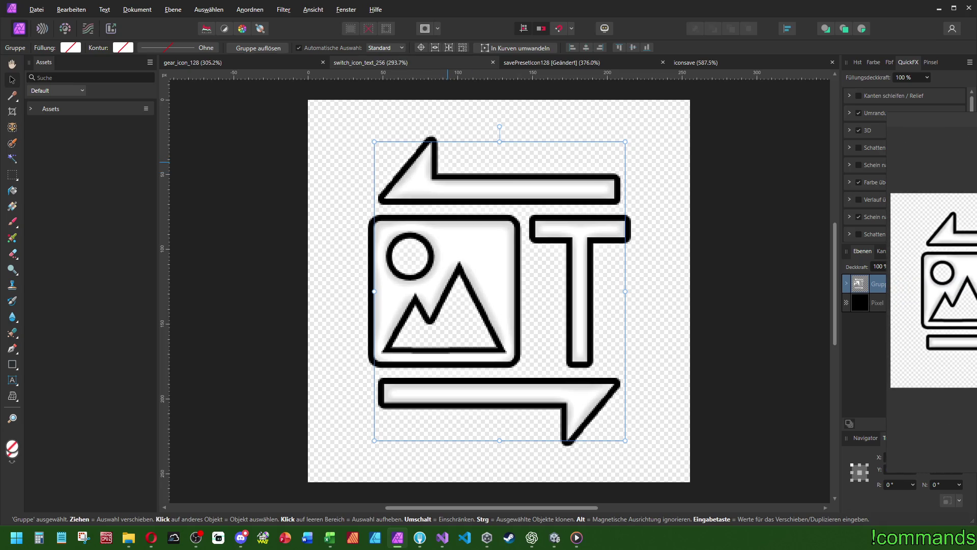
pyautogui.press('Return')
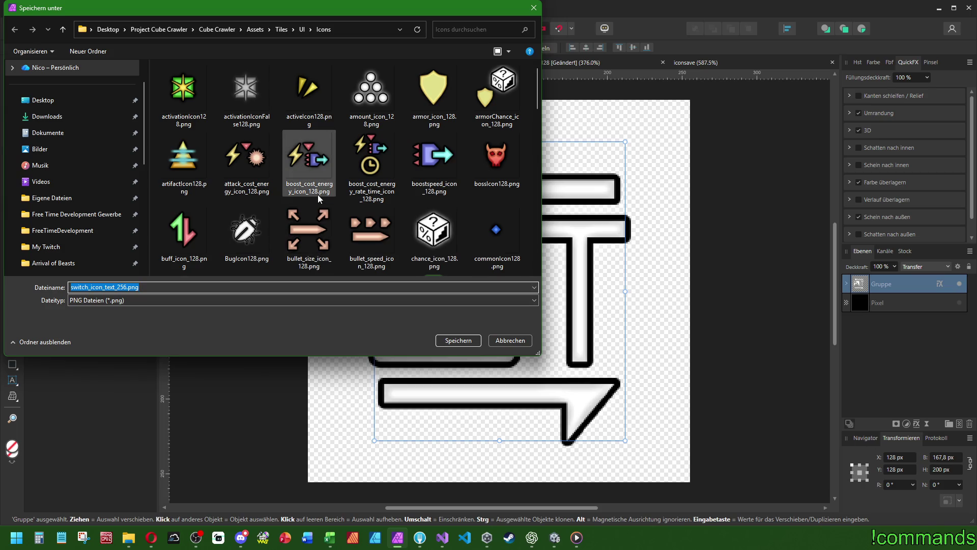
# Save switch_icon_text_256.png into the Tiles/UI folder, replacing the existing file
pyautogui.scroll(-2, 321, 196)
pyautogui.scroll(-5, 336, 214)
pyautogui.scroll(-3, 352, 229)
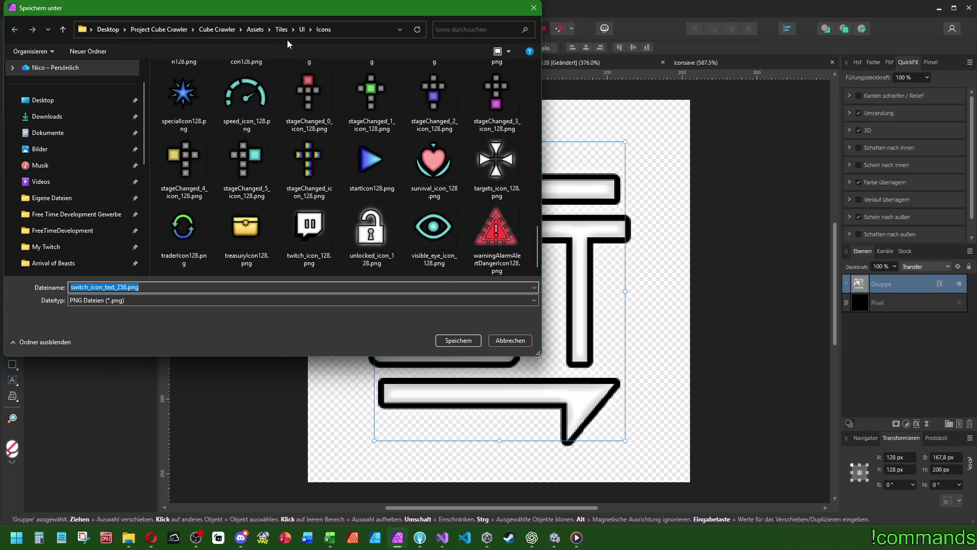
pyautogui.click(301, 29)
pyautogui.scroll(-10, 382, 153)
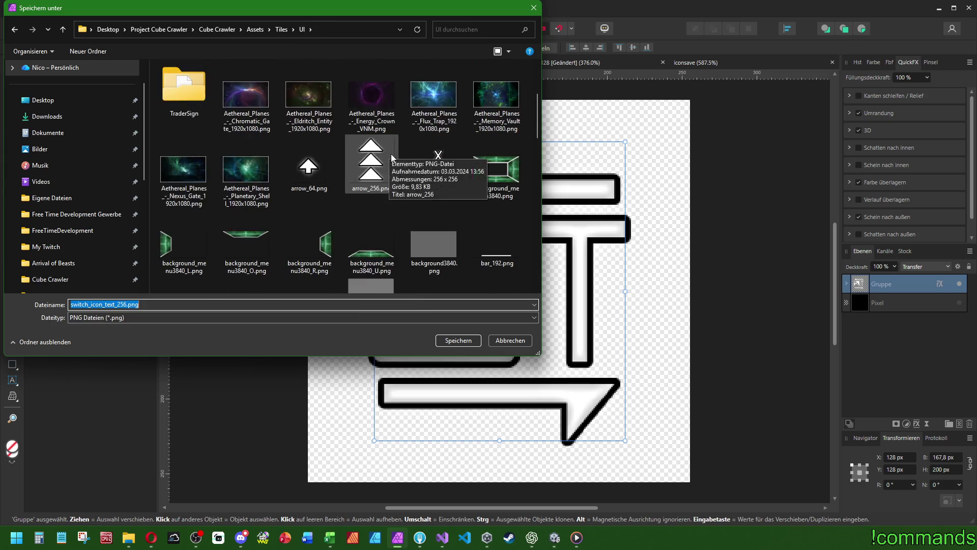
pyautogui.scroll(-10, 485, 193)
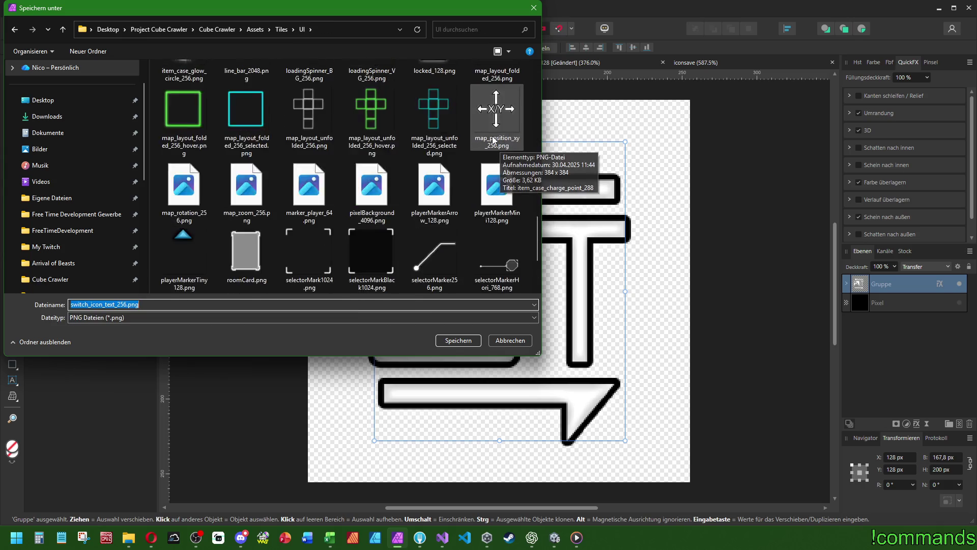
pyautogui.click(453, 340)
pyautogui.press('j')
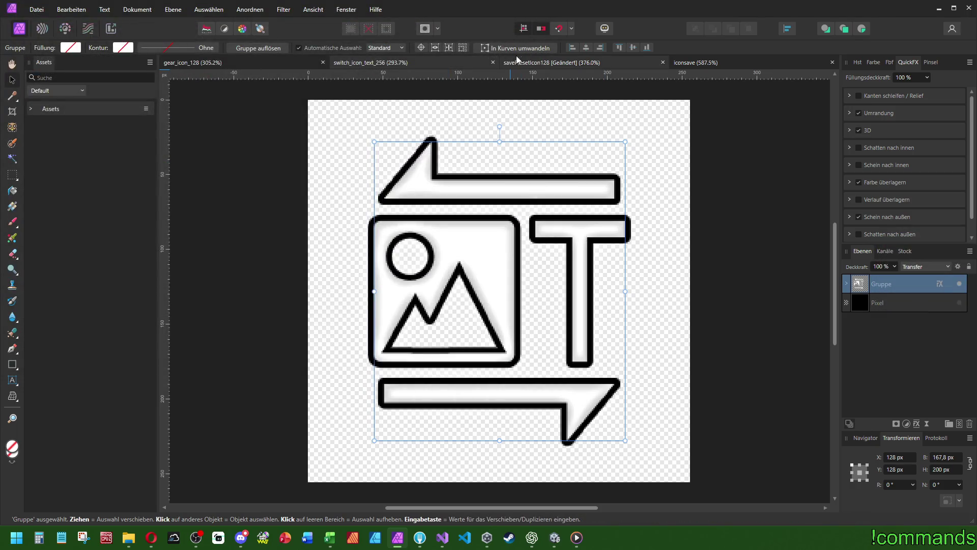
# Return to the savePresetIcon128 floppy-disk document
pyautogui.click(549, 66)
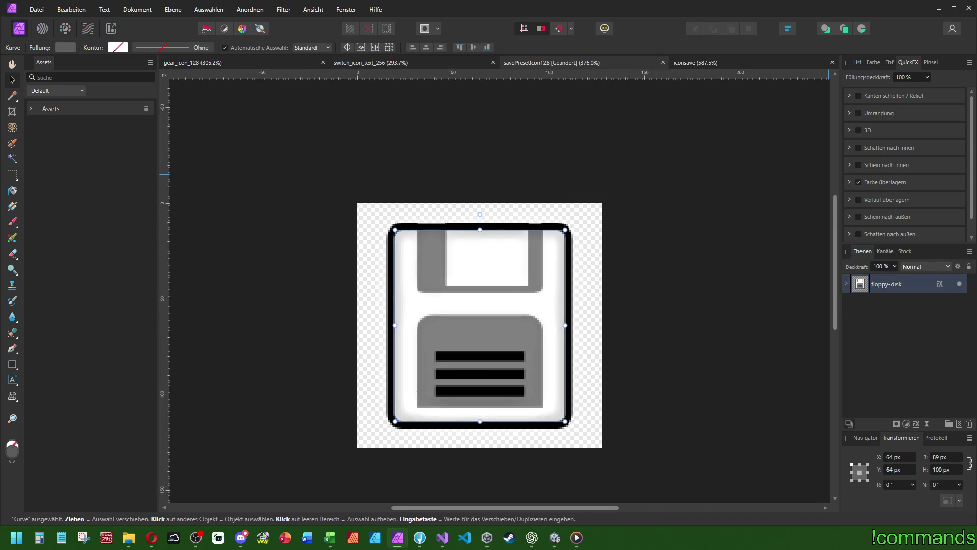
pyautogui.click(750, 62)
pyautogui.click(583, 60)
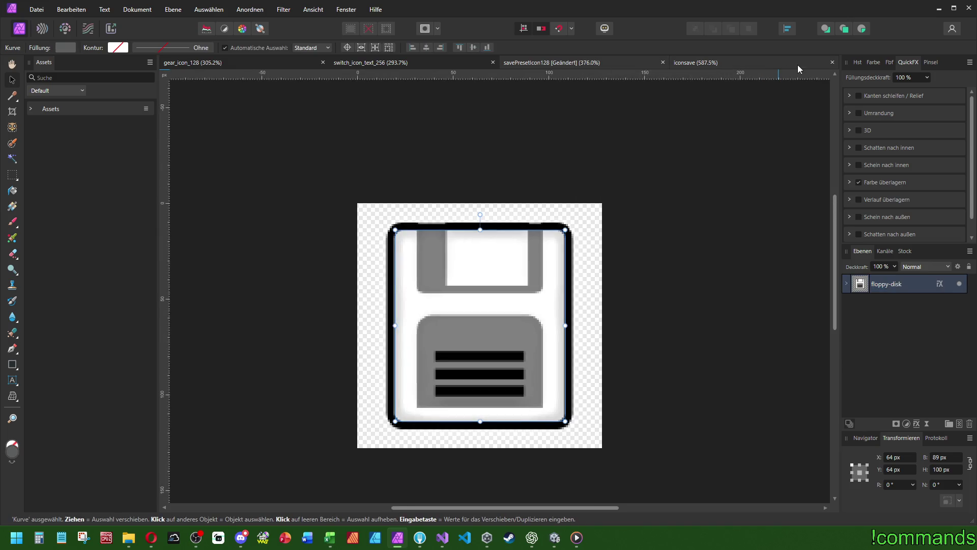
# Expand the iconsave floppy-disk group and move the effects curve to the group's top
pyautogui.click(812, 63)
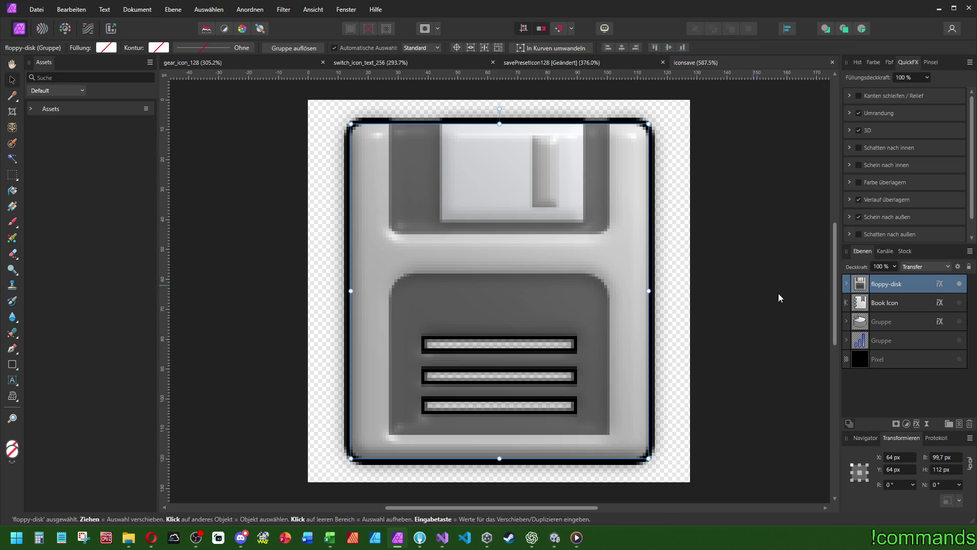
pyautogui.click(849, 288)
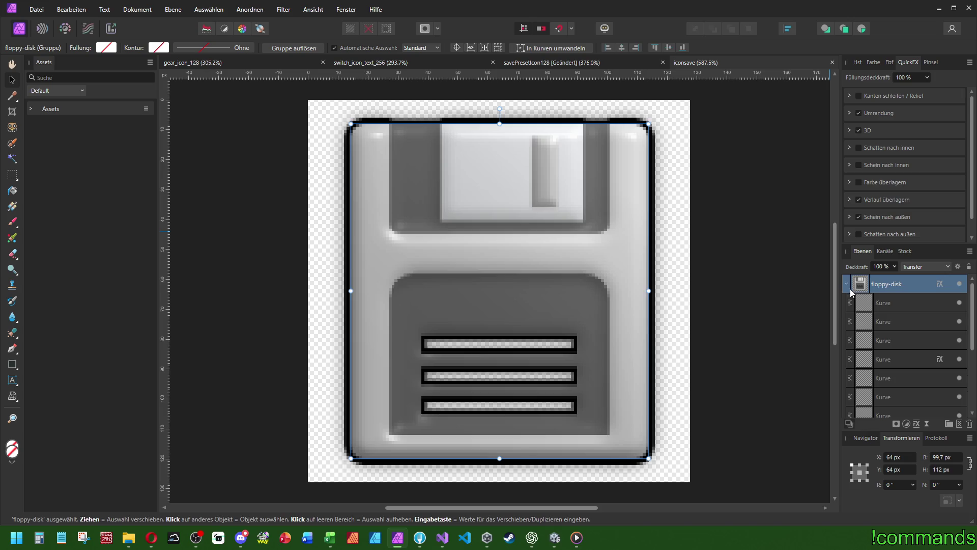
pyautogui.click(887, 359)
pyautogui.click(611, 62)
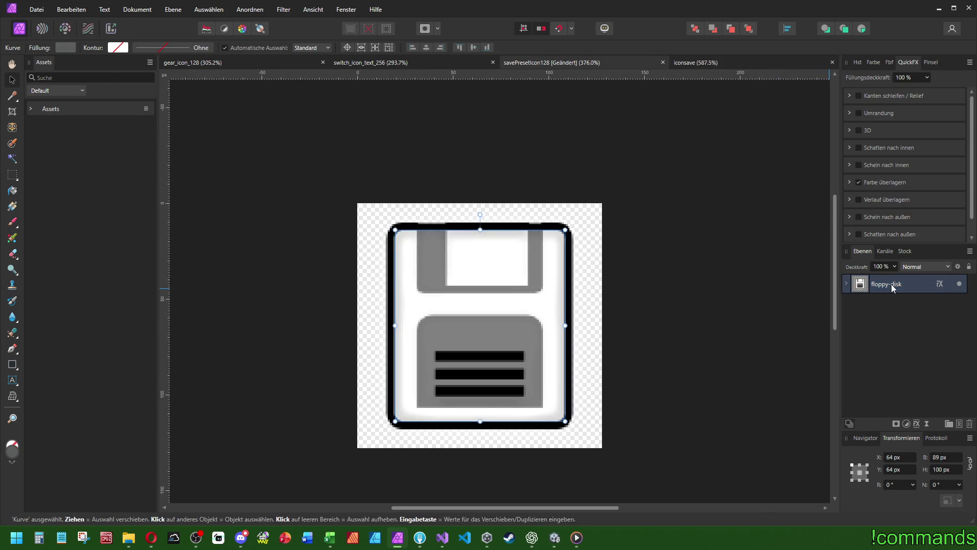
pyautogui.click(847, 284)
pyautogui.moveTo(888, 394)
pyautogui.mouseDown()
pyautogui.moveTo(894, 260)
pyautogui.moveTo(883, 297)
pyautogui.mouseUp()
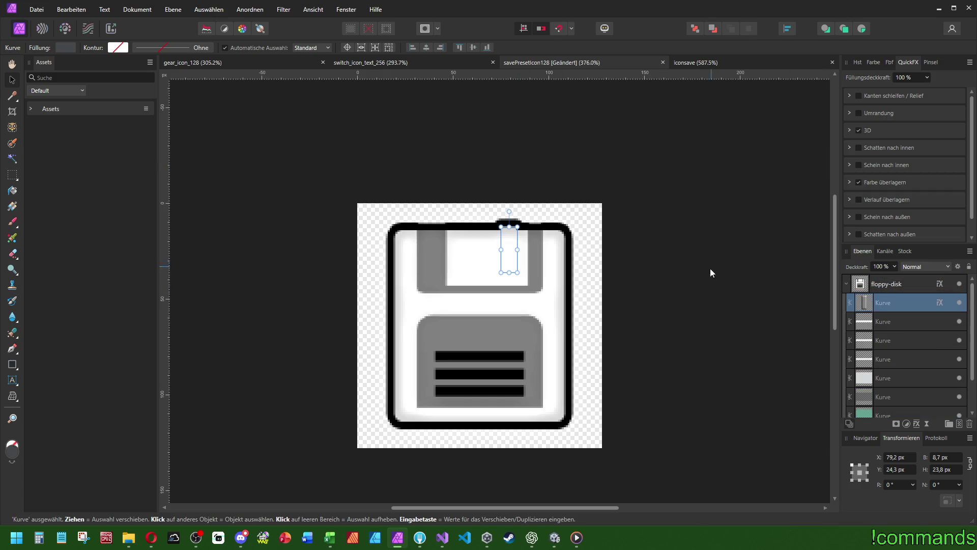
# Nudge the small shutter bar down 2 px
pyautogui.scroll(5, 507, 249)
pyautogui.moveTo(535, 225); pyautogui.dragTo(532, 239)
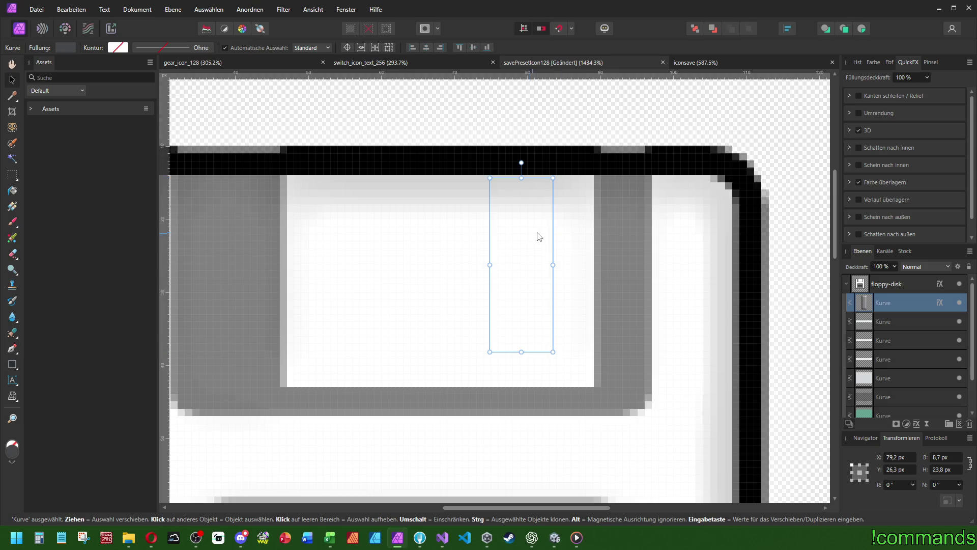
pyautogui.scroll(-4, 534, 238)
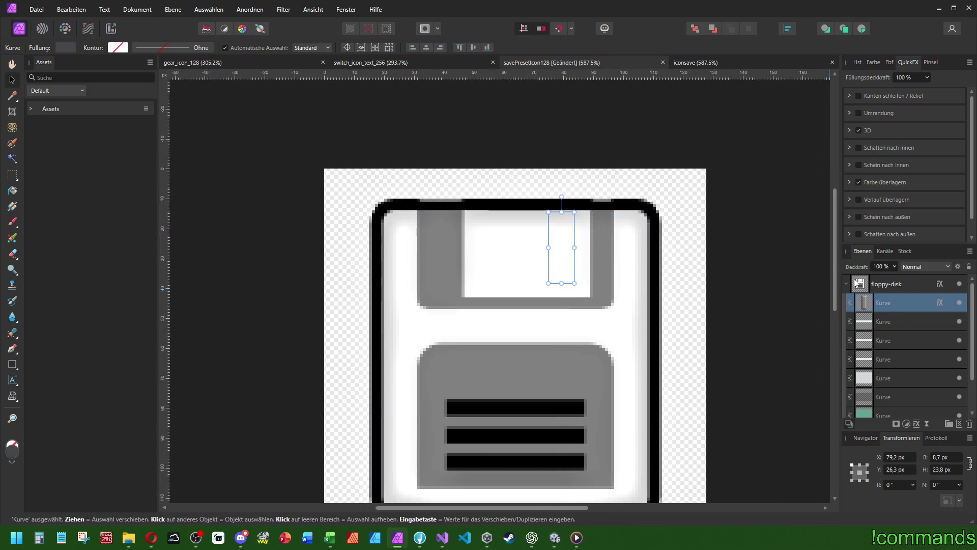
pyautogui.scroll(3, 585, 239)
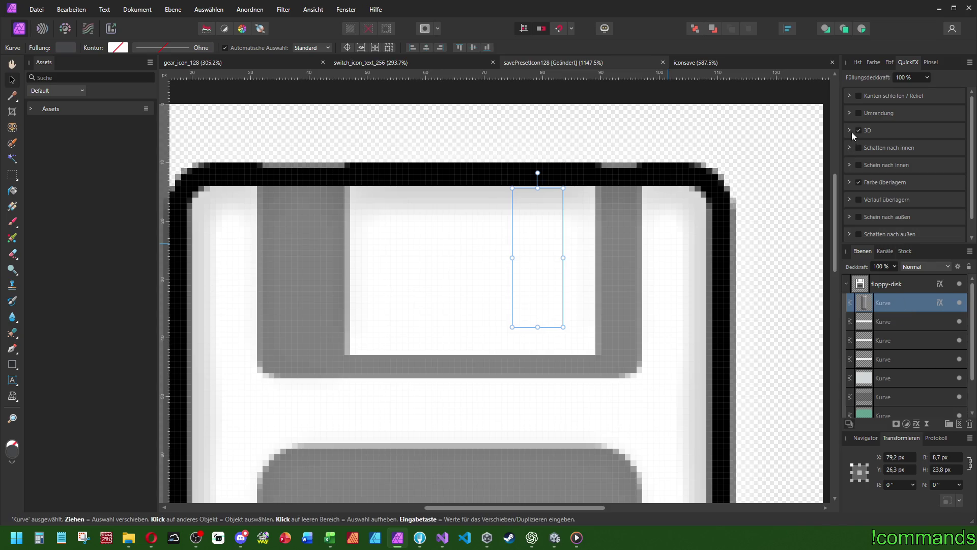
# Try a black colour overlay on the shutter bar, then revert it to white
pyautogui.click(849, 182)
pyautogui.moveTo(918, 217); pyautogui.dragTo(918, 216)
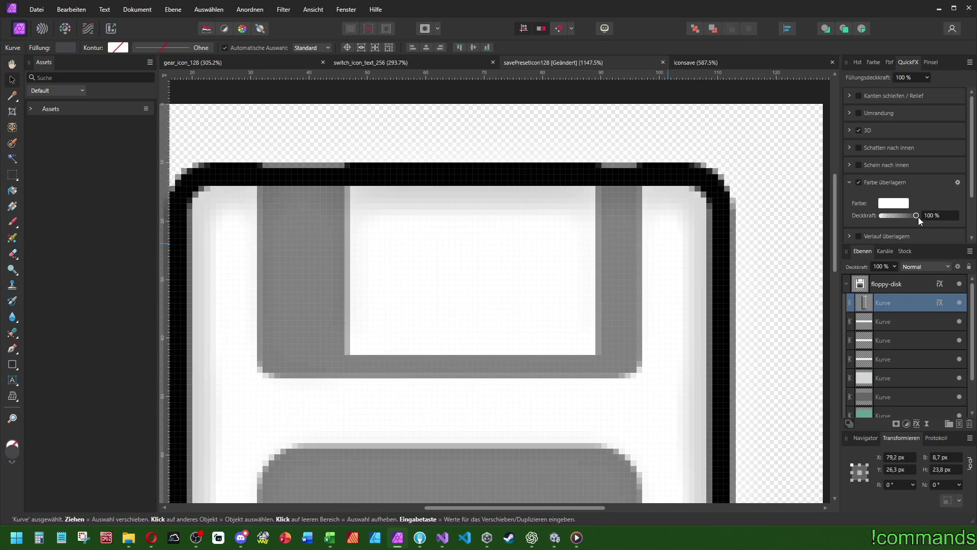
pyautogui.click(892, 205)
pyautogui.moveTo(882, 262)
pyautogui.mouseDown()
pyautogui.moveTo(835, 261)
pyautogui.moveTo(931, 261)
pyautogui.moveTo(622, 266)
pyautogui.moveTo(552, 256)
pyautogui.mouseUp()
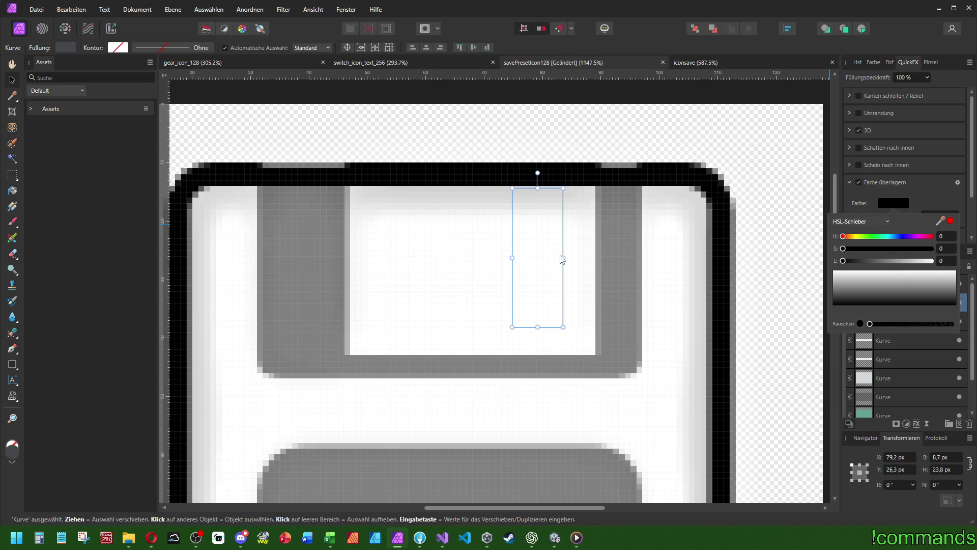
pyautogui.hotkey('ctrl', 'z')
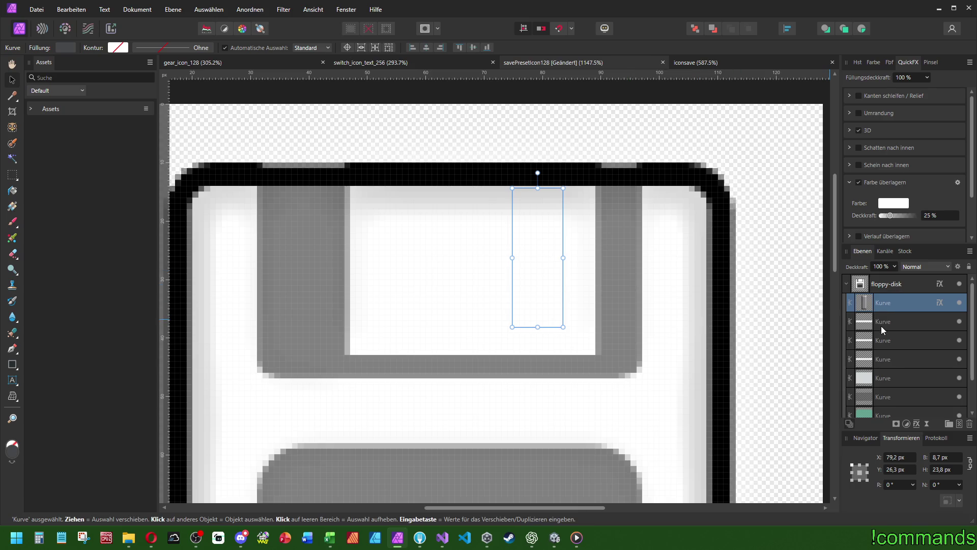
# Move the shutter bar layer out of the floppy-disk group to the top of the list
pyautogui.hotkey('ctrl', '-')
pyautogui.click(880, 377)
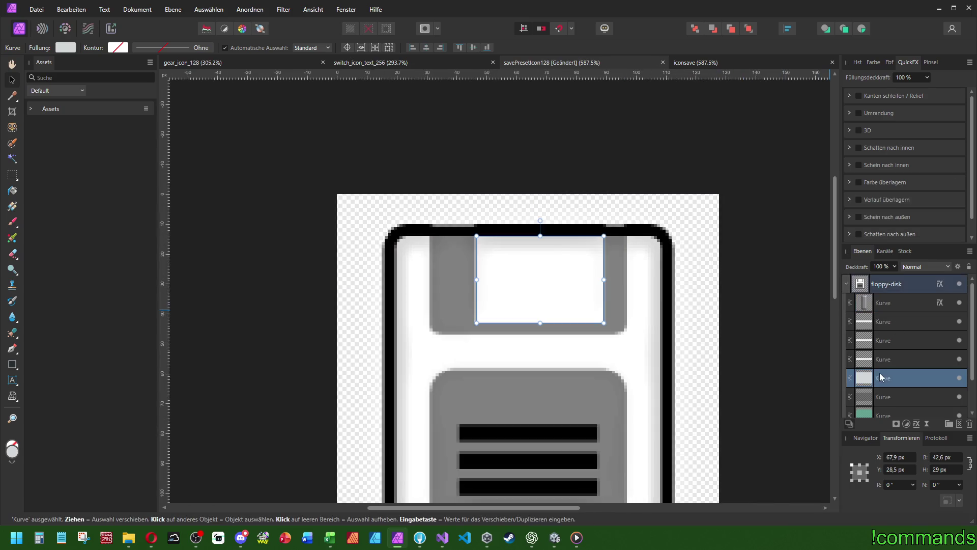
pyautogui.click(885, 314)
pyautogui.click(889, 303)
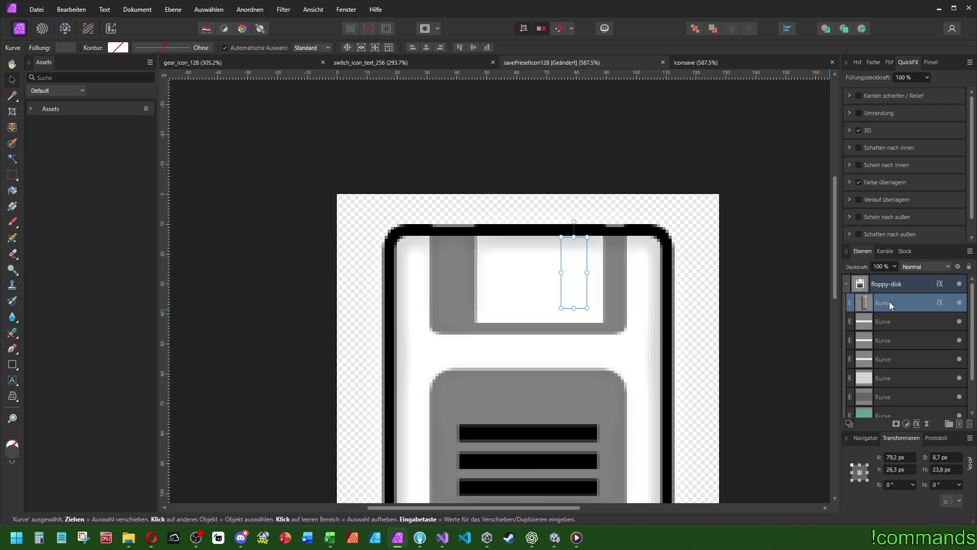
pyautogui.scroll(-2, 590, 228)
pyautogui.hscroll(1, 590, 228)
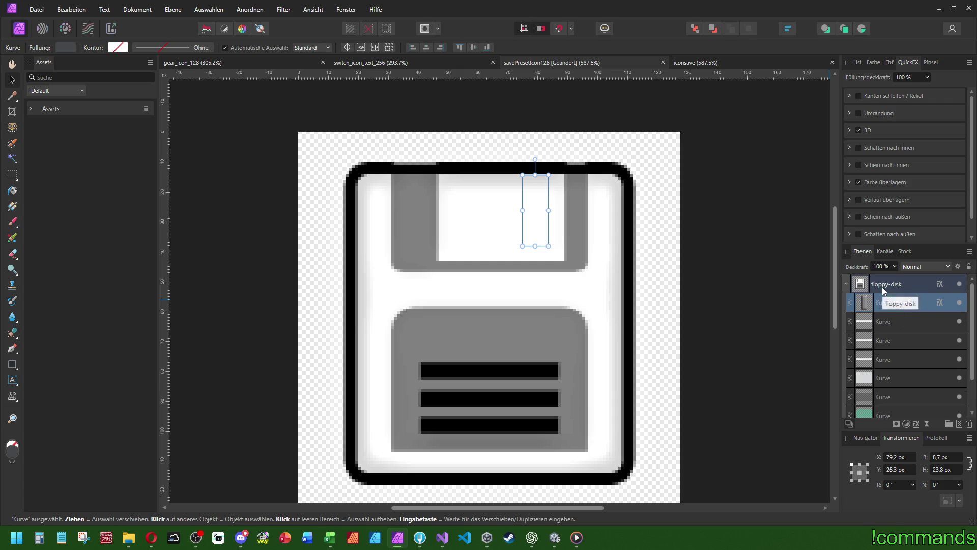
pyautogui.click(881, 286)
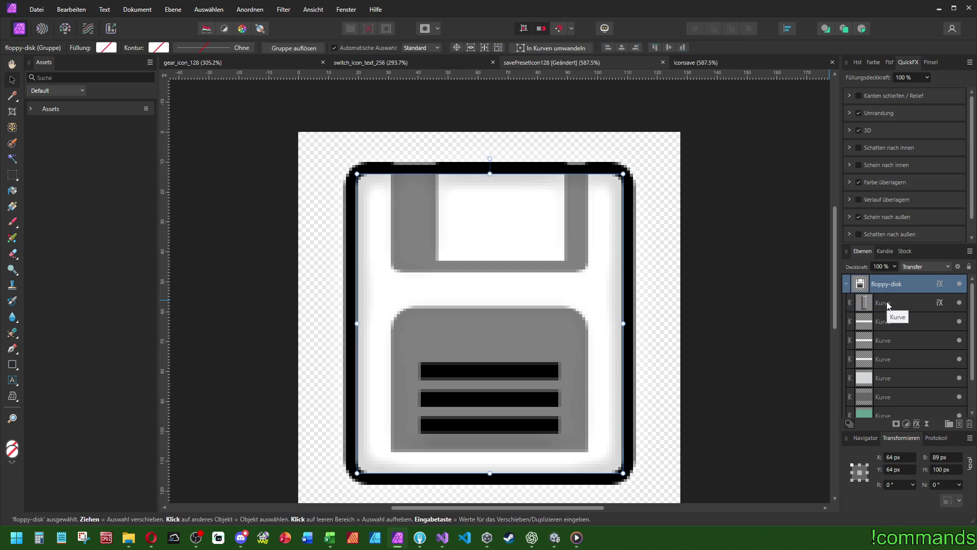
pyautogui.moveTo(888, 304); pyautogui.dragTo(886, 273)
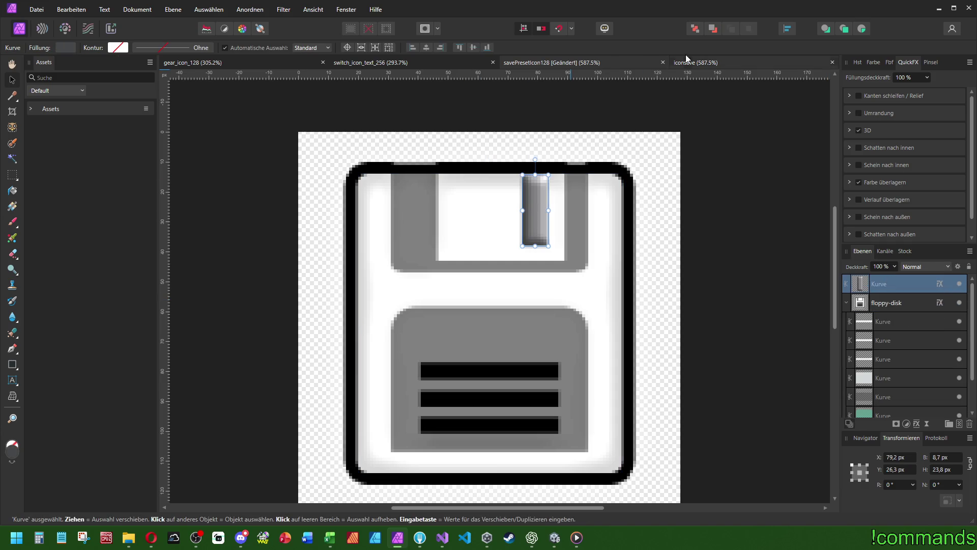
# Put the shutter bar back into the floppy-disk group and check its colour overlay and 3D settings
pyautogui.click(573, 62)
pyautogui.moveTo(883, 280); pyautogui.dragTo(878, 366)
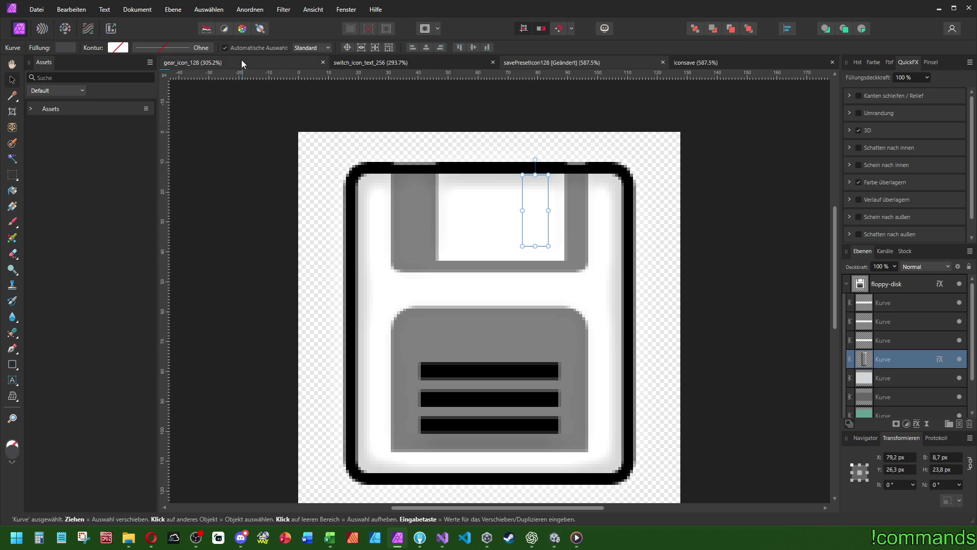
pyautogui.click(859, 182)
pyautogui.click(859, 183)
pyautogui.click(862, 131)
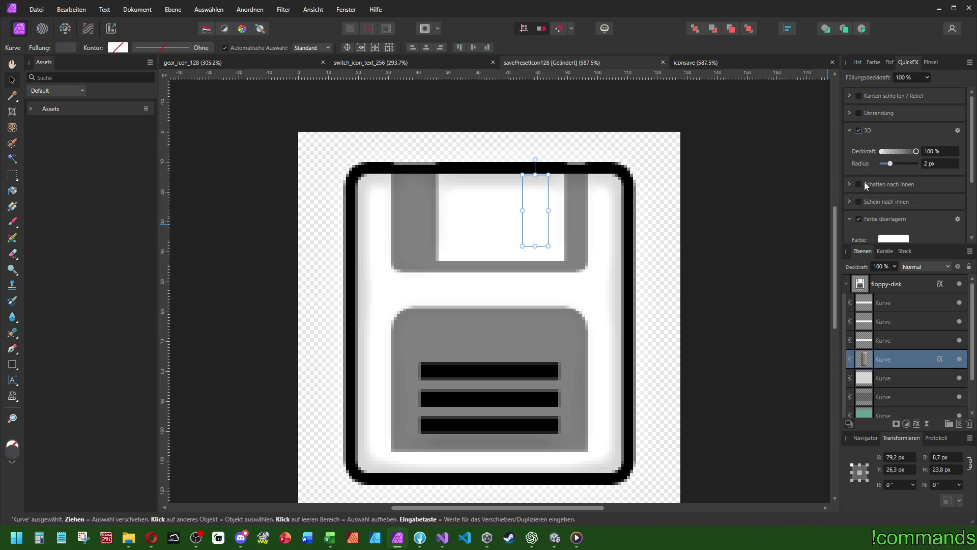
pyautogui.scroll(-3, 850, 221)
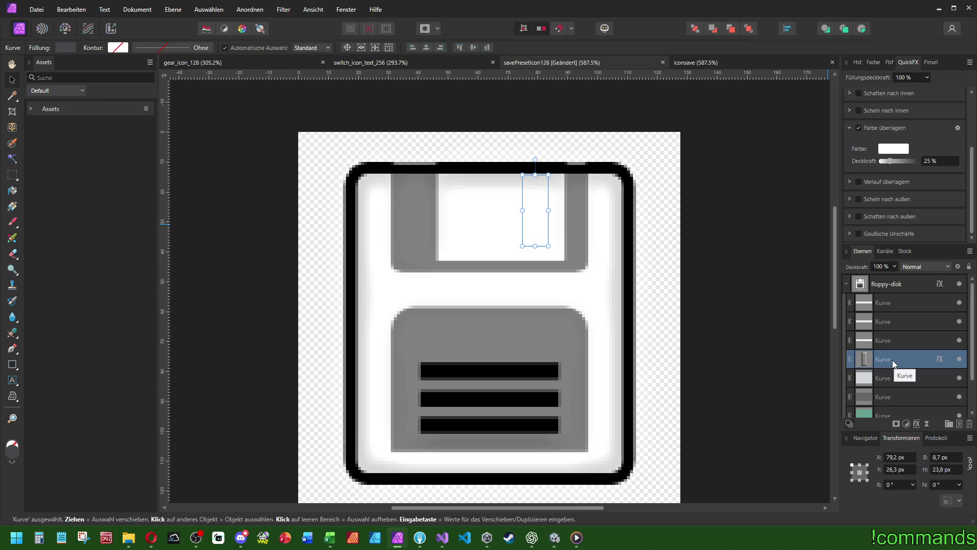
pyautogui.scroll(-2, 893, 362)
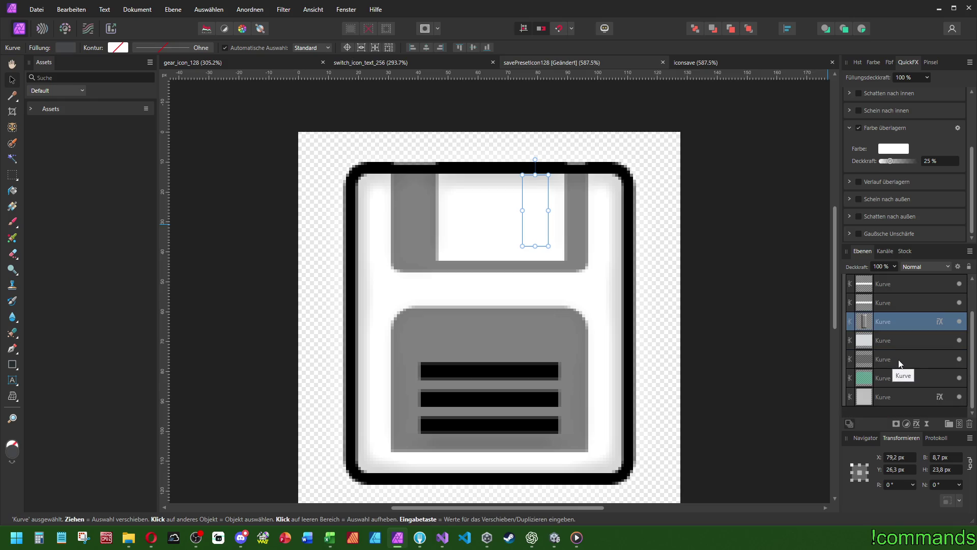
# Raise the shutter bar layer's opacity to 100%
pyautogui.click(887, 340)
pyautogui.click(885, 299)
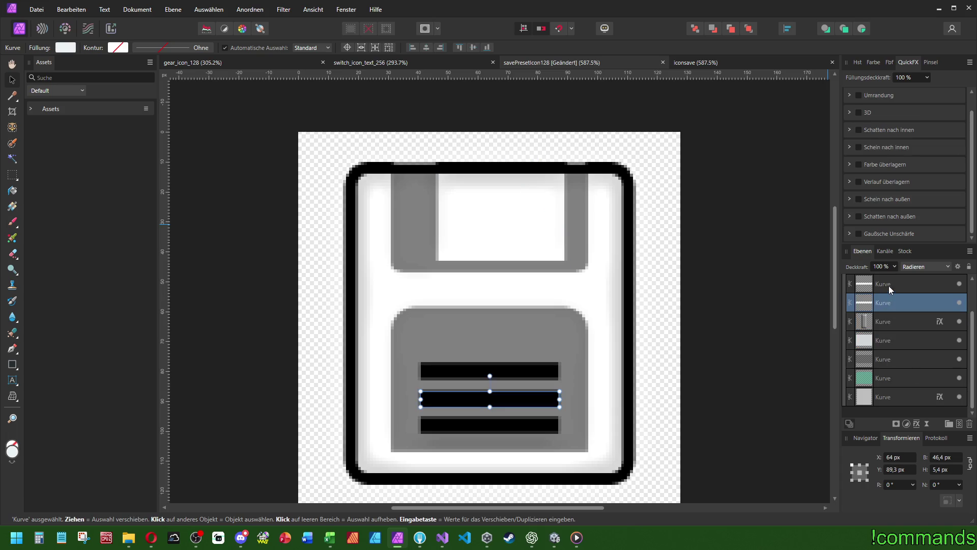
pyautogui.scroll(2, 886, 300)
pyautogui.click(881, 359)
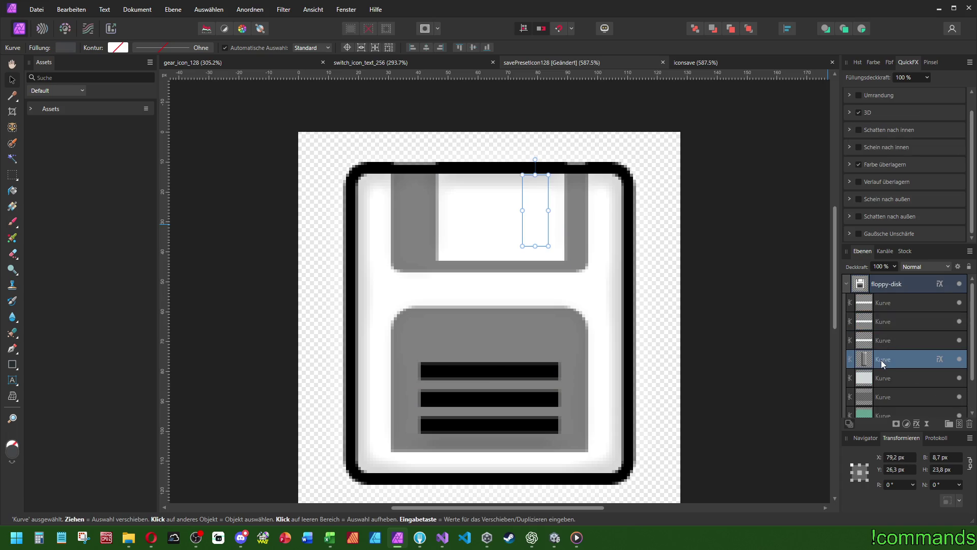
pyautogui.click(895, 266)
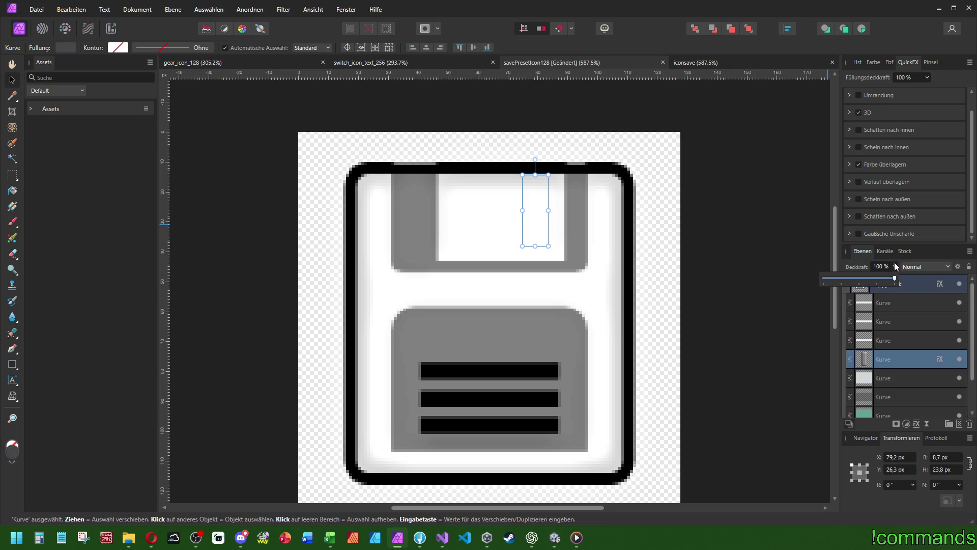
pyautogui.moveTo(888, 283); pyautogui.dragTo(895, 280)
# Toggle the floppy-disk group's colour overlay to compare shading, then open its Farbe überlagern settings
pyautogui.click(906, 281)
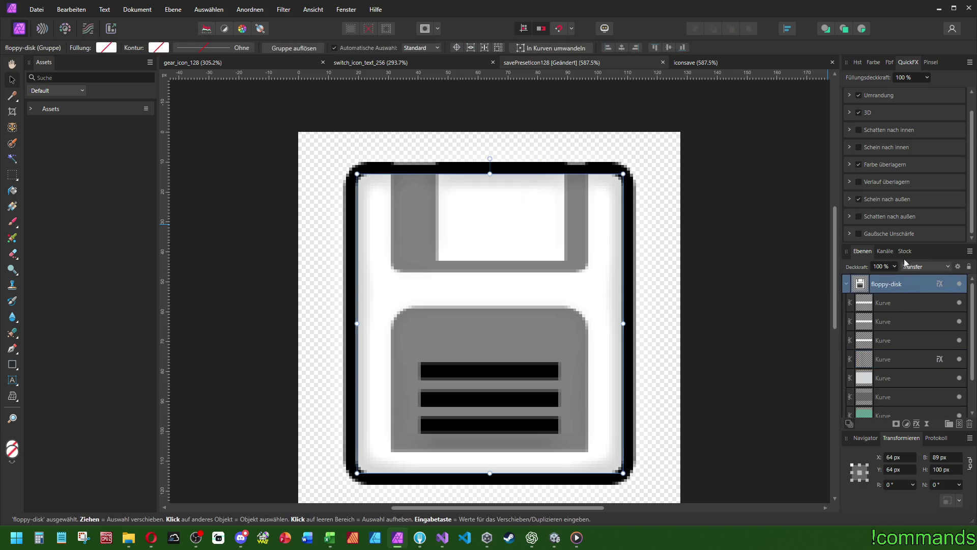
pyautogui.click(860, 199)
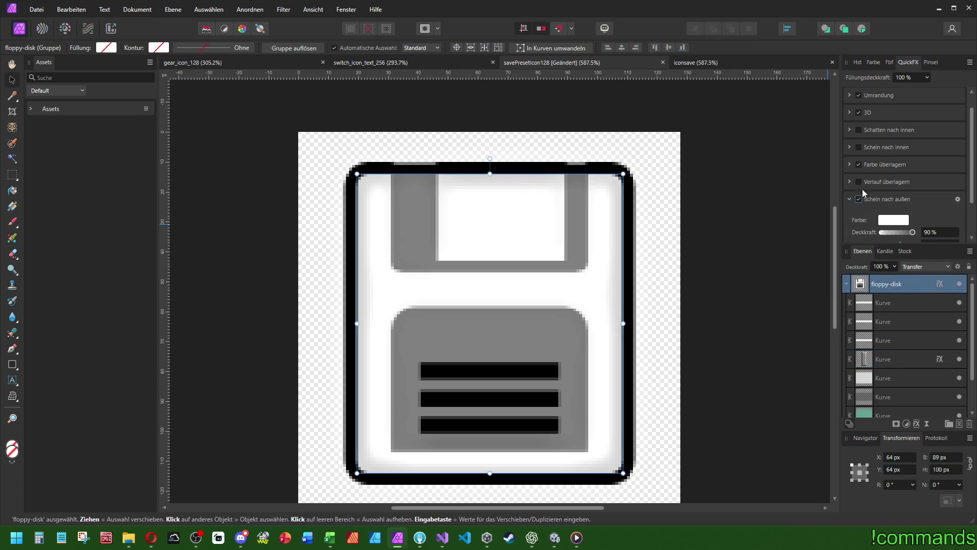
pyautogui.click(859, 164)
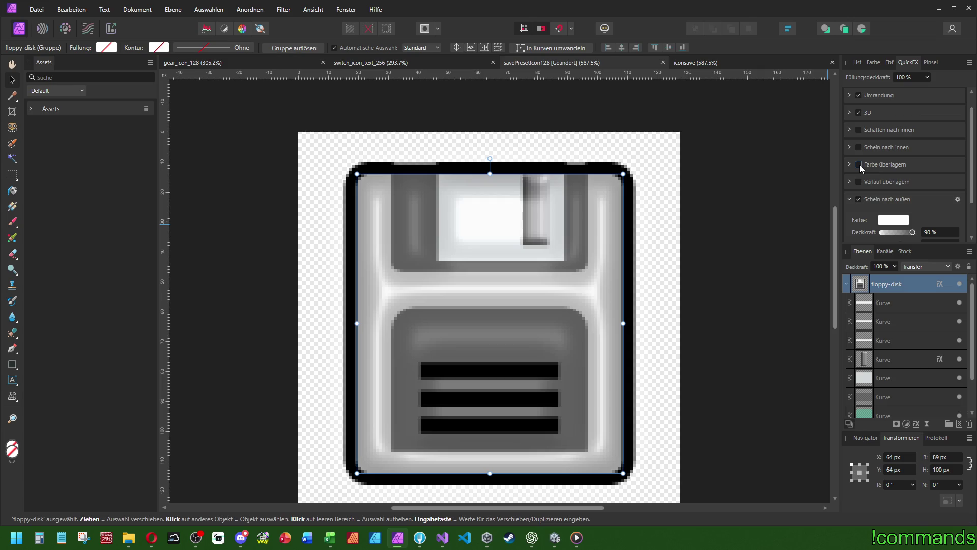
pyautogui.click(860, 165)
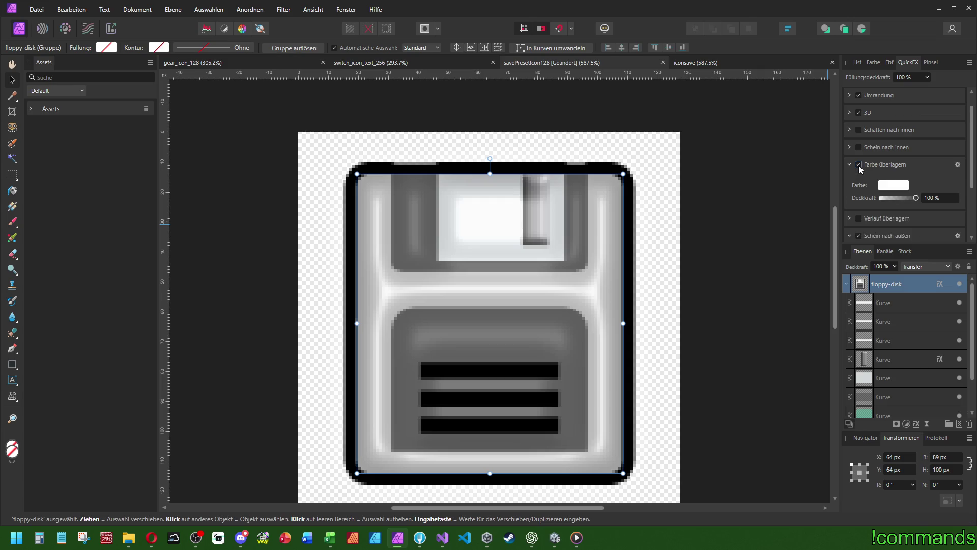
pyautogui.click(958, 165)
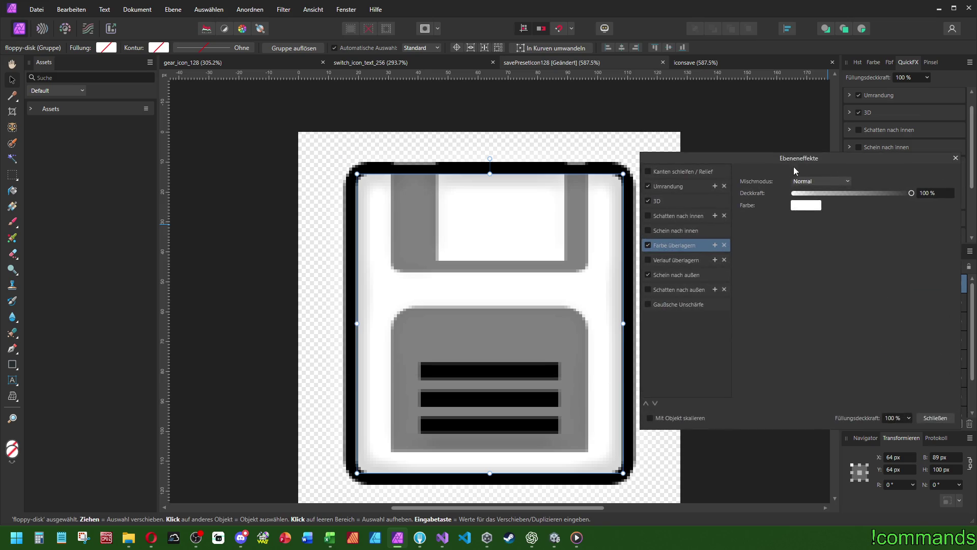
# Adjust the colour overlay's opacity (entering 75) and try blend modes such as Abdunkeln
pyautogui.scroll(-2, 825, 181)
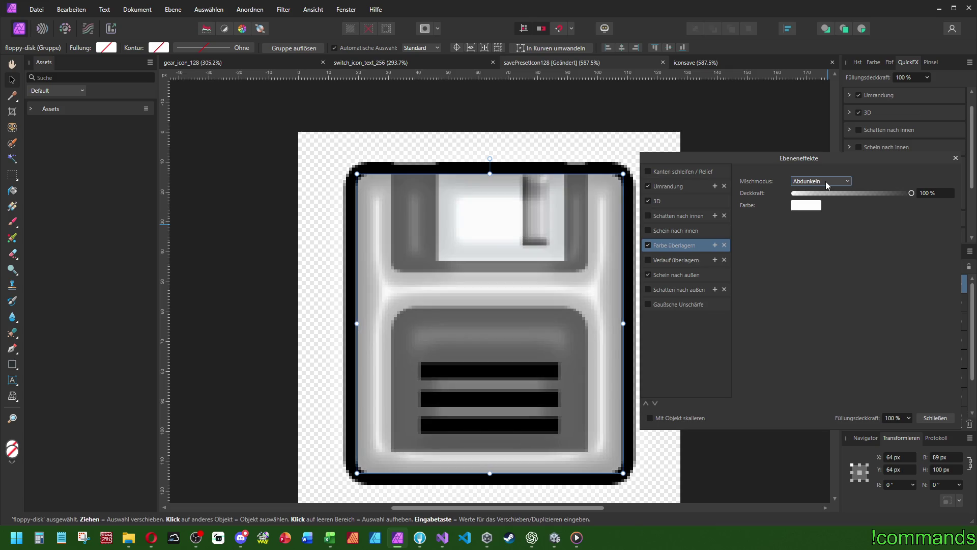
pyautogui.scroll(-2, 825, 181)
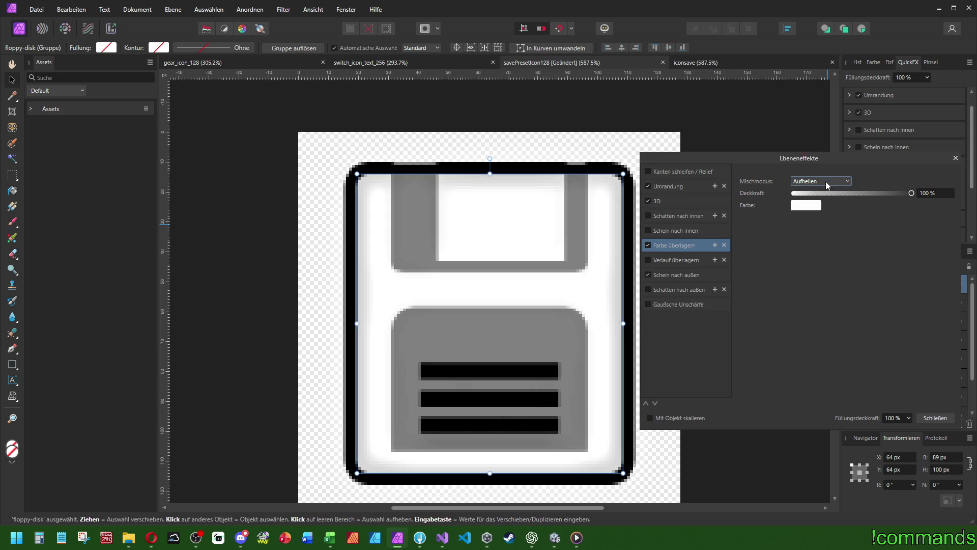
pyautogui.scroll(-1, 826, 181)
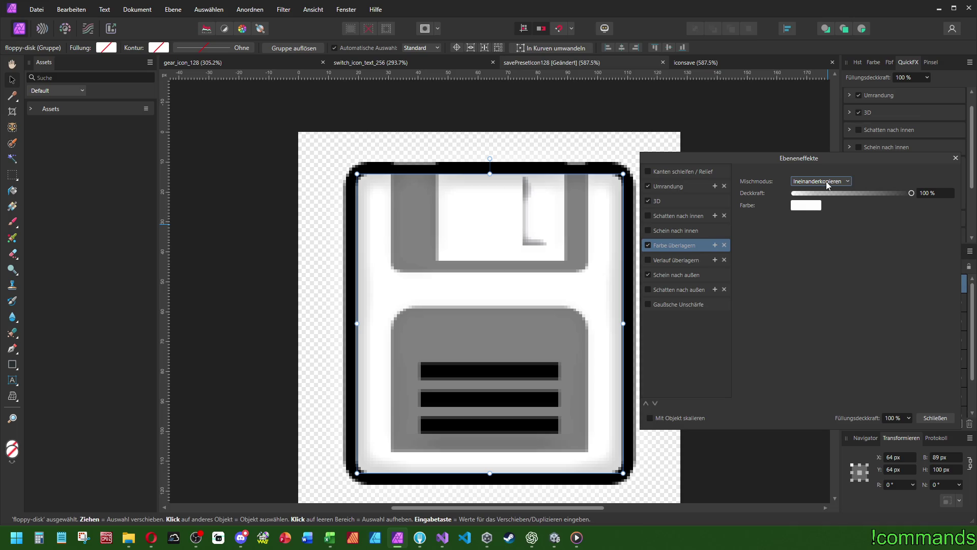
pyautogui.scroll(-1, 826, 181)
pyautogui.scroll(-1, 827, 181)
pyautogui.scroll(1, 826, 181)
pyautogui.scroll(-1, 832, 180)
pyautogui.scroll(1, 832, 180)
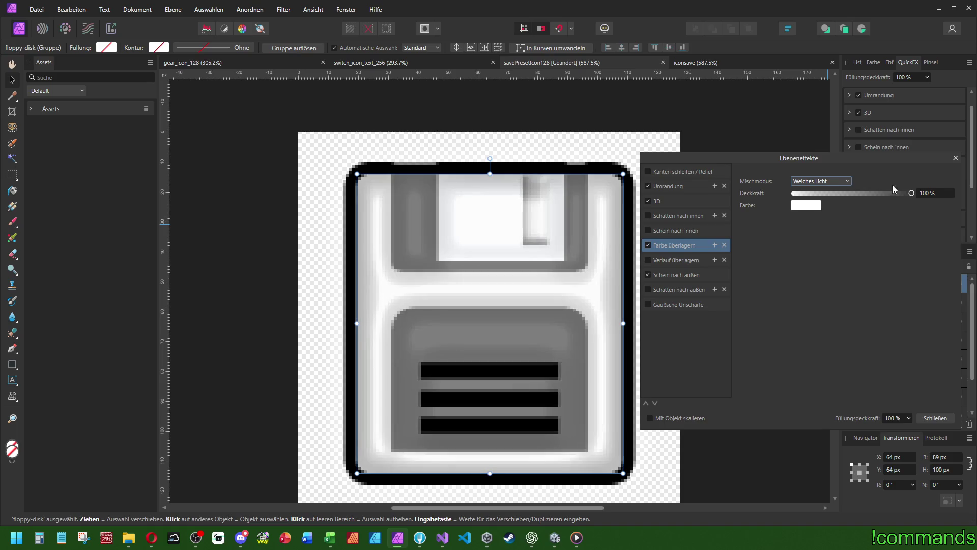
pyautogui.click(938, 195)
pyautogui.write('75')
pyautogui.press('Return')
pyautogui.click(821, 181)
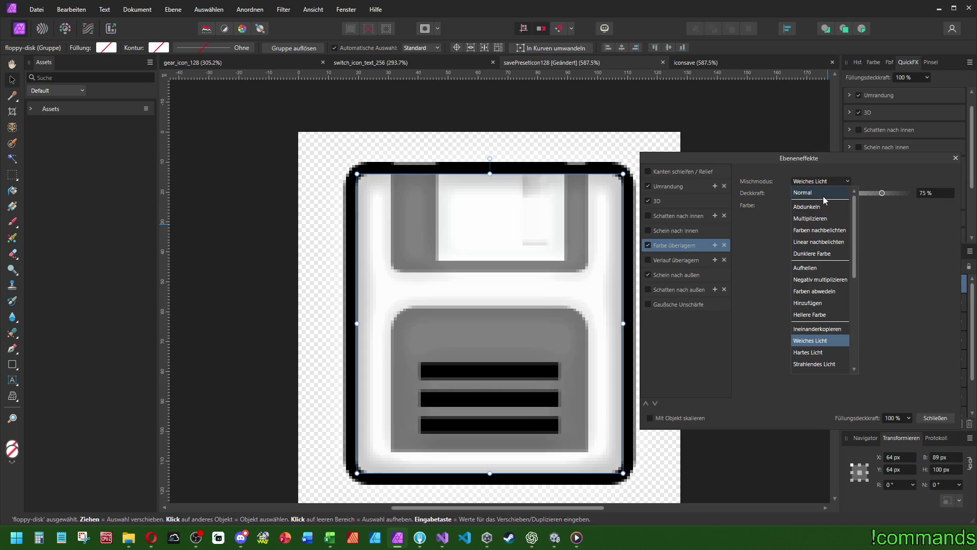
pyautogui.click(821, 209)
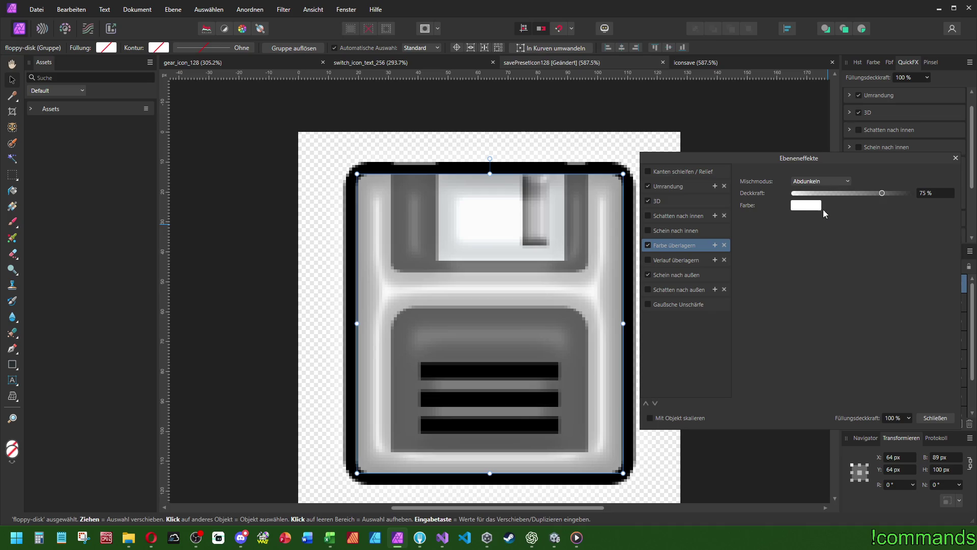
# Toggle the colour overlay to compare the shading, then close the Layer Effects dialog
pyautogui.click(648, 245)
pyautogui.scroll(-1, 807, 185)
pyautogui.scroll(-4, 807, 184)
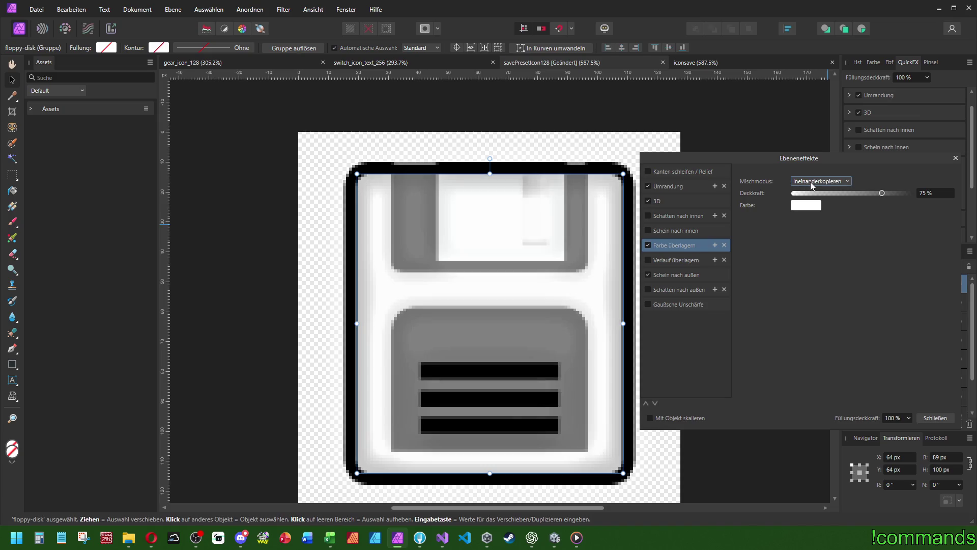
pyautogui.scroll(-1, 810, 182)
pyautogui.click(648, 245)
pyautogui.click(648, 245)
pyautogui.scroll(1, 949, 190)
pyautogui.click(956, 158)
pyautogui.scroll(-5, 561, 153)
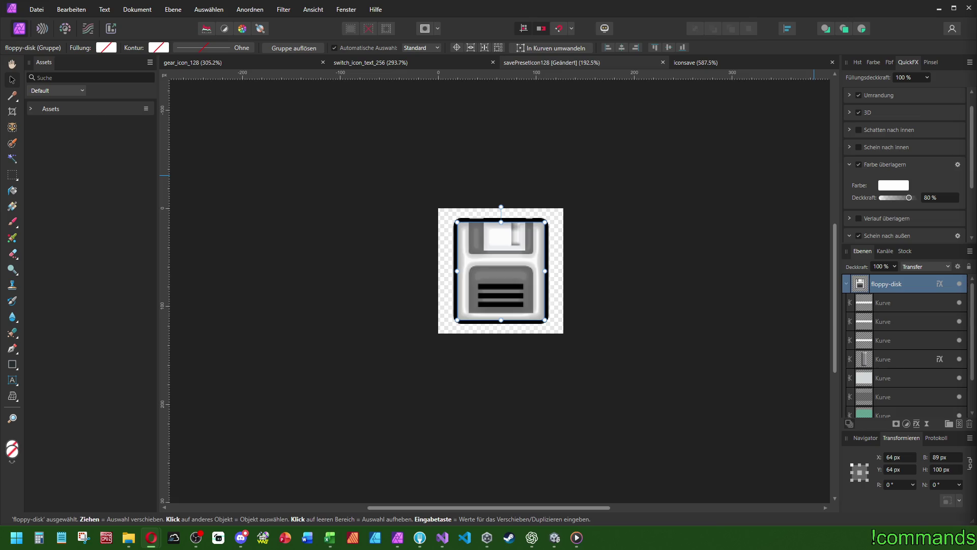
pyautogui.click(152, 537)
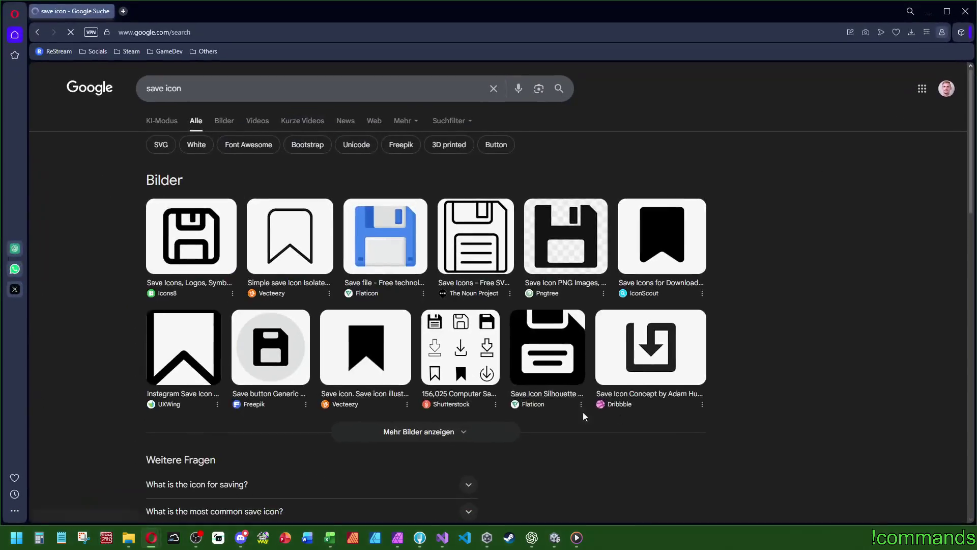
pyautogui.click(224, 121)
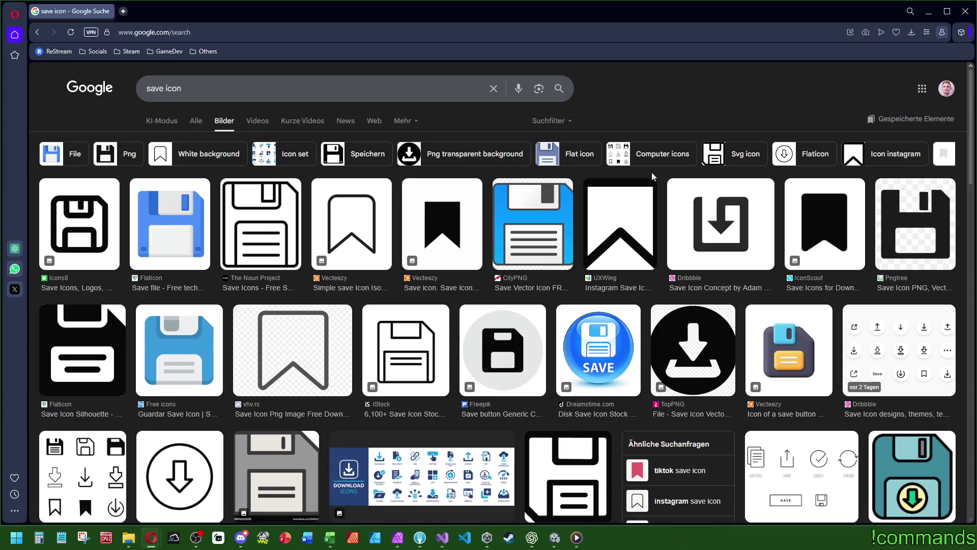
pyautogui.click(625, 156)
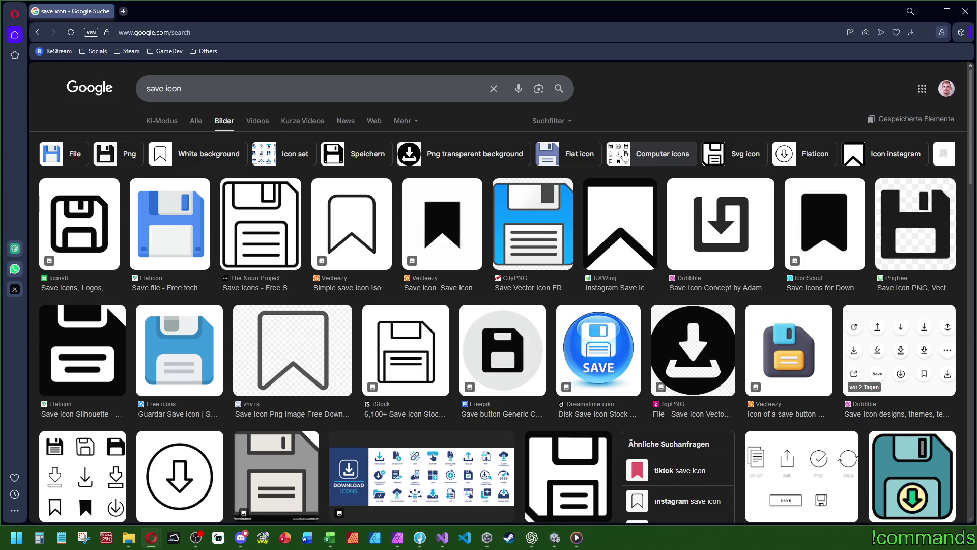
pyautogui.scroll(-4, 643, 344)
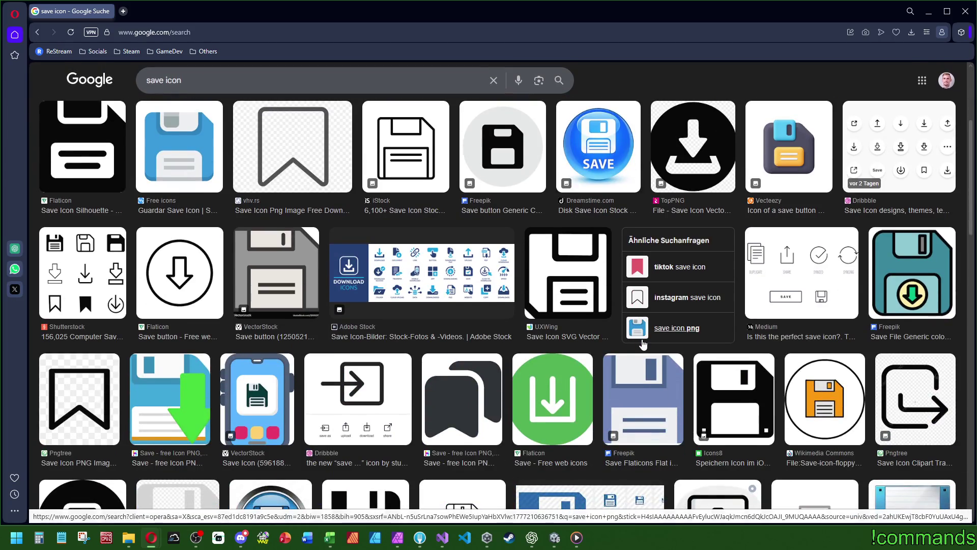
pyautogui.scroll(-4, 643, 344)
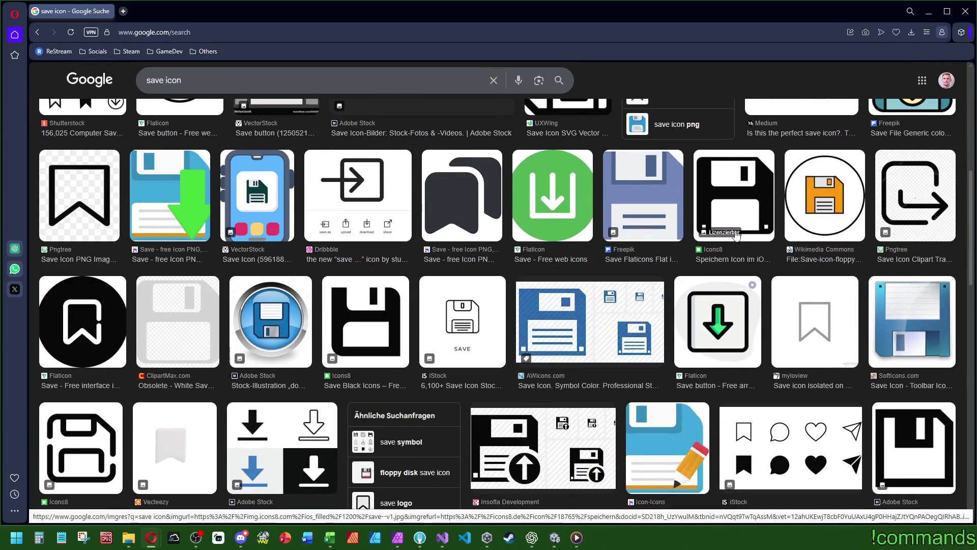
pyautogui.scroll(-4, 539, 265)
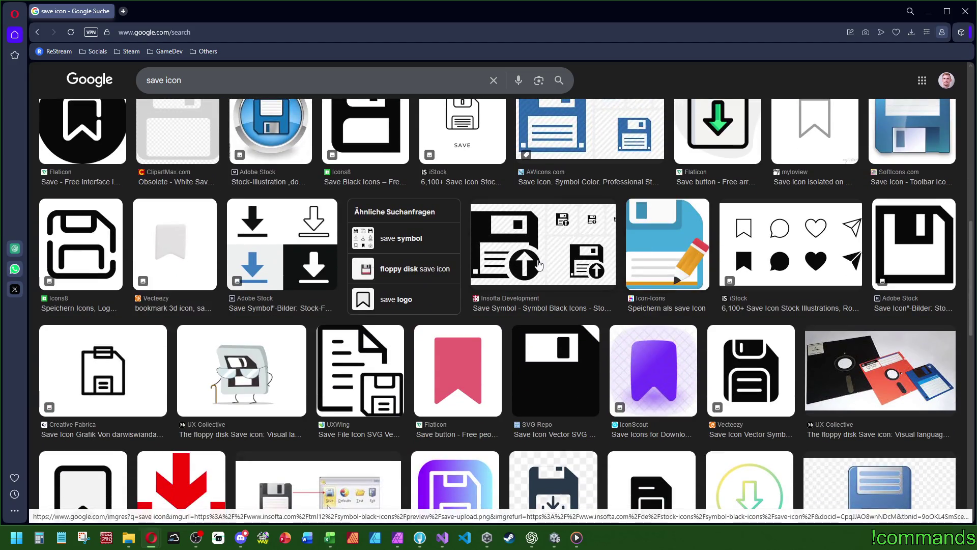
pyautogui.scroll(-4, 540, 265)
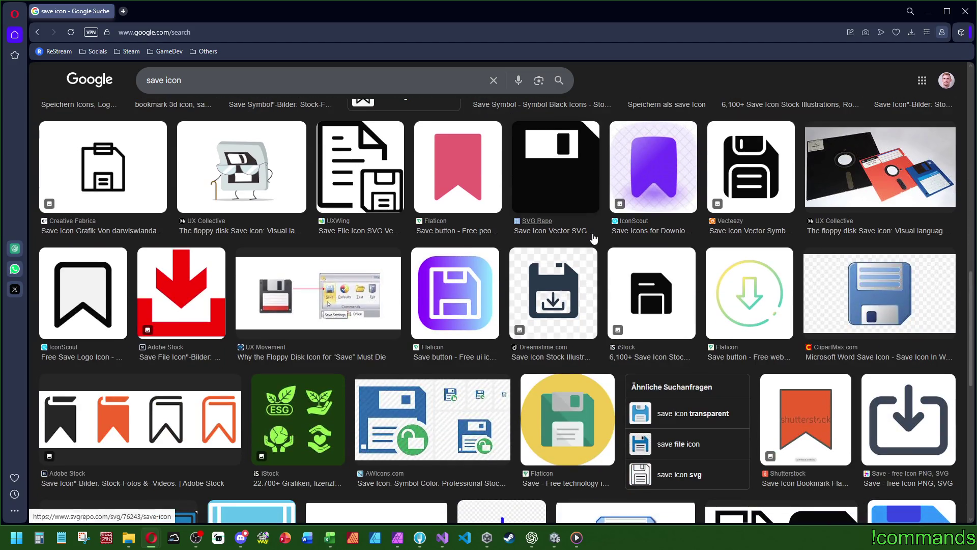
pyautogui.scroll(-4, 580, 260)
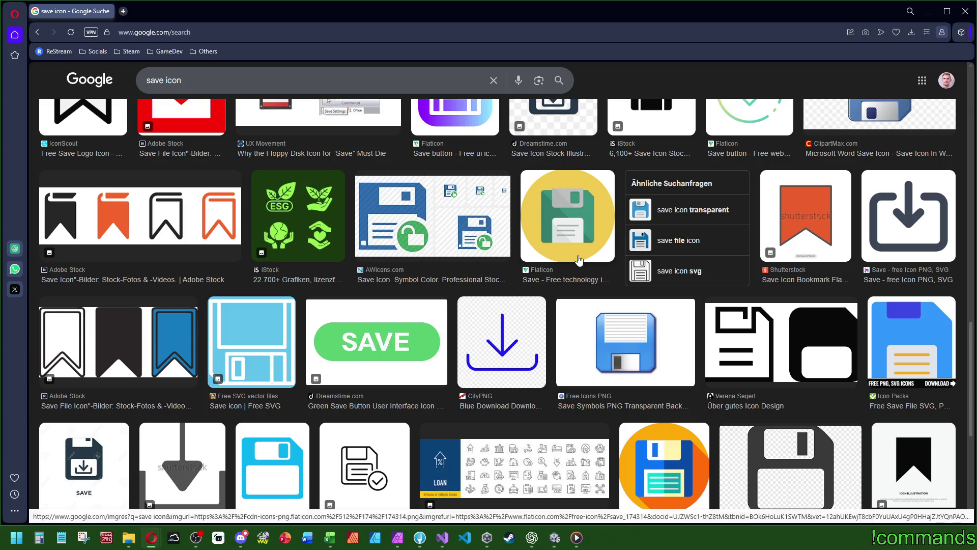
pyautogui.scroll(-6, 579, 260)
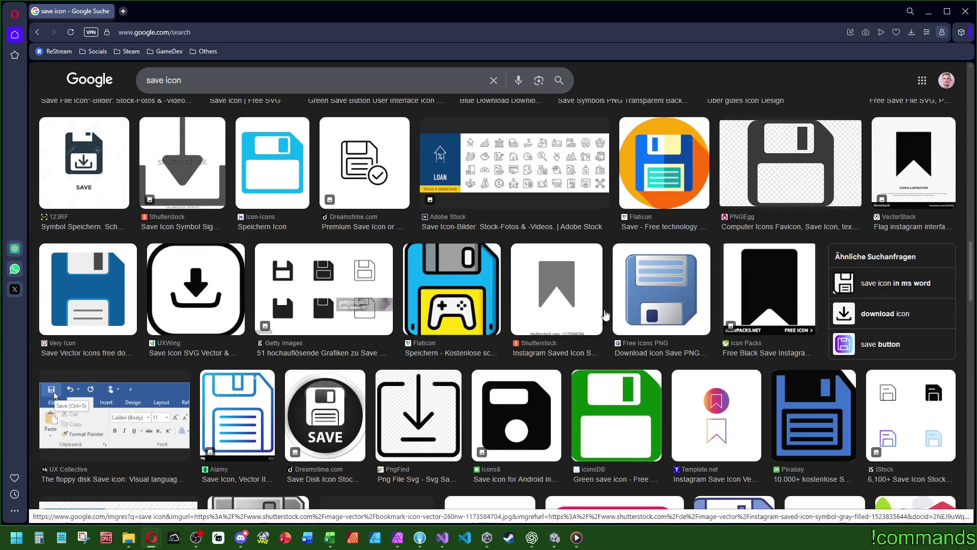
pyautogui.scroll(-4, 624, 336)
pyautogui.scroll(10, 623, 336)
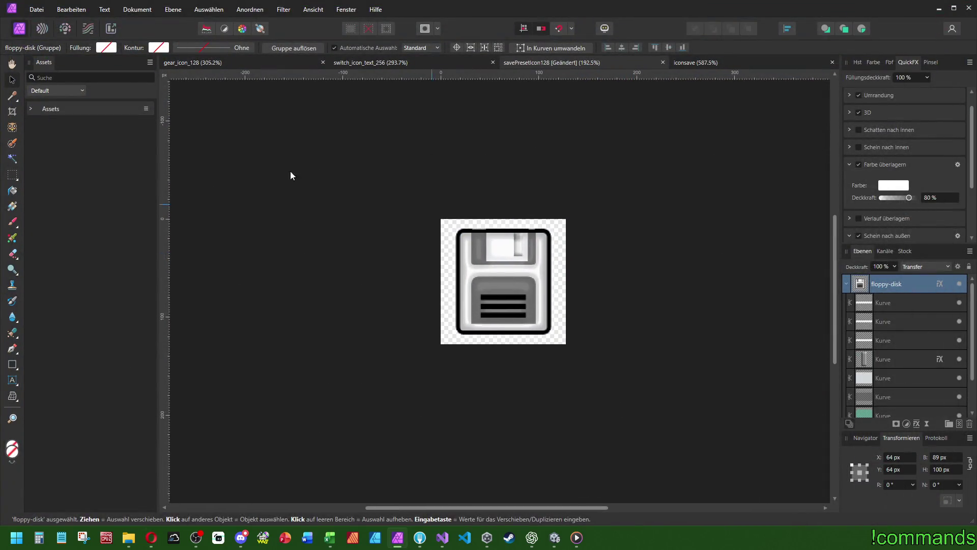
pyautogui.click(560, 63)
pyautogui.click(371, 62)
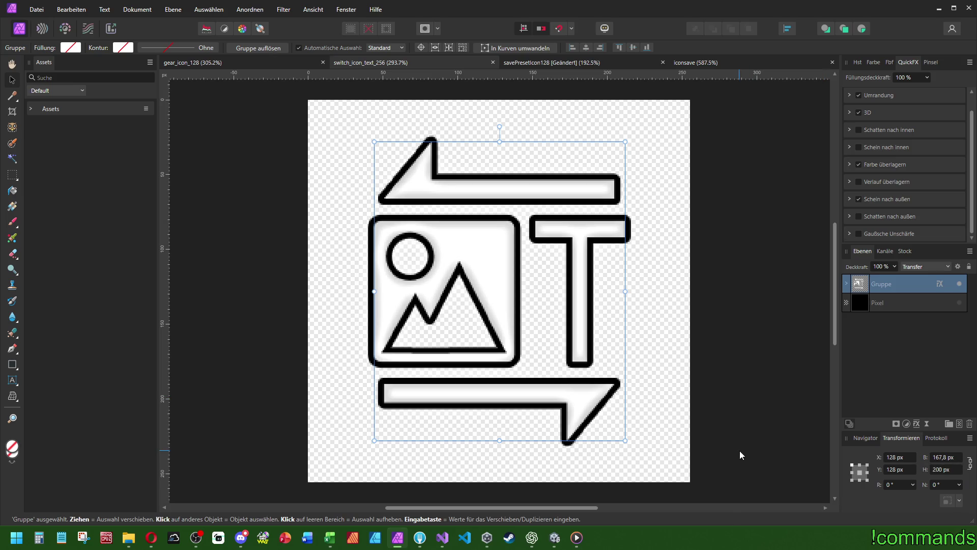
pyautogui.click(554, 61)
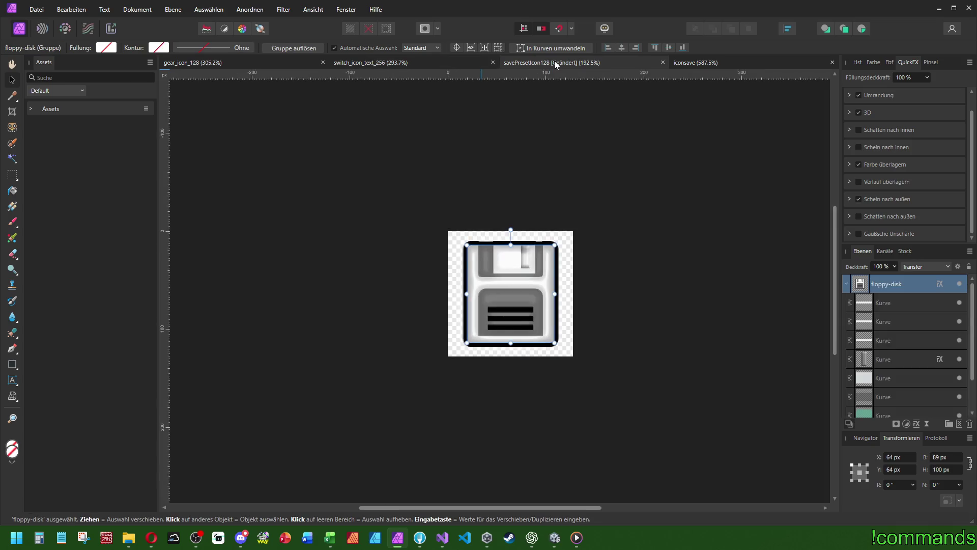
# Resize the floppy disk in the savePresetIcon128 document to a height of 90 px
pyautogui.hotkey('ctrl', 'shift', 'Tab')
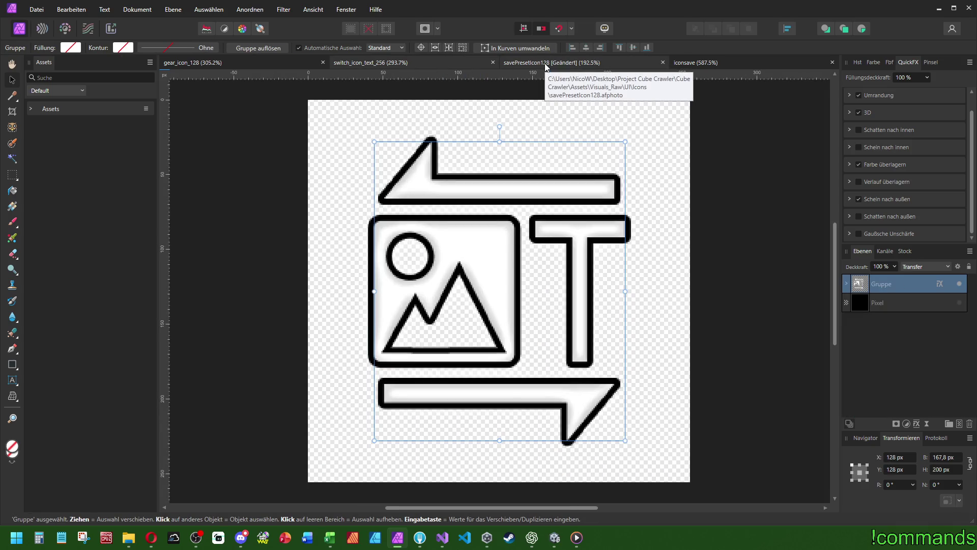
pyautogui.click(546, 66)
pyautogui.tripleClick(947, 469)
pyautogui.write('90')
pyautogui.press('Return')
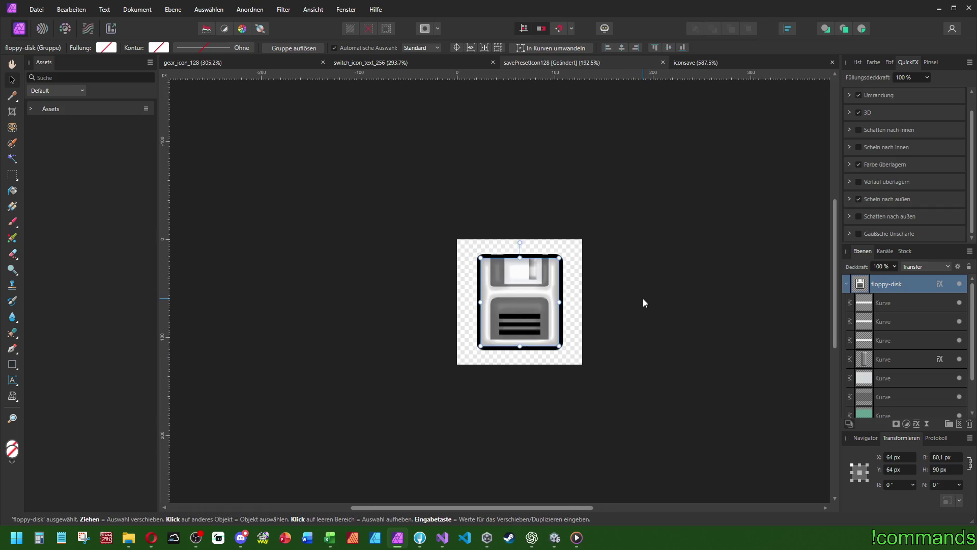
# Export the icon as savePresetIcon128.png into the Tiles/UI/Icons folder
pyautogui.hotkey('ctrl', 's')
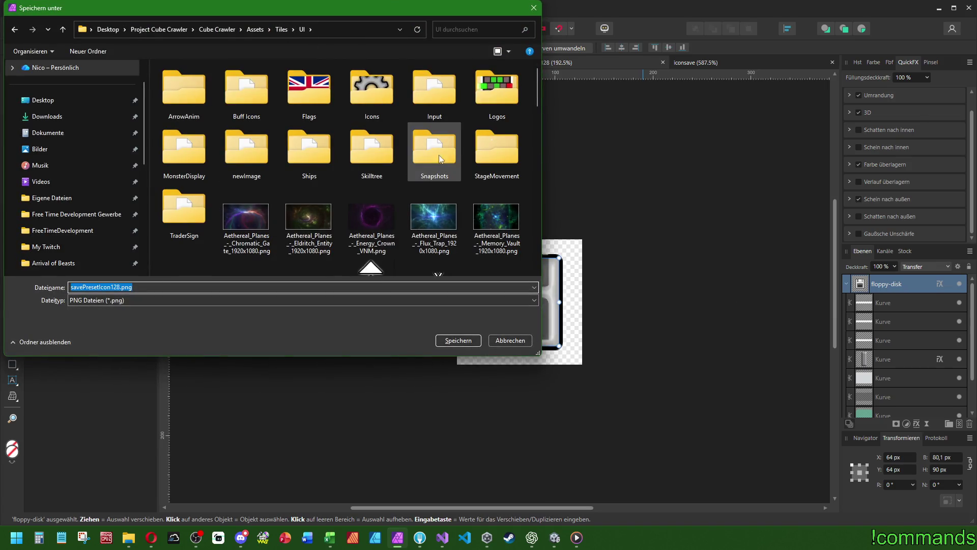
pyautogui.doubleClick(365, 92)
pyautogui.click(442, 342)
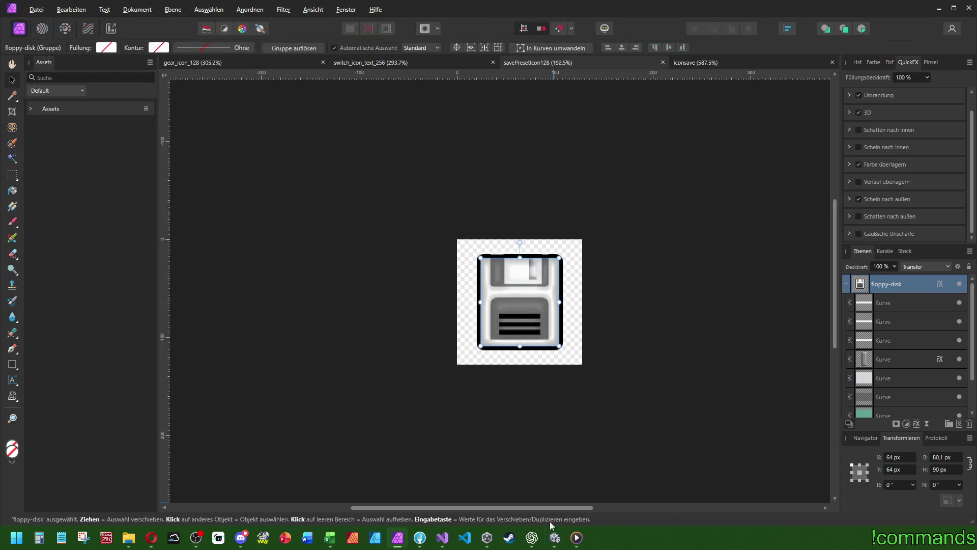
pyautogui.click(555, 538)
# Find the savePresetIcon128 texture in the project's Icons folder and select it
pyautogui.scroll(5, 385, 158)
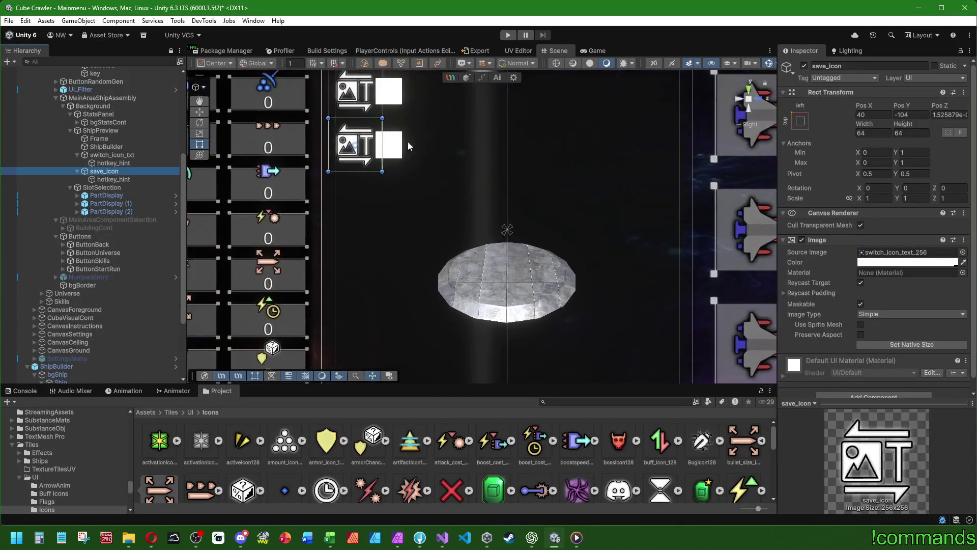
pyautogui.click(124, 181)
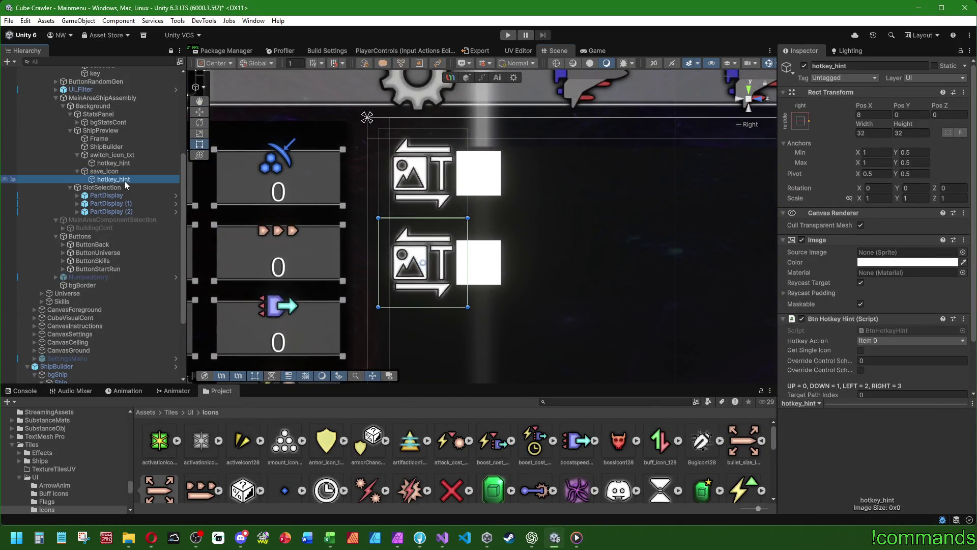
pyautogui.click(127, 172)
pyautogui.click(962, 252)
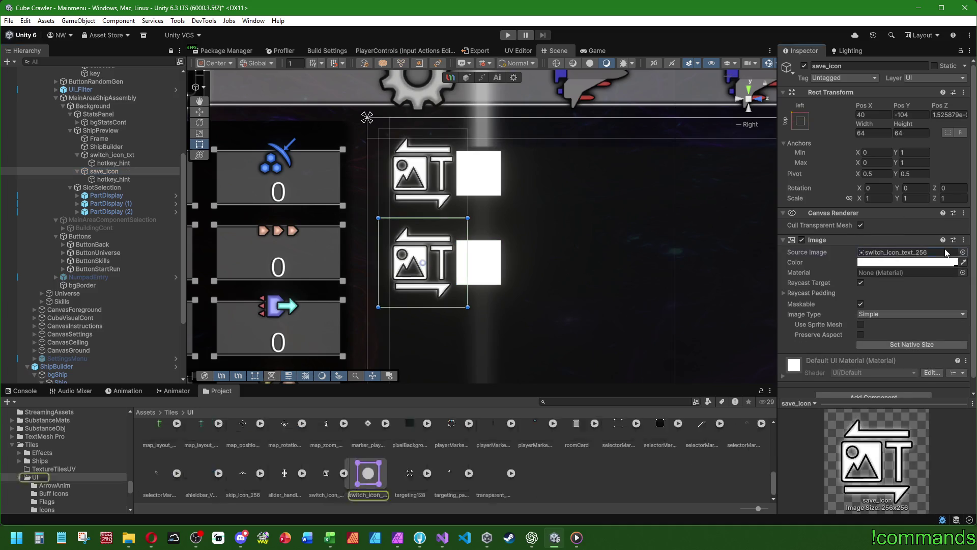
pyautogui.scroll(5, 313, 448)
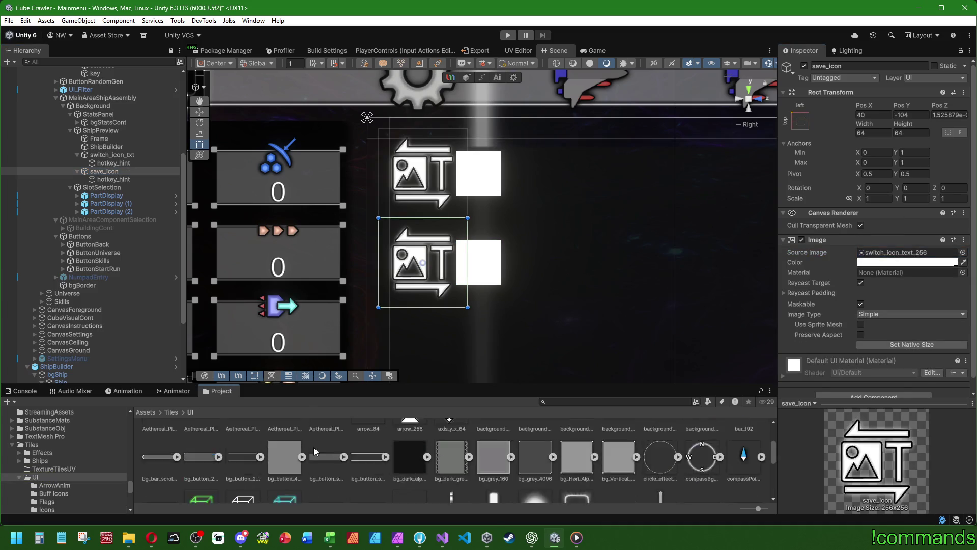
pyautogui.doubleClick(284, 441)
pyautogui.scroll(-3, 459, 469)
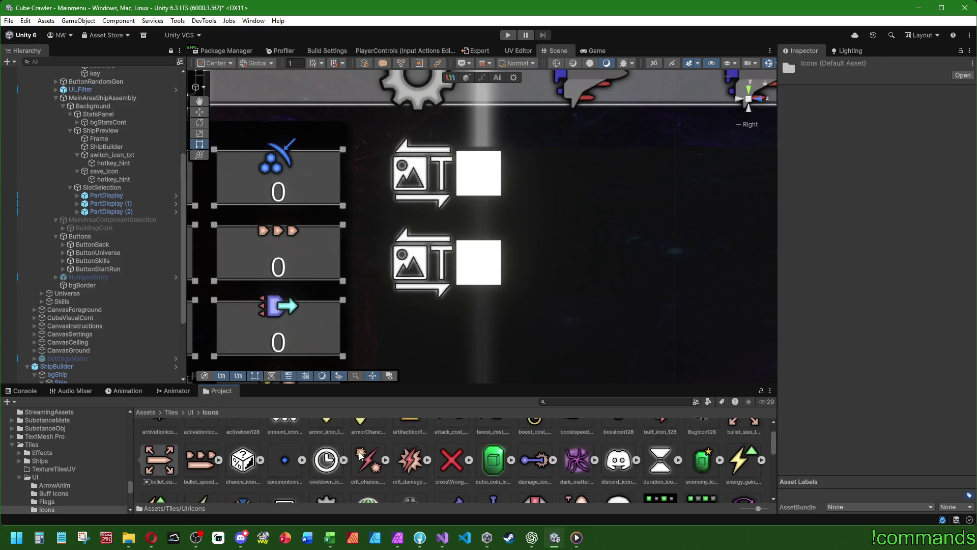
pyautogui.scroll(-2, 487, 473)
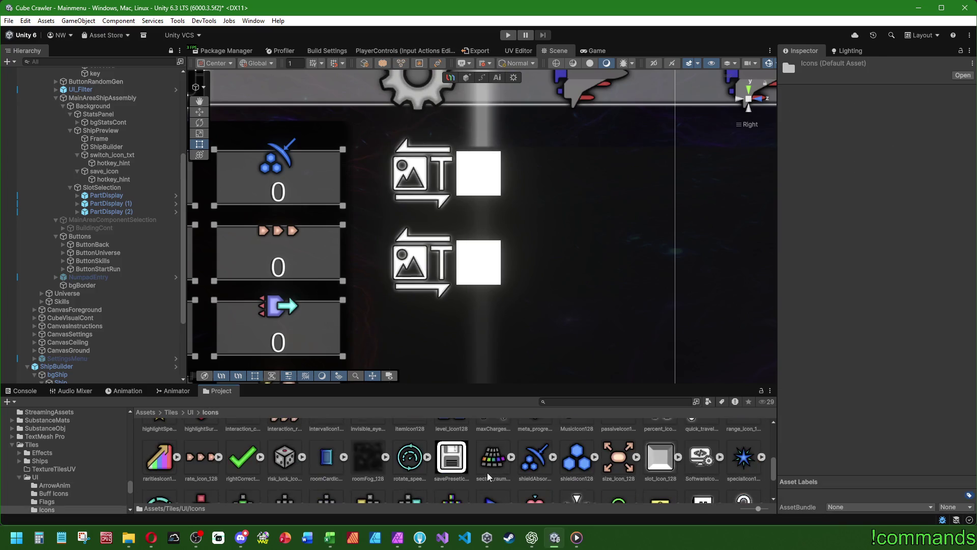
pyautogui.click(455, 461)
# Import it as a Single 2D and UI sprite, 32 PPU, max size 128, crunch compressed, no physics shape
pyautogui.click(871, 96)
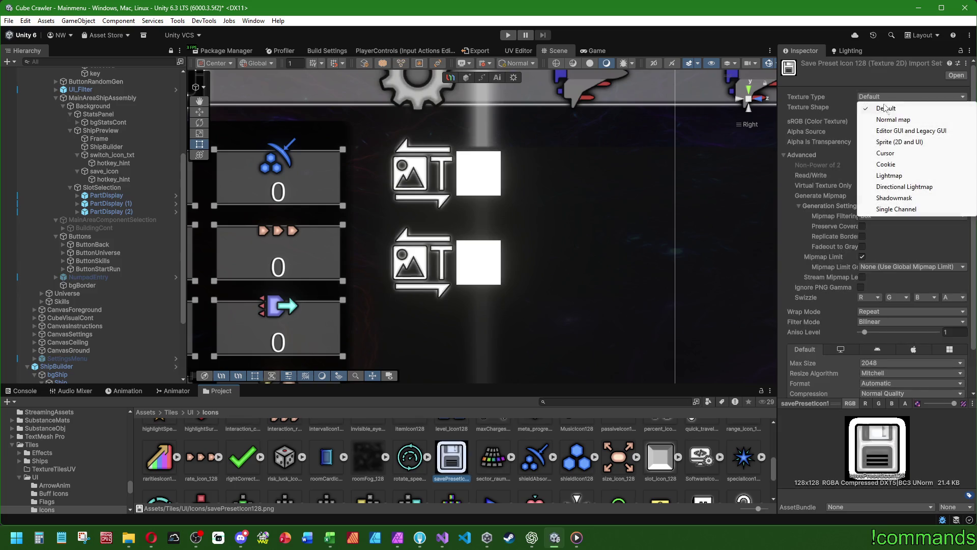
pyautogui.click(871, 143)
pyautogui.click(871, 121)
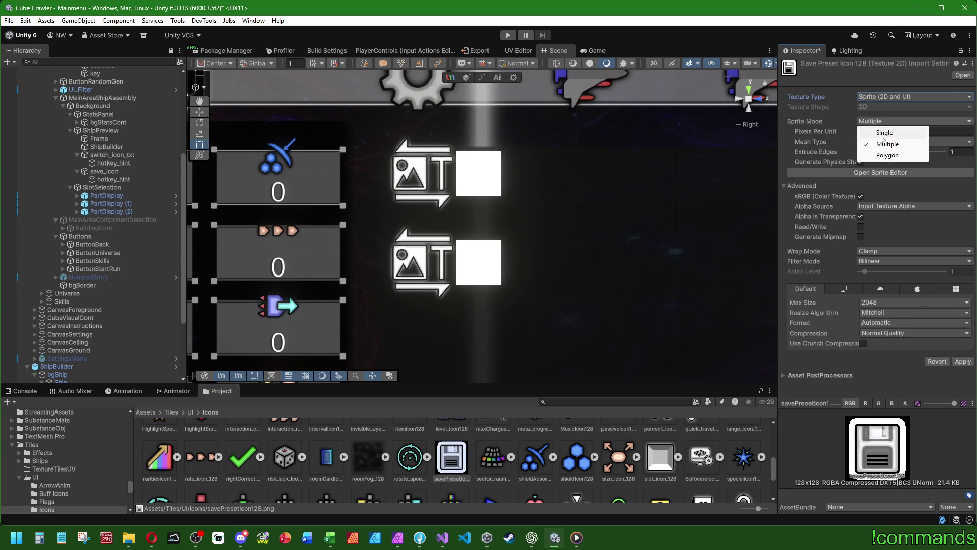
pyautogui.click(871, 131)
pyautogui.doubleClick(871, 132)
pyautogui.write('32')
pyautogui.click(861, 172)
pyautogui.click(870, 316)
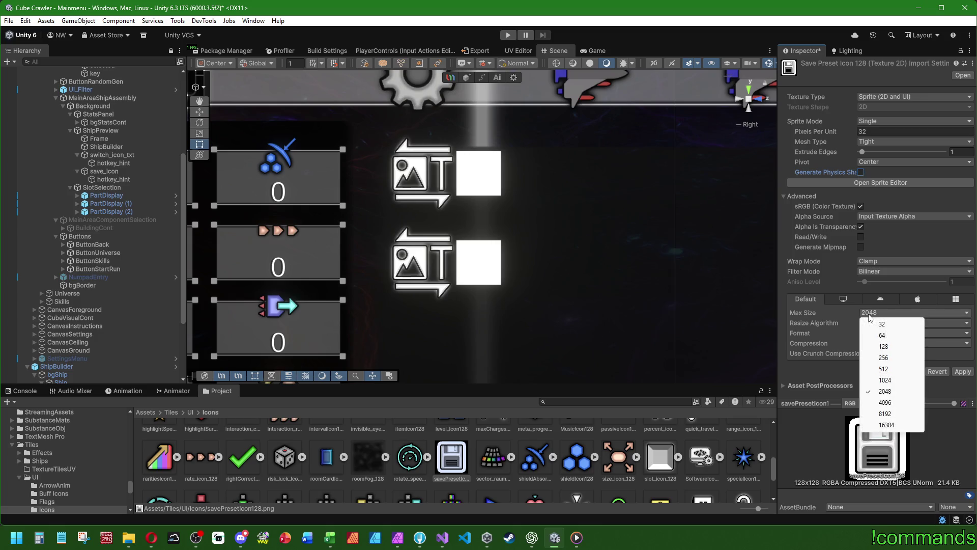
pyautogui.click(883, 346)
pyautogui.click(864, 353)
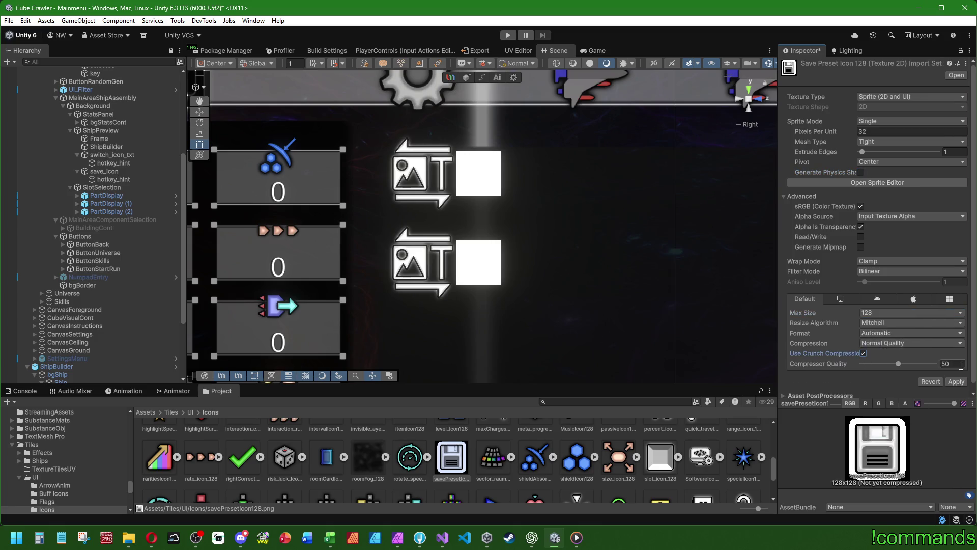
pyautogui.write('90')
pyautogui.click(956, 382)
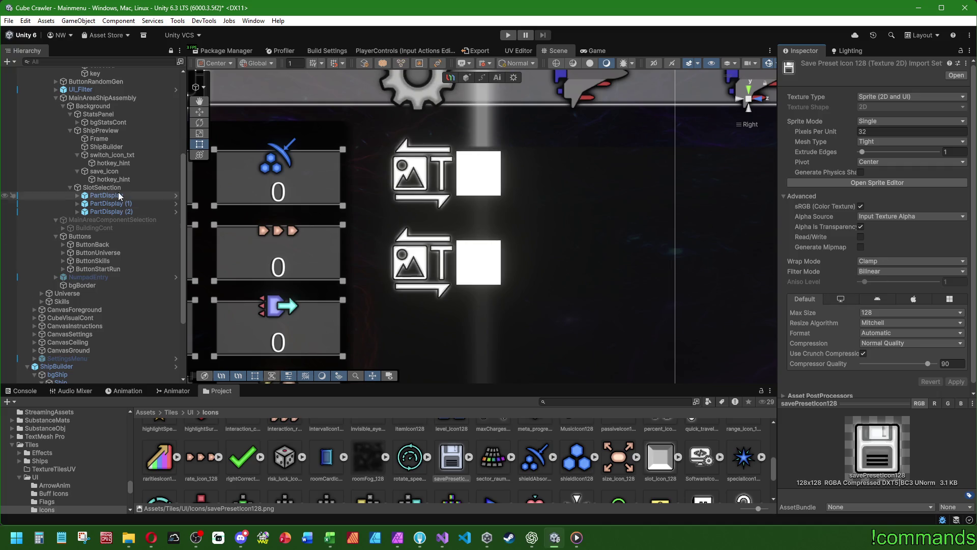
# Give save_icon the savePresetIcon128 floppy-disk image with preserved aspect ratio
pyautogui.click(109, 172)
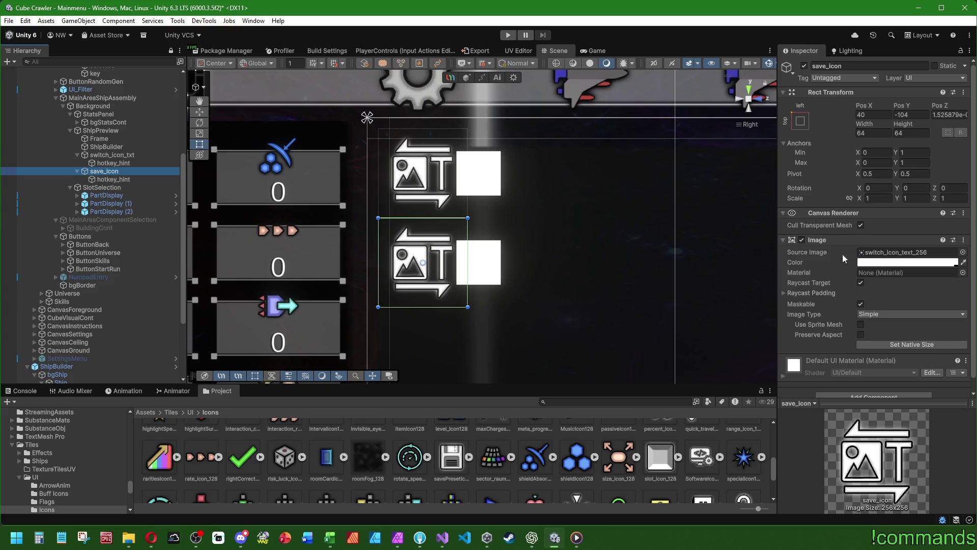
pyautogui.moveTo(451, 461); pyautogui.dragTo(906, 252)
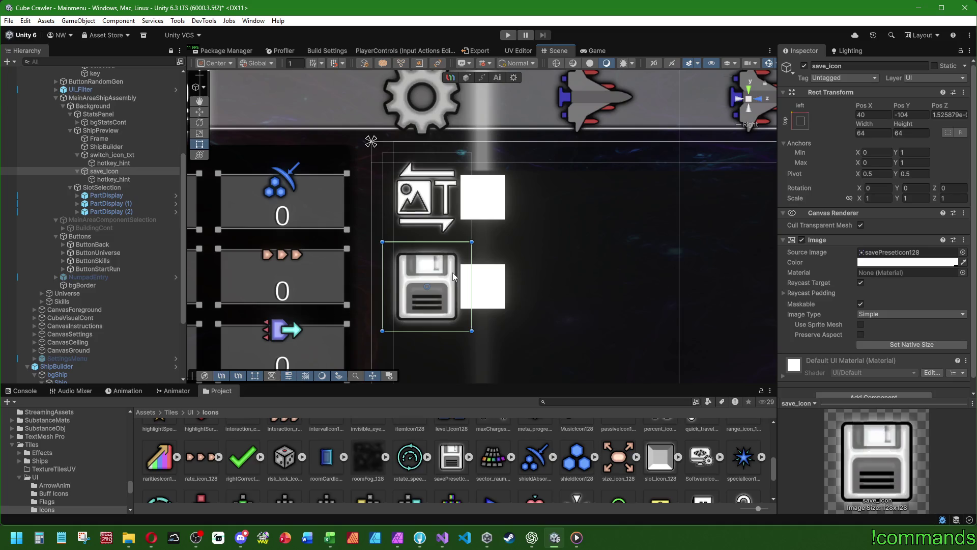
pyautogui.click(861, 335)
# Compare the switch icon's hotkey hint and the texture's import settings with the save icon
pyautogui.click(112, 155)
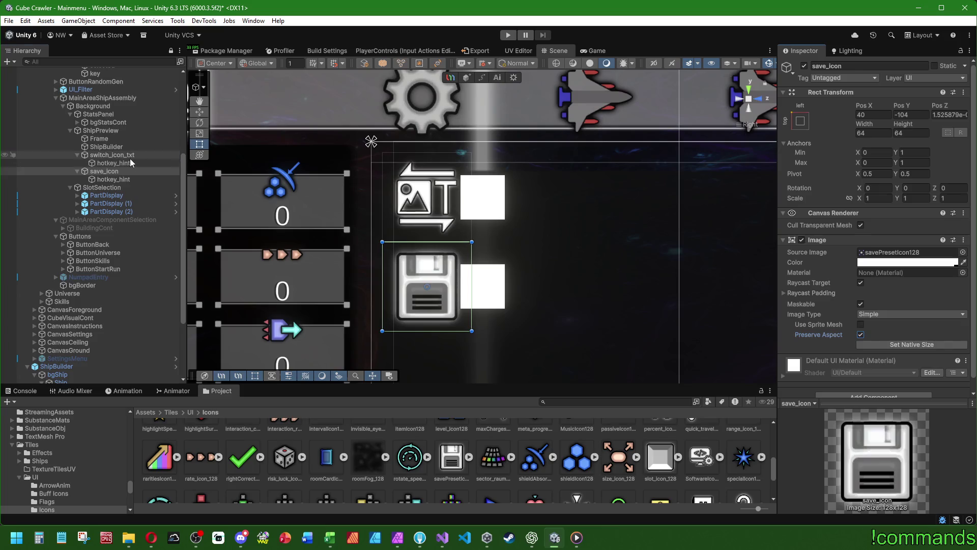
pyautogui.scroll(-5, 597, 306)
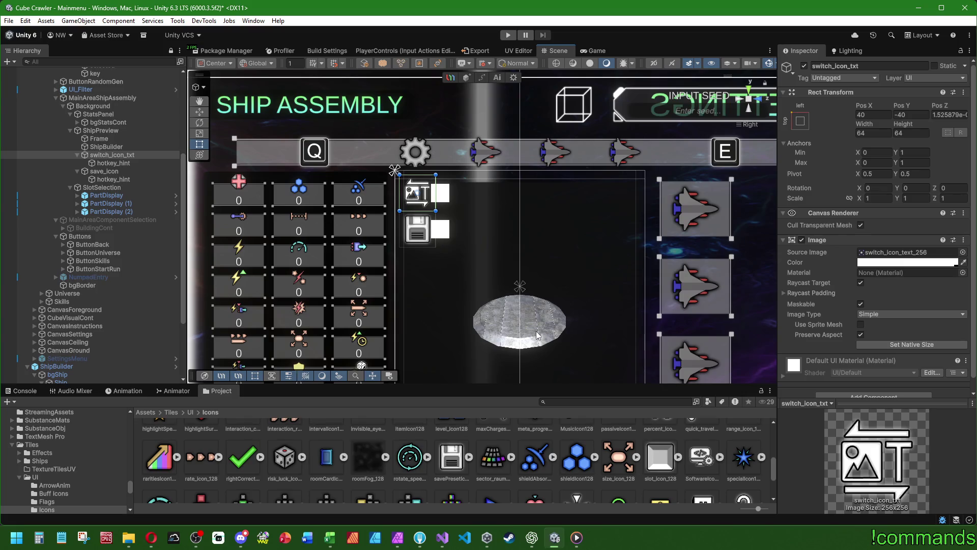
pyautogui.click(121, 163)
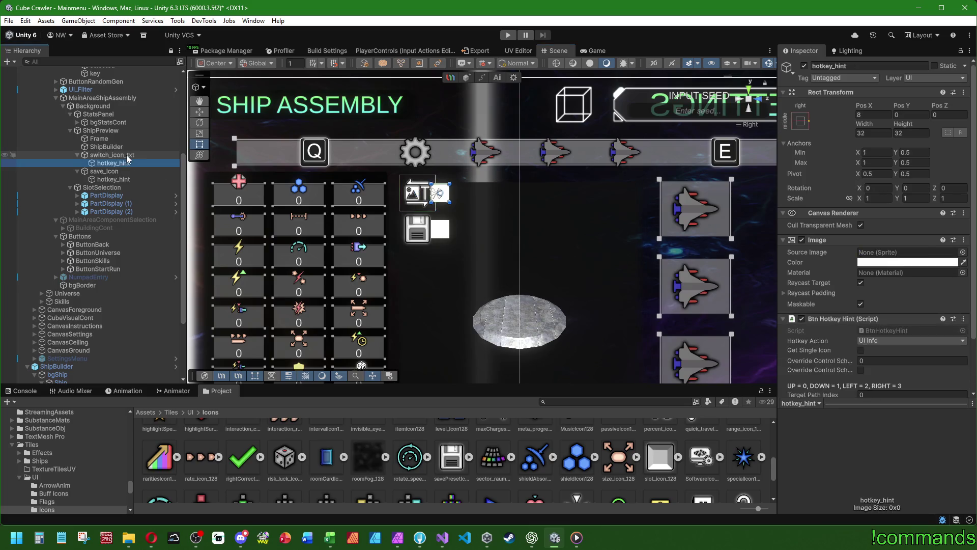
pyautogui.click(127, 156)
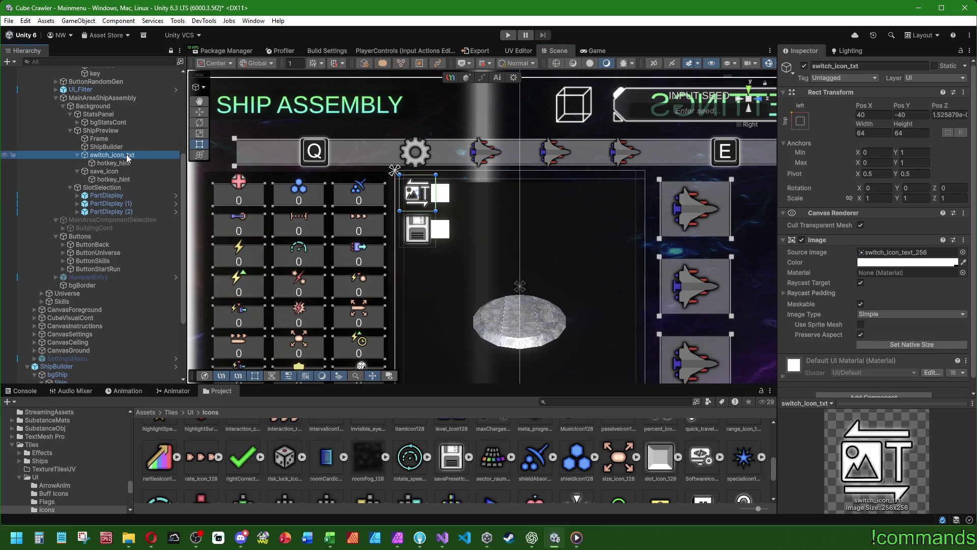
pyautogui.click(119, 172)
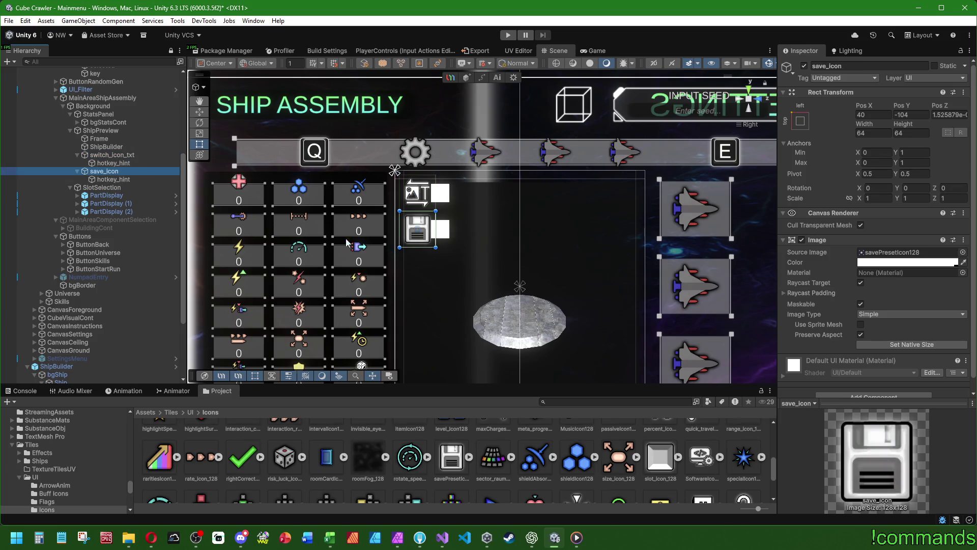
pyautogui.click(460, 466)
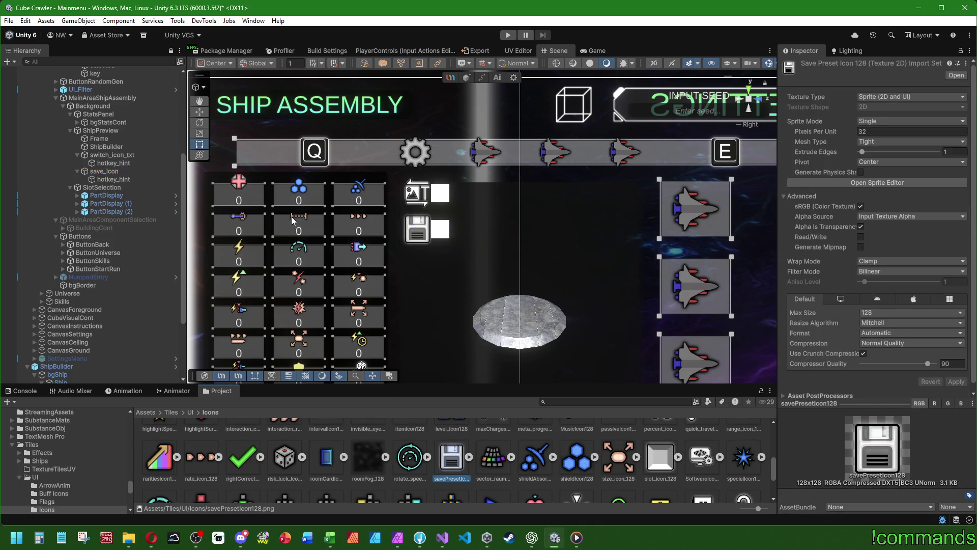
pyautogui.click(116, 172)
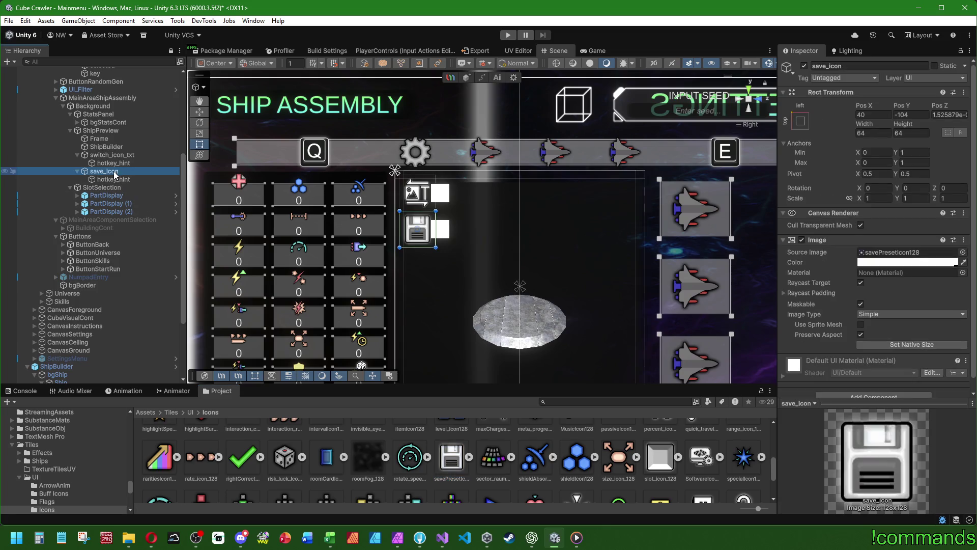
# Narrow save_icon's width from 64 to 56 by entering 64-8
pyautogui.click(881, 134)
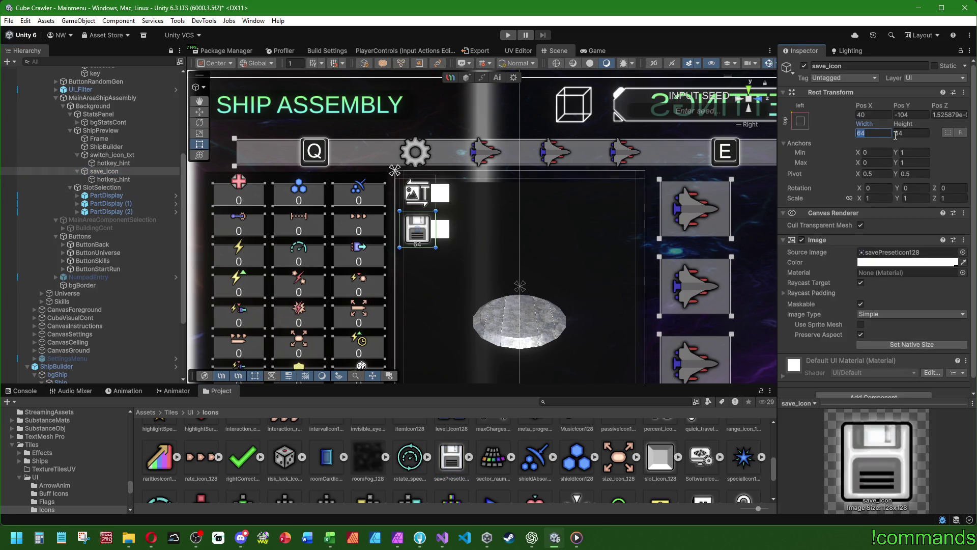
pyautogui.write('-8')
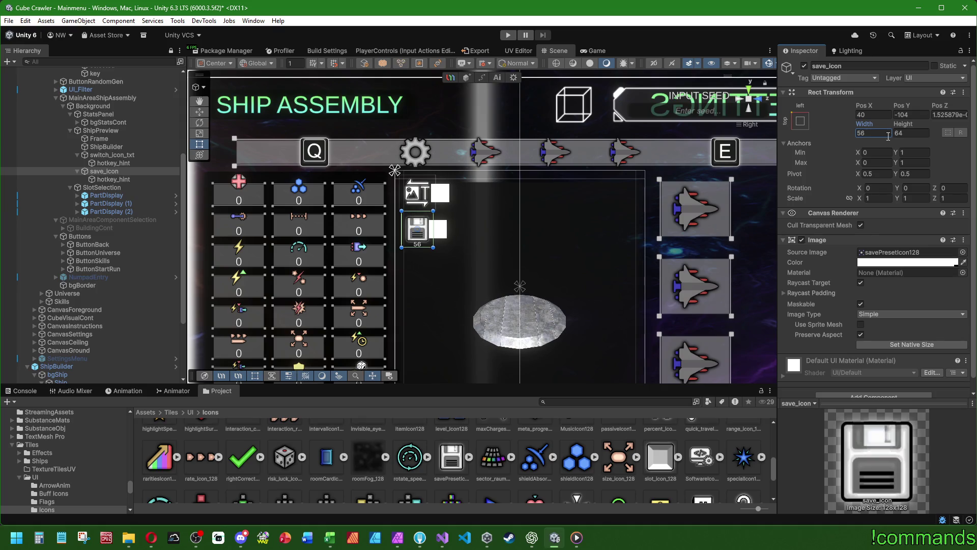
pyautogui.click(27, 120)
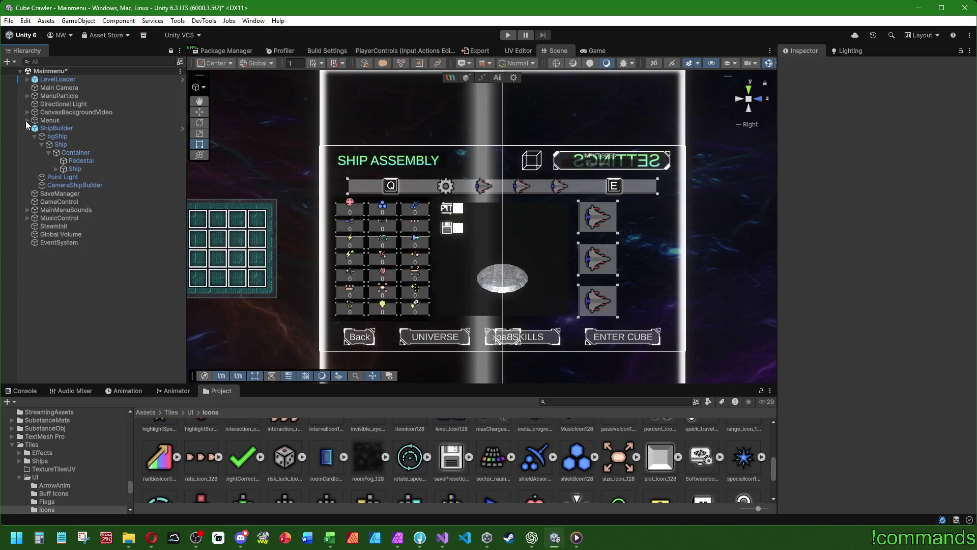
# Open the VisualShipBuilder prefab from the ShipBuilder object for editing
pyautogui.click(27, 120)
pyautogui.scroll(3, 487, 267)
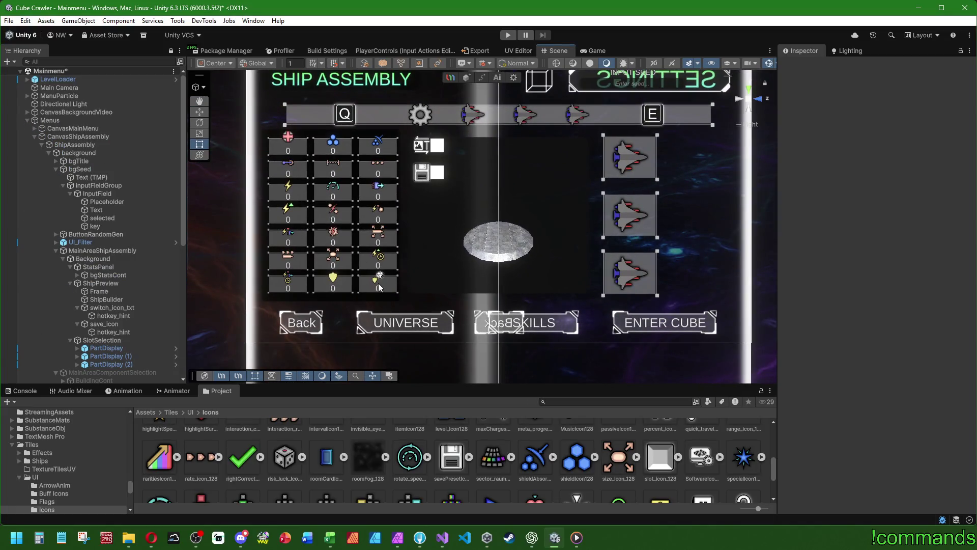
pyautogui.scroll(-10, 71, 279)
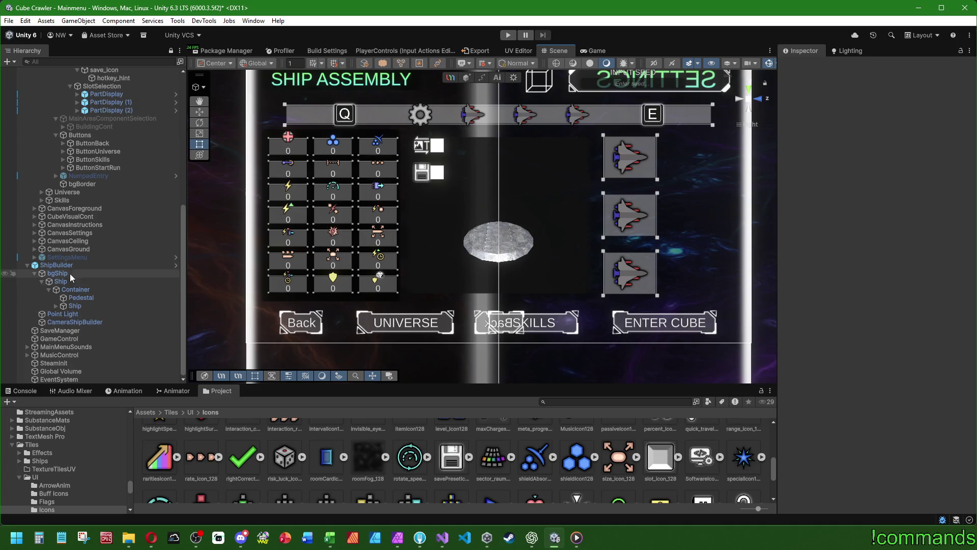
pyautogui.click(57, 265)
pyautogui.click(175, 265)
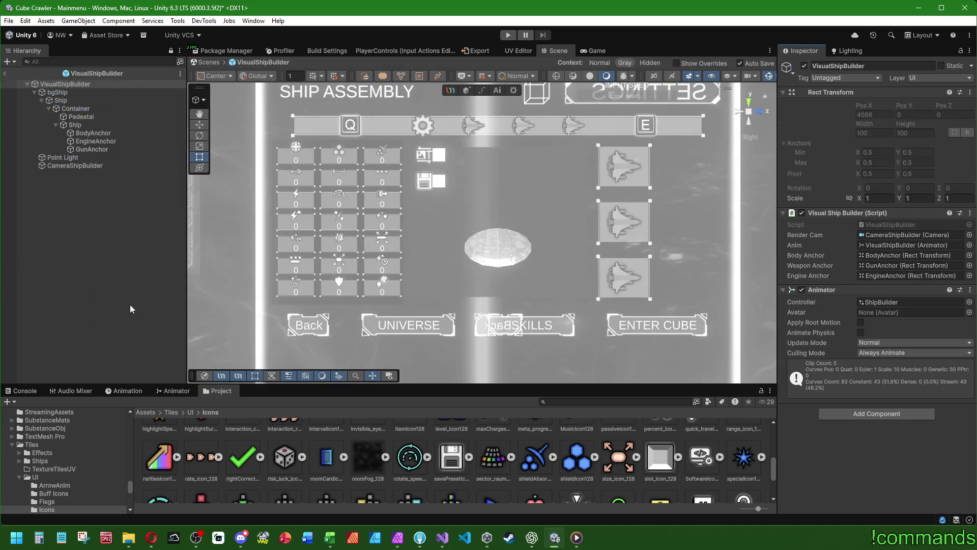
pyautogui.click(75, 165)
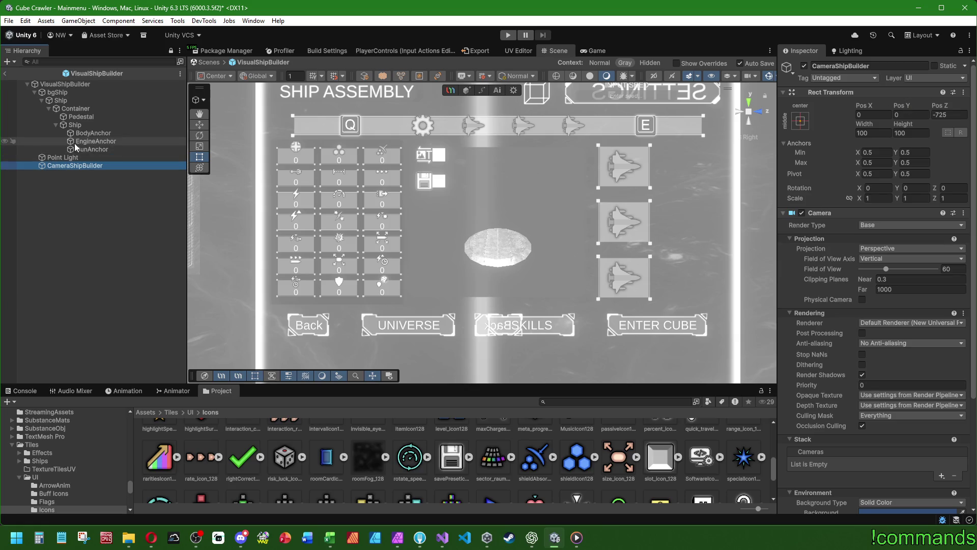
# Set bgShip's Pos Y to -45 and return from prefab mode to the scene
pyautogui.click(60, 94)
pyautogui.moveTo(899, 107)
pyautogui.mouseDown()
pyautogui.moveTo(880, 110)
pyautogui.moveTo(959, 130)
pyautogui.moveTo(720, 149)
pyautogui.mouseUp()
pyautogui.hotkey('ctrl', 'z')
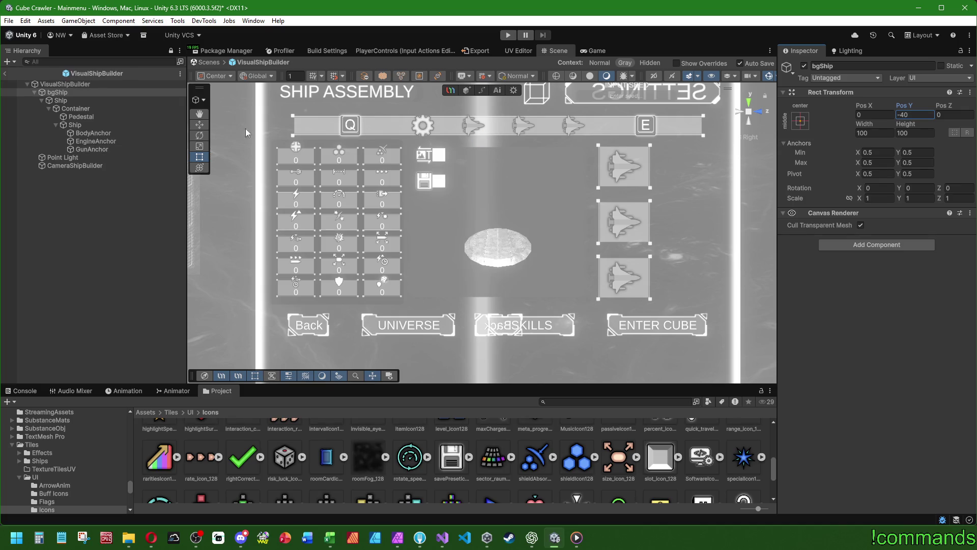
pyautogui.moveTo(908, 109); pyautogui.dragTo(909, 108)
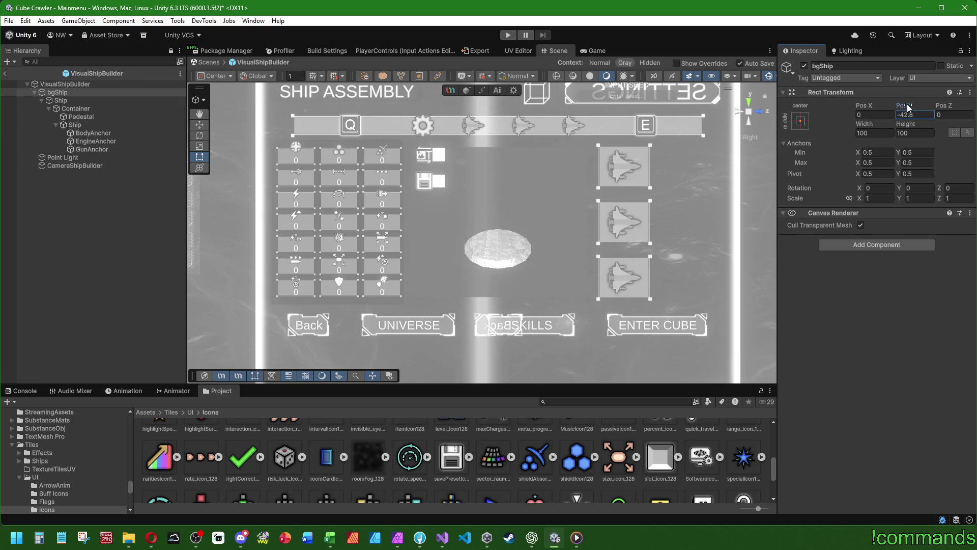
pyautogui.doubleClick(914, 114)
pyautogui.write('-45')
pyautogui.click(4, 73)
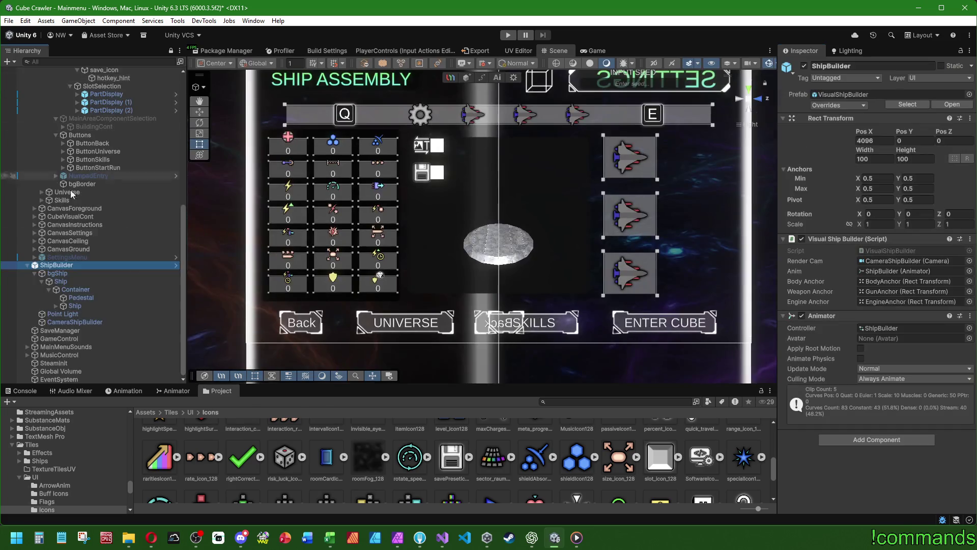
pyautogui.click(15, 391)
pyautogui.scroll(10, 75, 237)
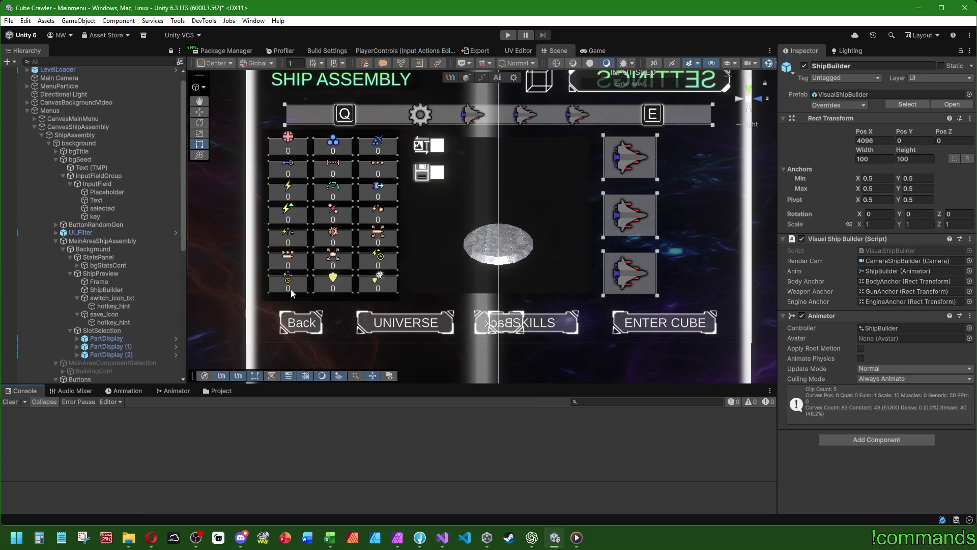
# Add a new entry to Item 1 Pressed Event on CanvasShipAssembly's Ui Nav Event Trigger
pyautogui.click(115, 127)
pyautogui.scroll(-10, 814, 320)
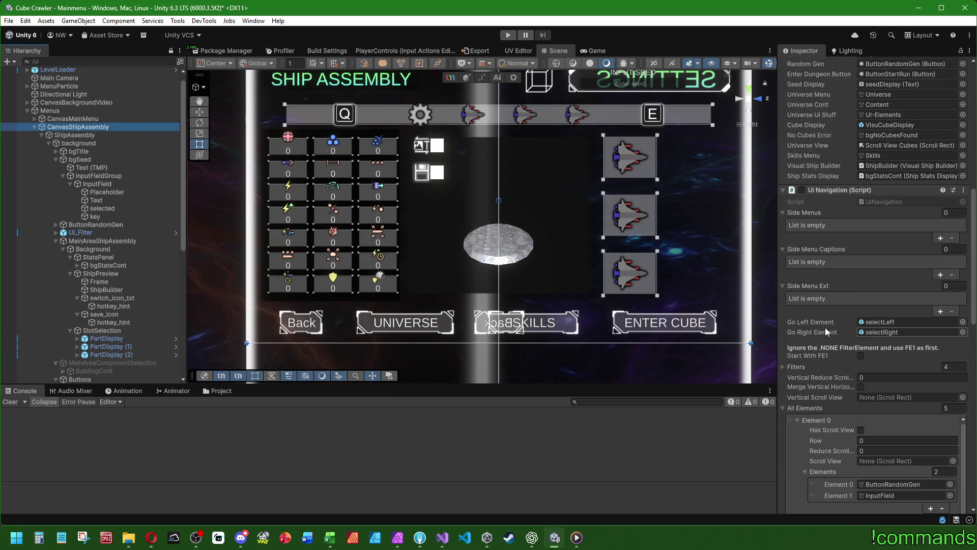
pyautogui.scroll(-15, 826, 332)
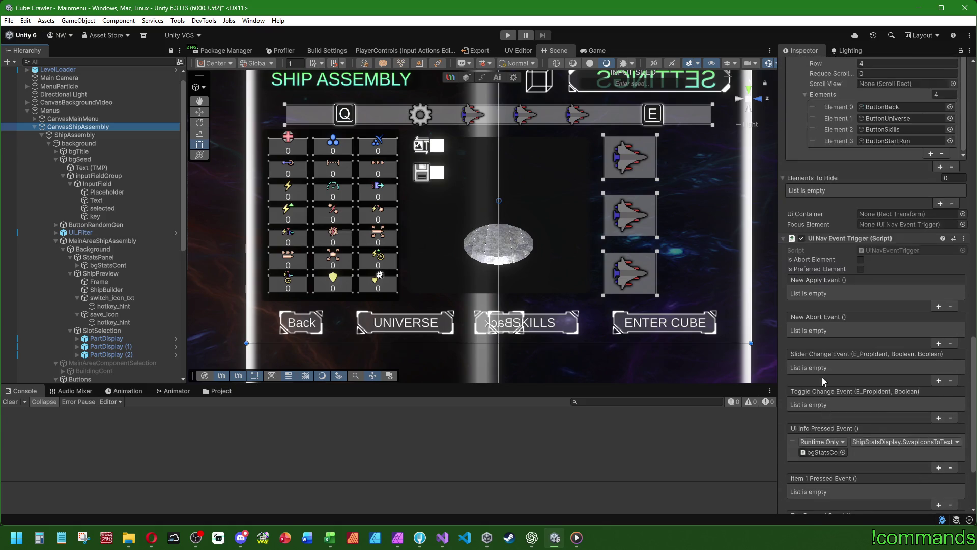
pyautogui.scroll(-5, 822, 378)
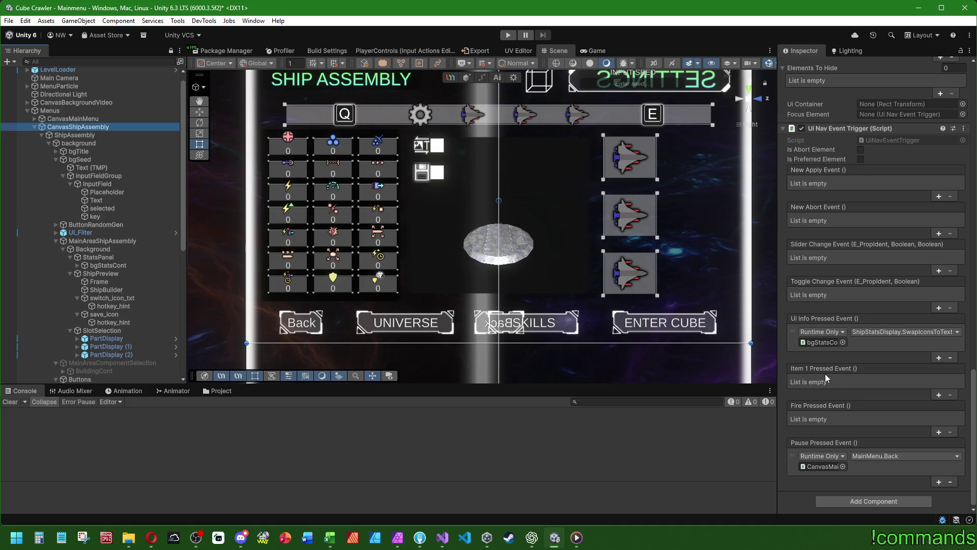
pyautogui.click(939, 395)
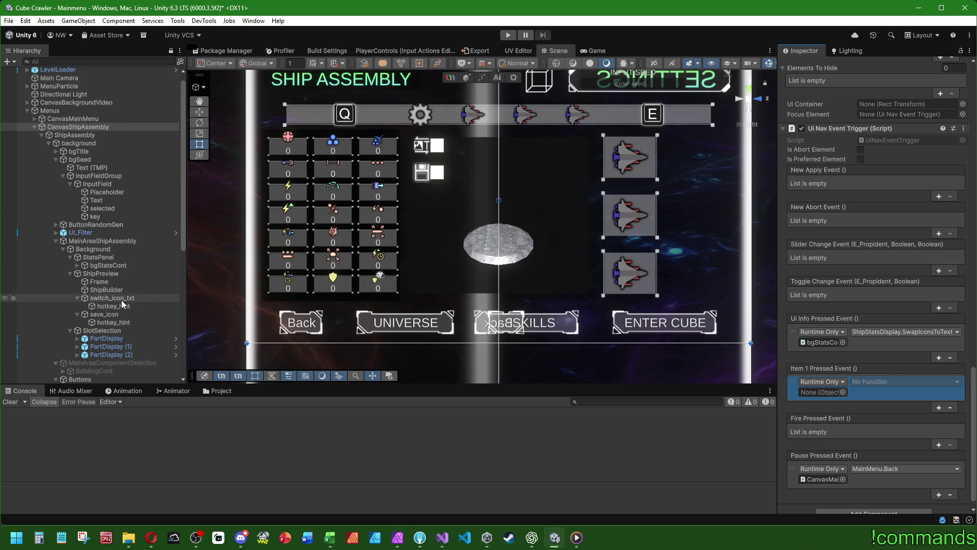
# Set the save icon's hotkey hint action to Item 1
pyautogui.click(112, 323)
pyautogui.click(911, 282)
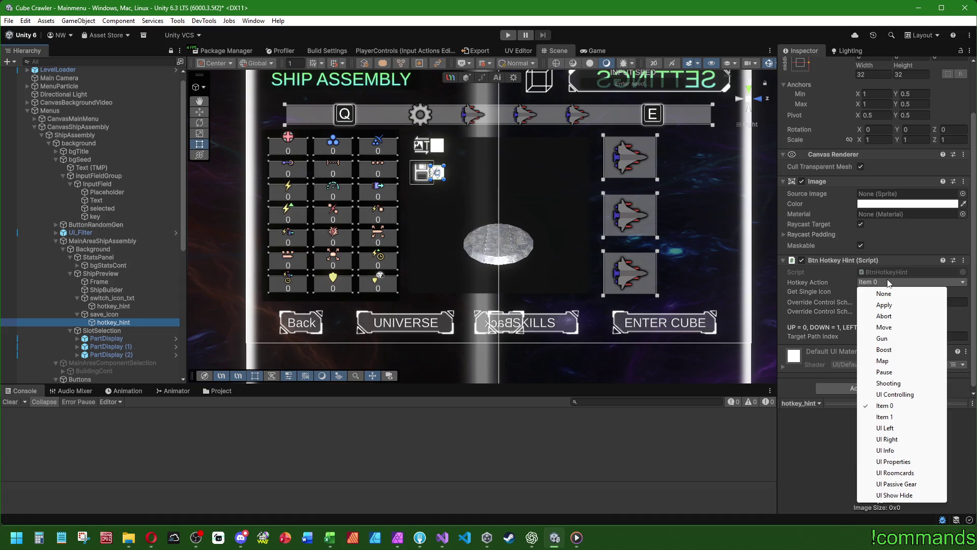
pyautogui.click(896, 416)
pyautogui.click(15, 412)
pyautogui.scroll(1, 26, 135)
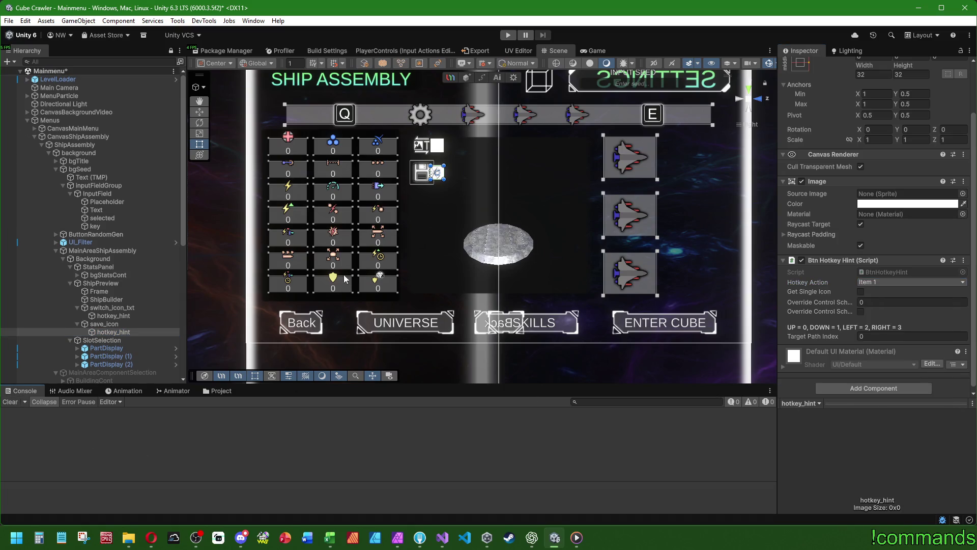
pyautogui.scroll(-3, 344, 284)
pyautogui.moveTo(344, 283); pyautogui.dragTo(399, 438)
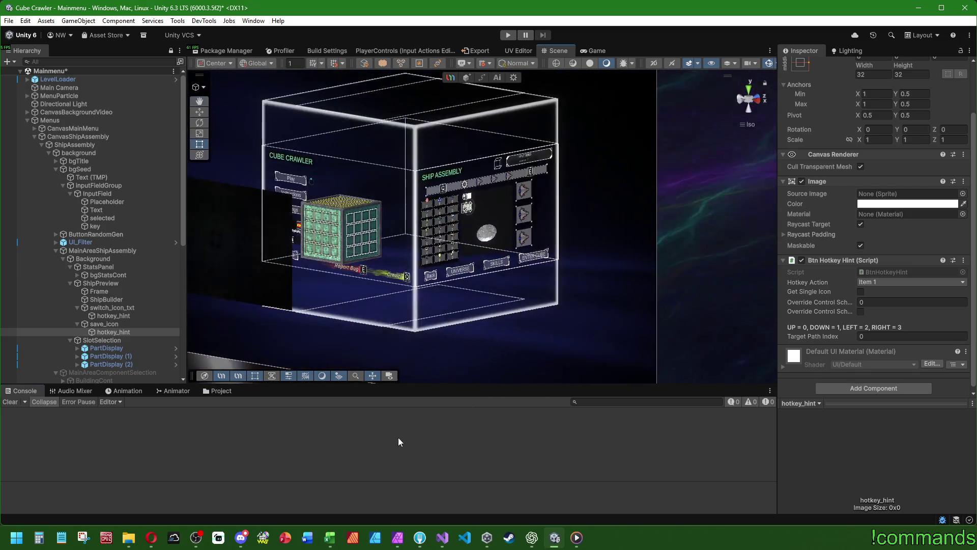
# Save the scene and start the game in Play mode, then pause it
pyautogui.click(28, 120)
pyautogui.click(9, 21)
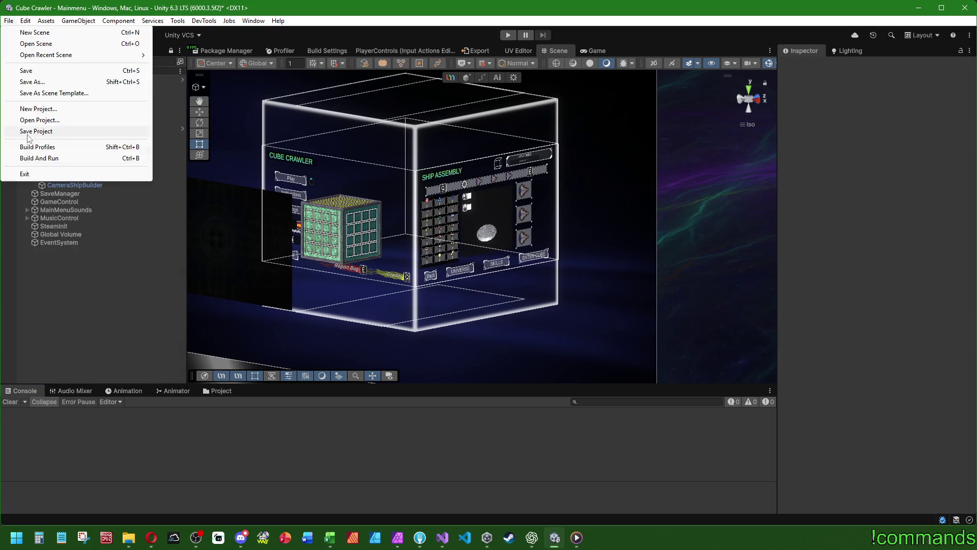
pyautogui.click(36, 131)
pyautogui.click(8, 21)
pyautogui.click(26, 71)
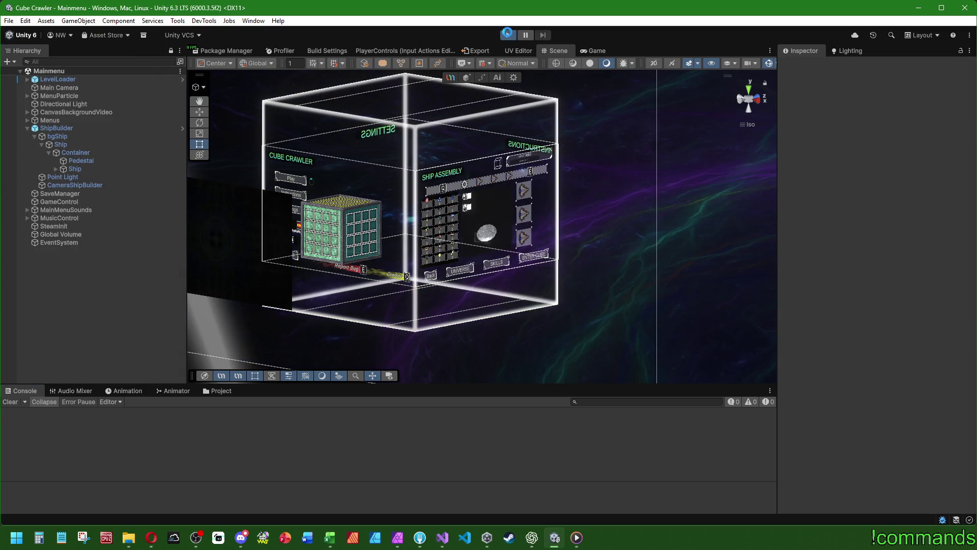
pyautogui.click(527, 34)
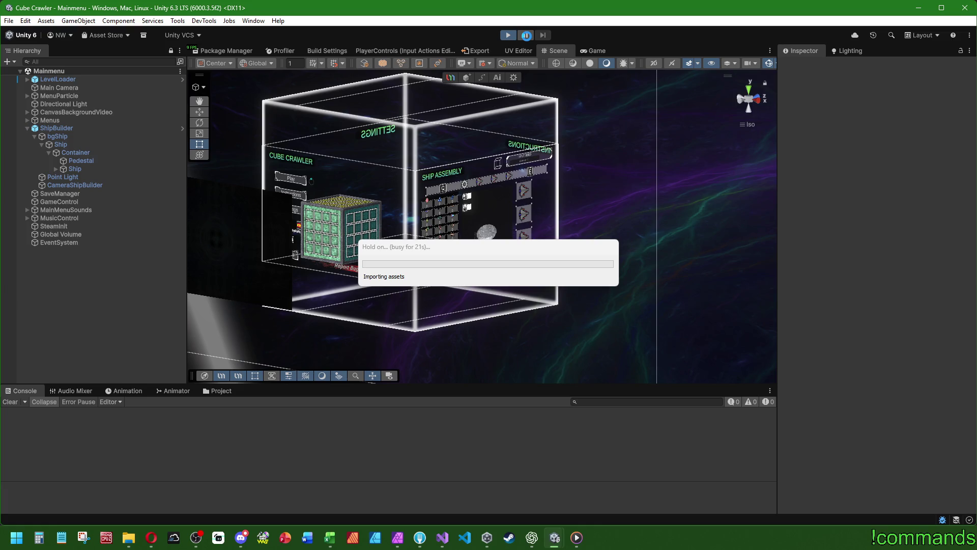
# Switch back to Unity and run the Mainmenu scene to reach the Cube Crawler title menu
pyautogui.hotkey('alt', 'Tab')
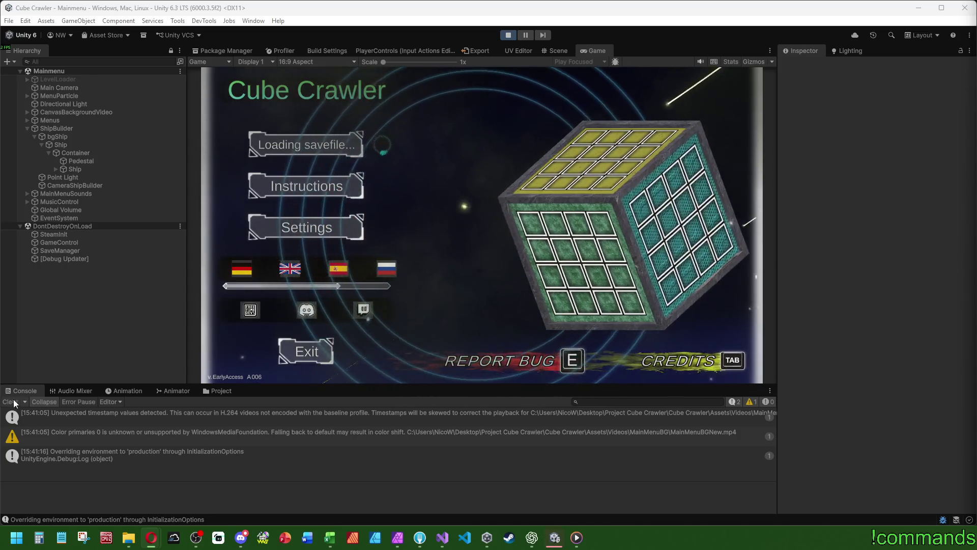
# Clear the Console, maximize the Game view, and start play from the main menu
pyautogui.click(14, 402)
pyautogui.doubleClick(597, 50)
pyautogui.press('Return')
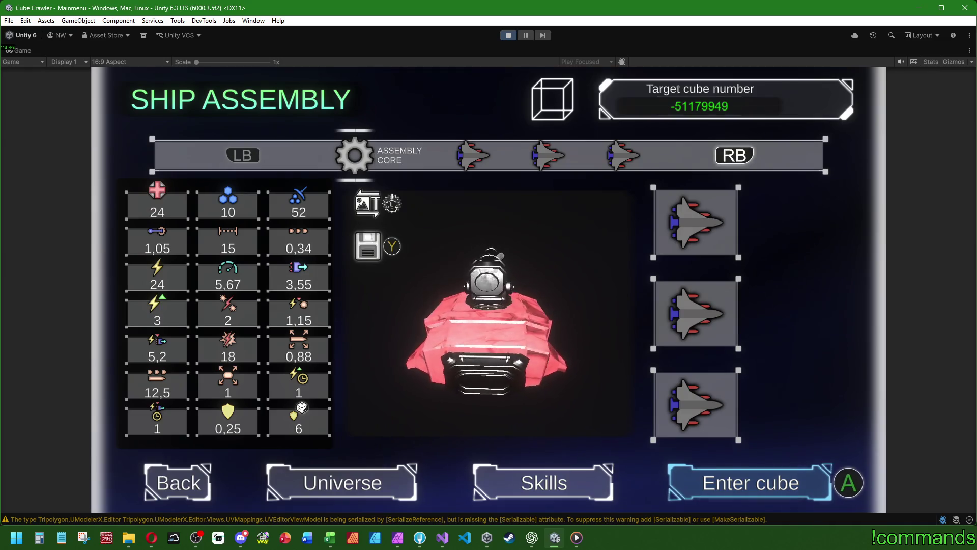
# Move the selection up and down through the Ship Assembly part slots
pyautogui.press('Up')
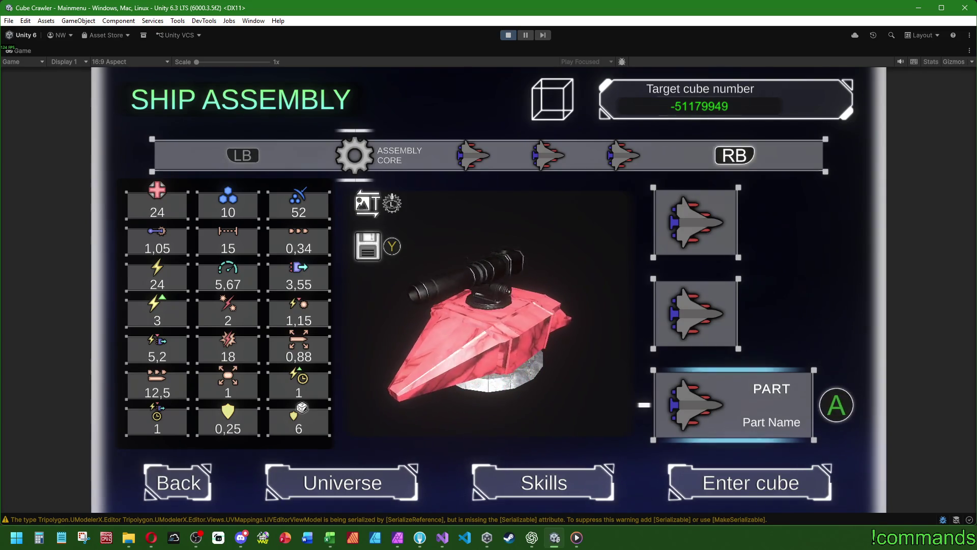
pyautogui.press('Down')
pyautogui.press('Down')
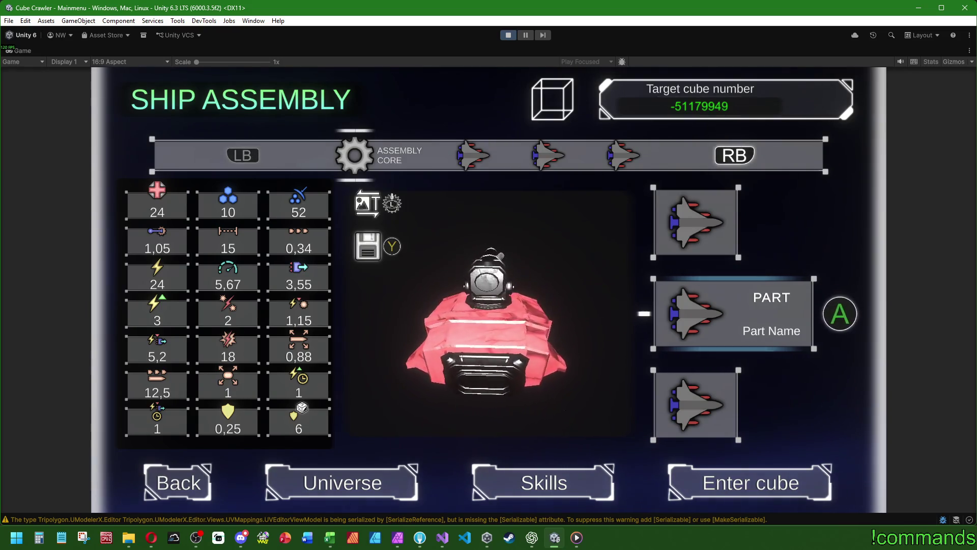
pyautogui.press('Up')
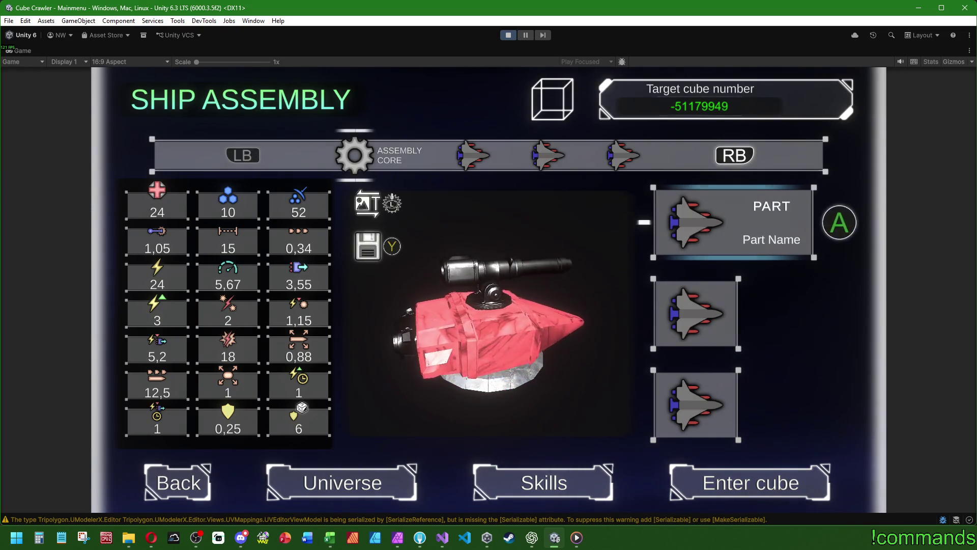
pyautogui.press('Down')
pyautogui.press('Up')
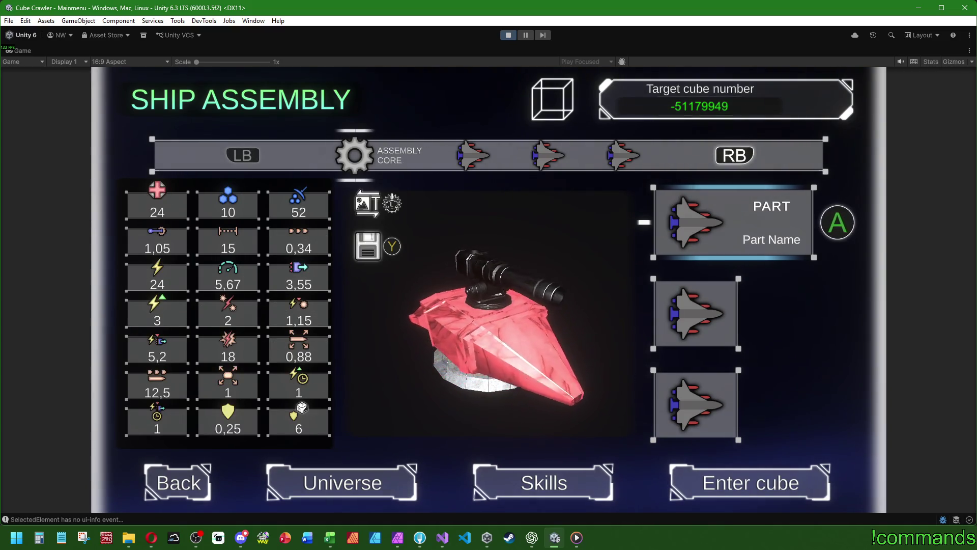
pyautogui.press('Down')
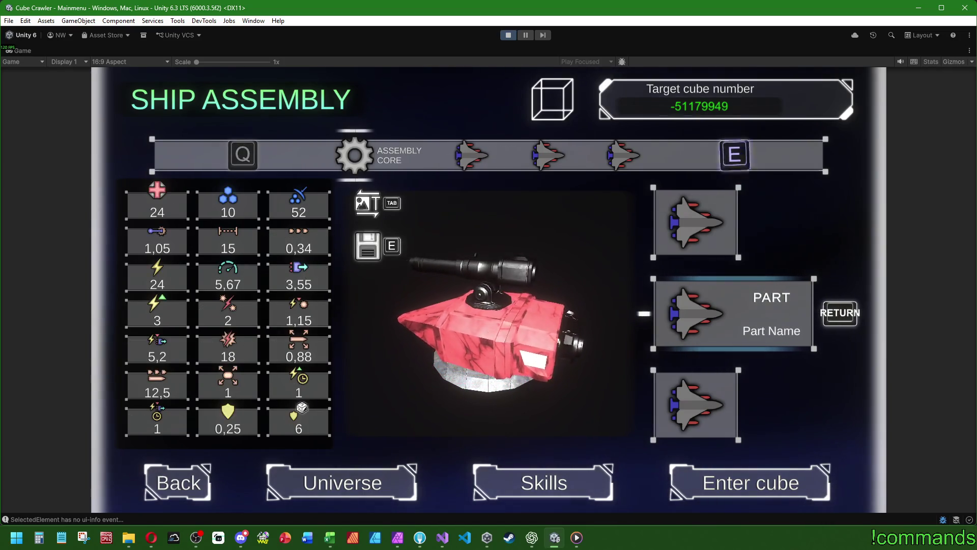
# Cycle the ship presets between ASSEMBLY CORE and PRESET 1 with Q and E
pyautogui.press('q')
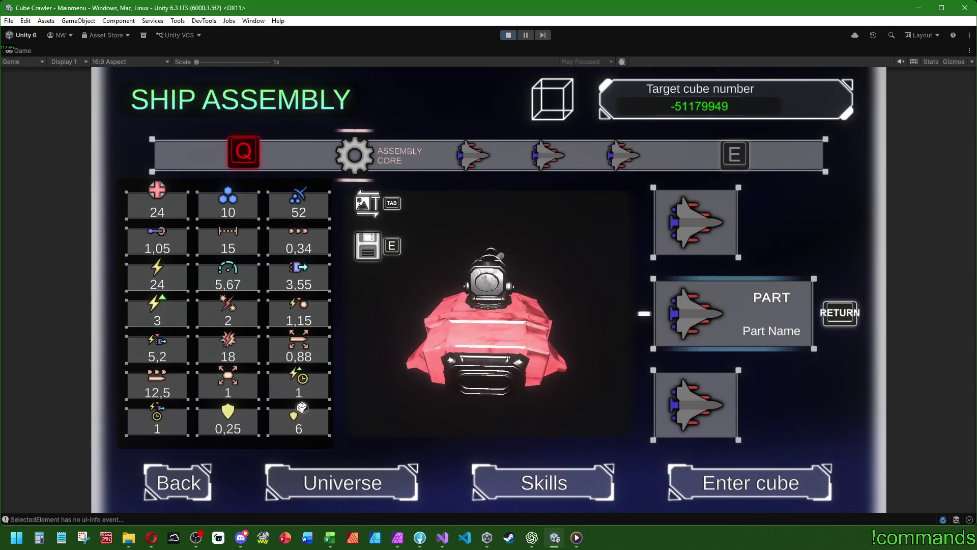
pyautogui.press('q')
pyautogui.press('e')
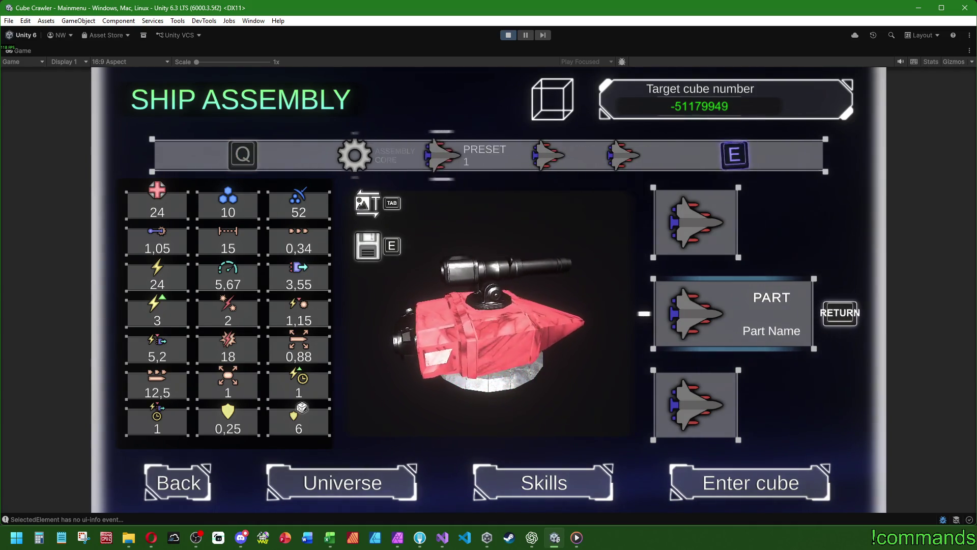
pyautogui.press('e')
pyautogui.press('q')
pyautogui.press('q')
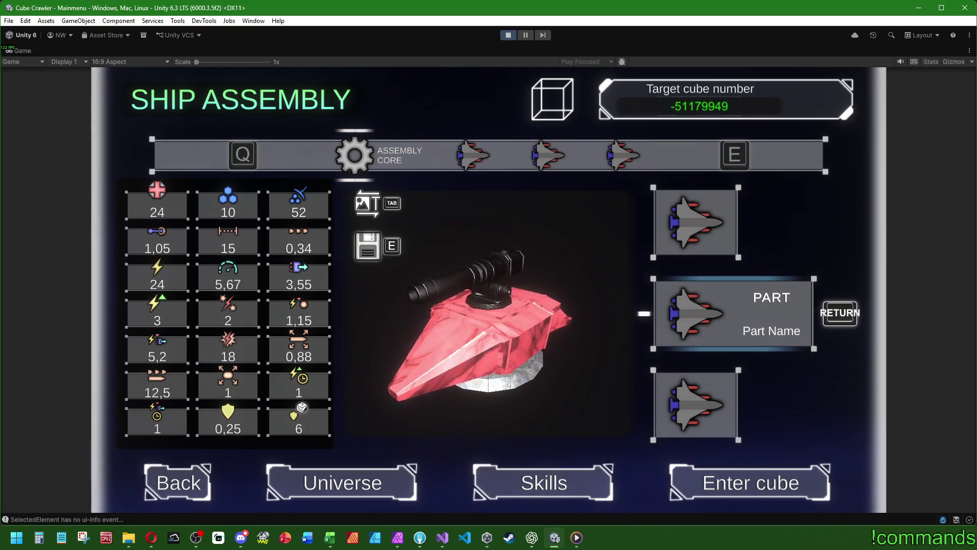
pyautogui.press('e')
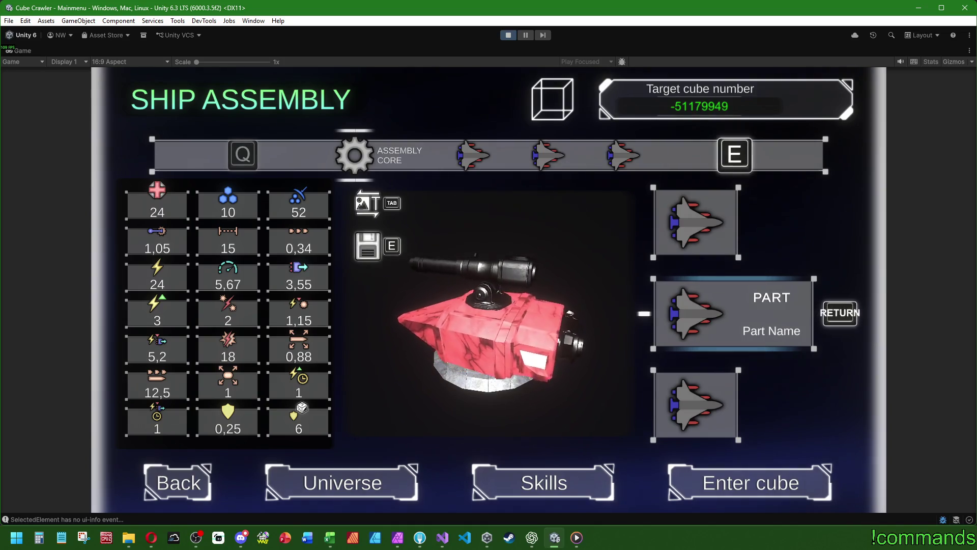
pyautogui.press('super')
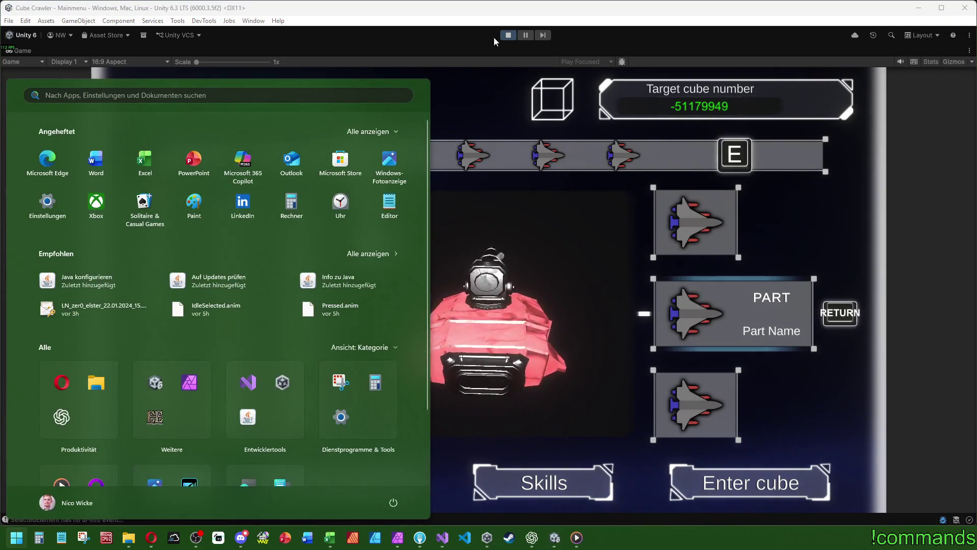
# Stop the game and set save_icon's hotkey_hint Hotkey Action to Item 0
pyautogui.click(494, 37)
pyautogui.click(508, 36)
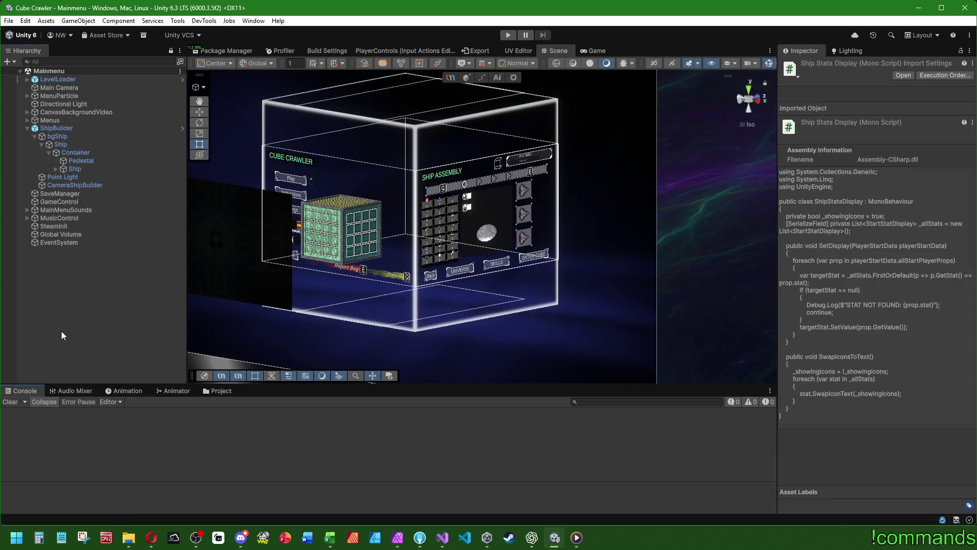
pyautogui.click(61, 333)
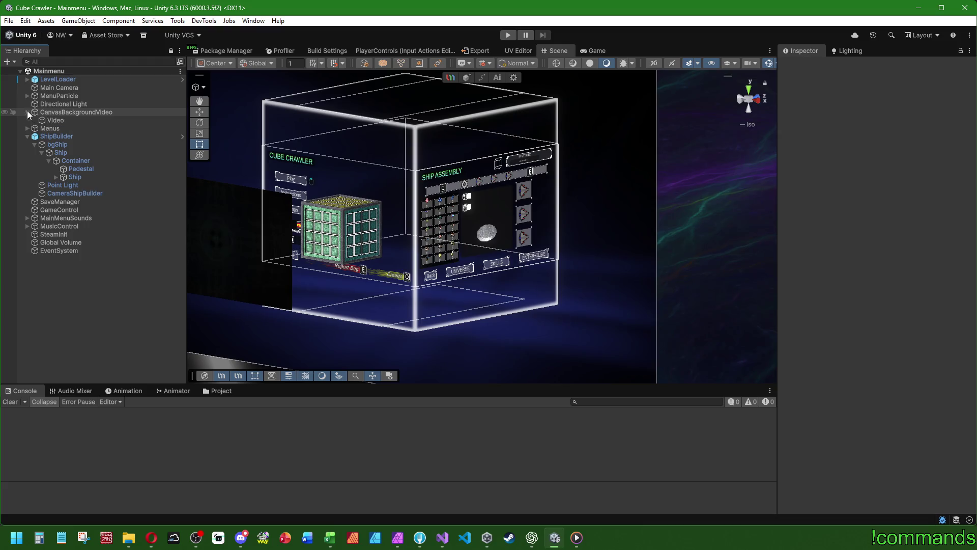
pyautogui.click(27, 120)
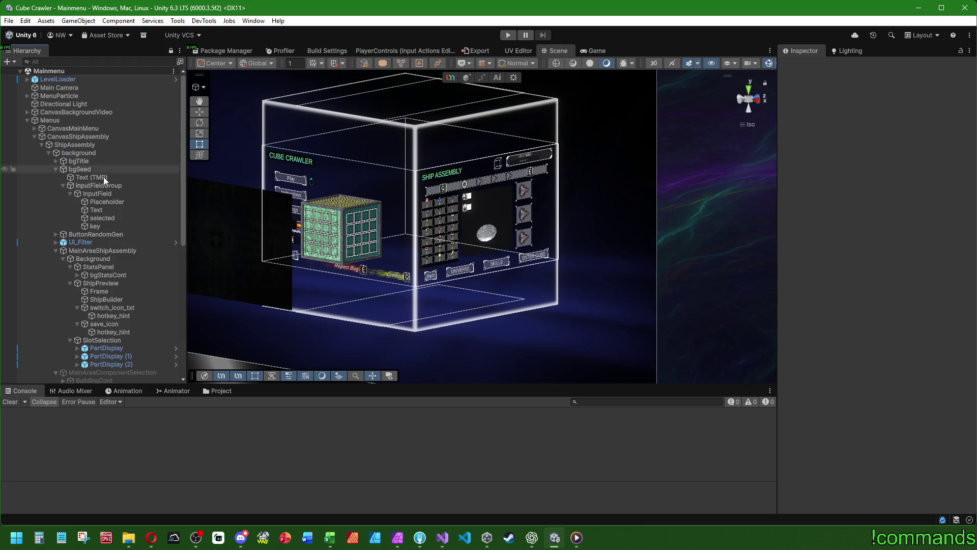
pyautogui.click(123, 331)
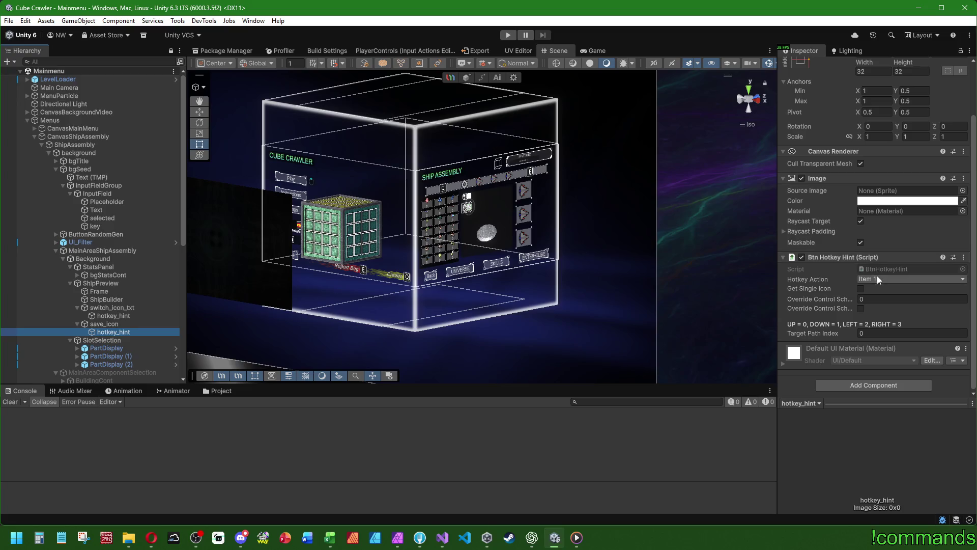
pyautogui.click(878, 278)
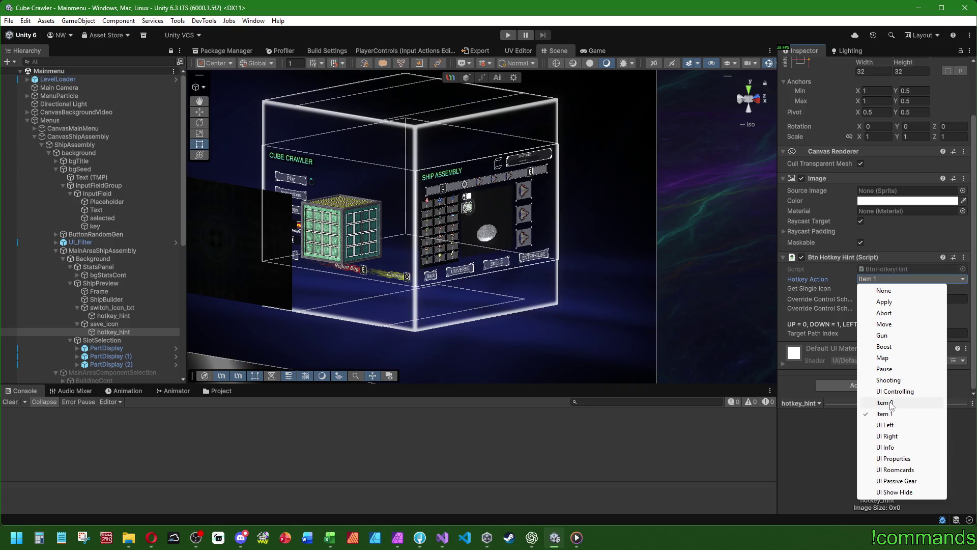
pyautogui.click(885, 402)
# Select the CanvasShipAssembly and ShipAssembly objects in the Hierarchy
pyautogui.scroll(-3, 105, 214)
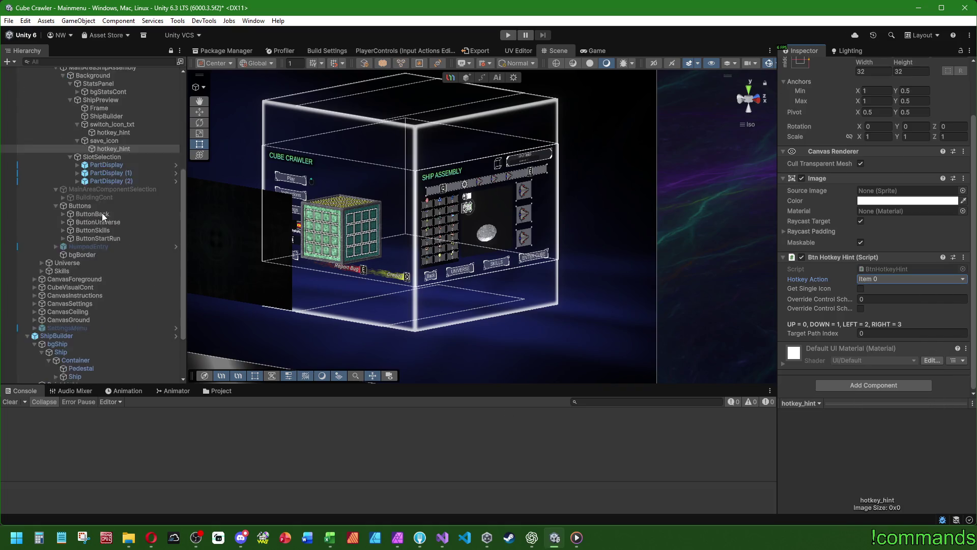
pyautogui.click(80, 108)
pyautogui.click(80, 115)
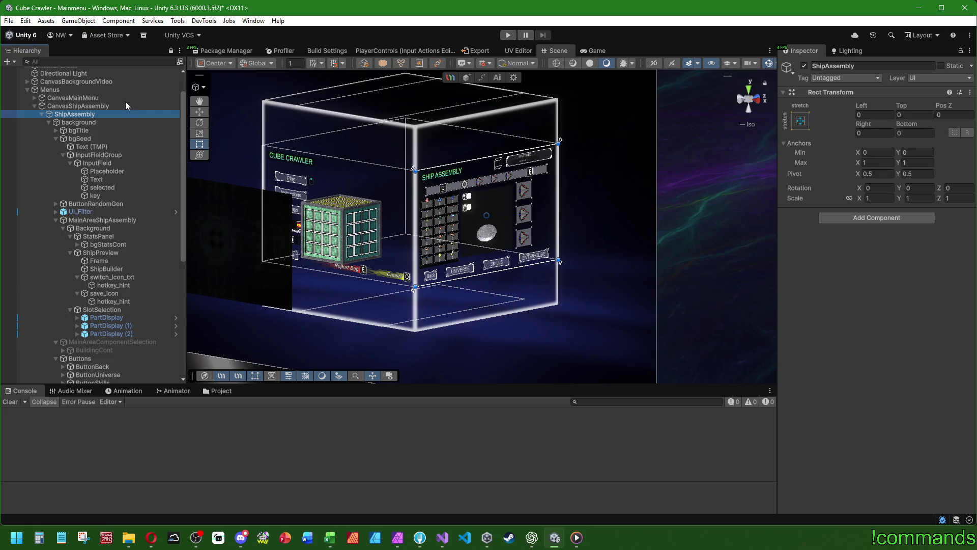
# Remove the function entry from CanvasShipAssembly's Item 1 Pressed Event in Ui Nav Event Trigger
pyautogui.click(96, 220)
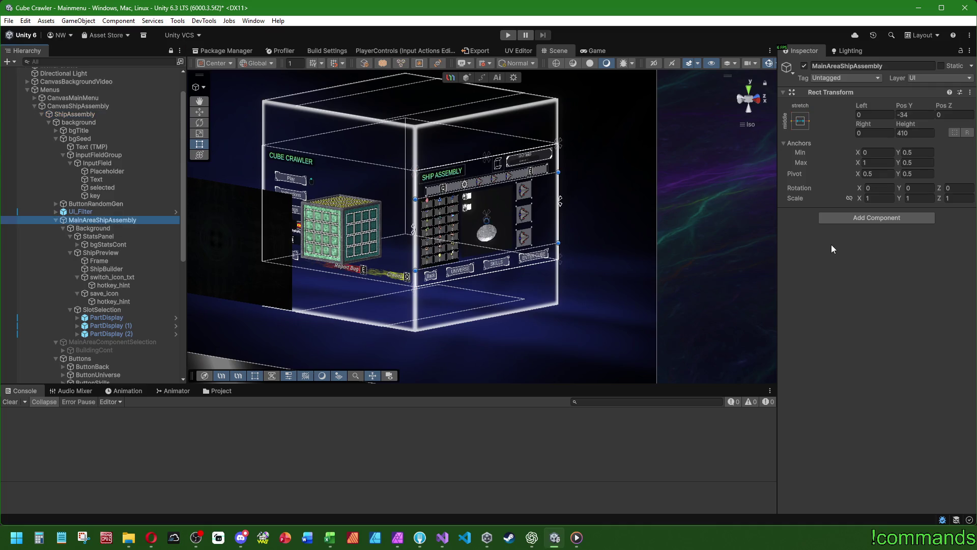
pyautogui.click(99, 108)
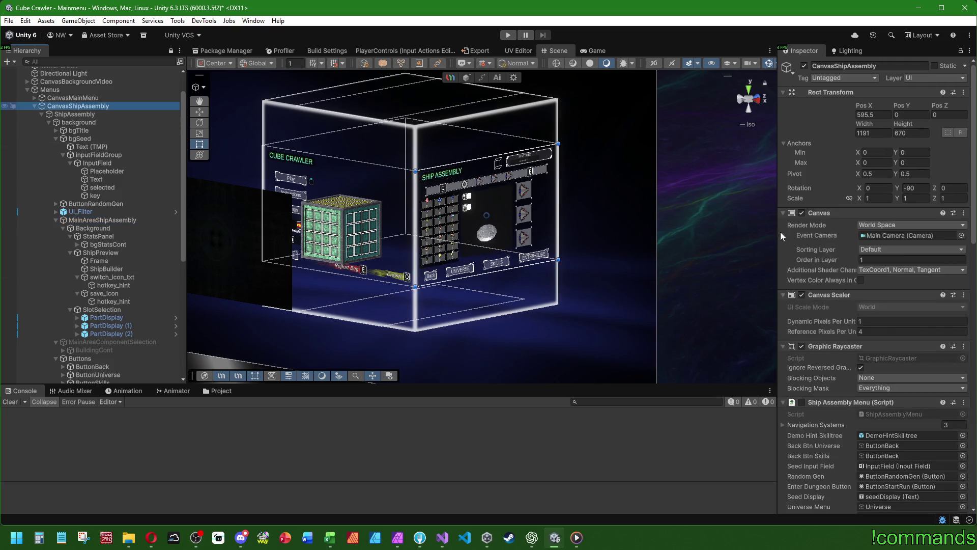
pyautogui.scroll(-15, 832, 325)
pyautogui.scroll(-20, 822, 326)
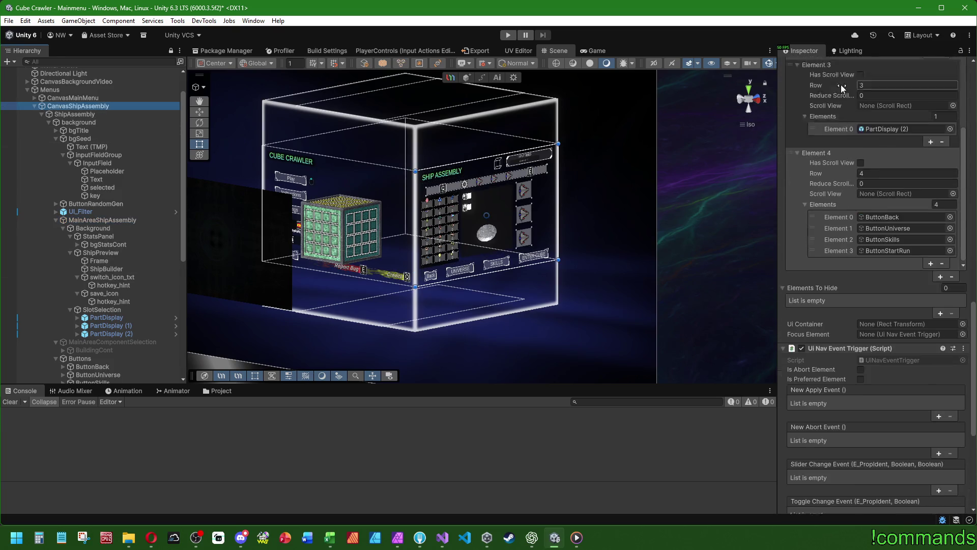
pyautogui.click(853, 381)
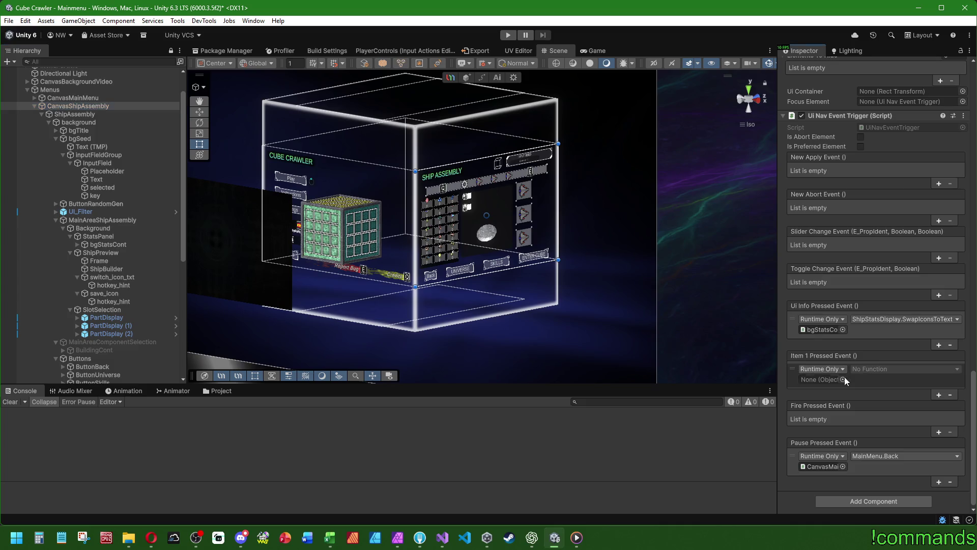
pyautogui.click(948, 394)
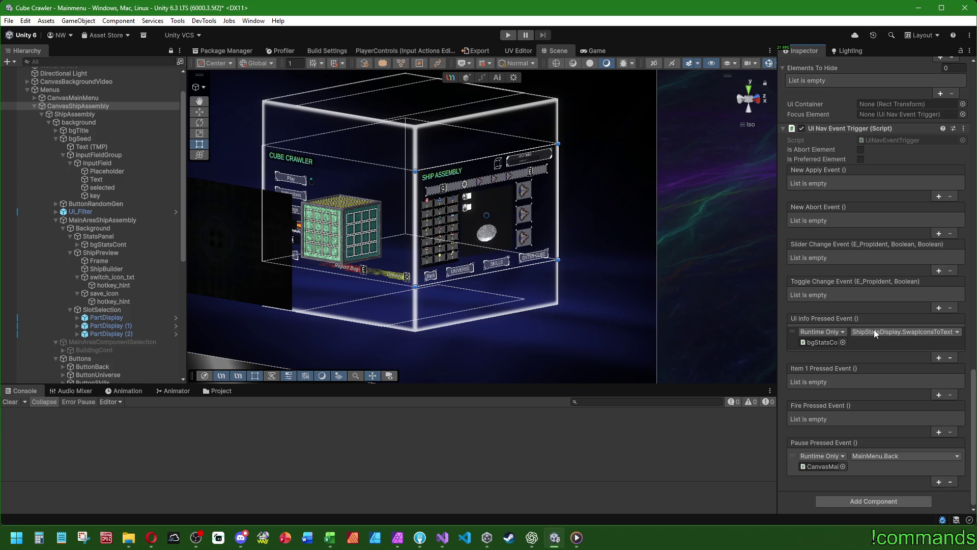
pyautogui.click(441, 546)
# Find the _item1 InputAction field declaration in UiNavigation.cs
pyautogui.click(50, 279)
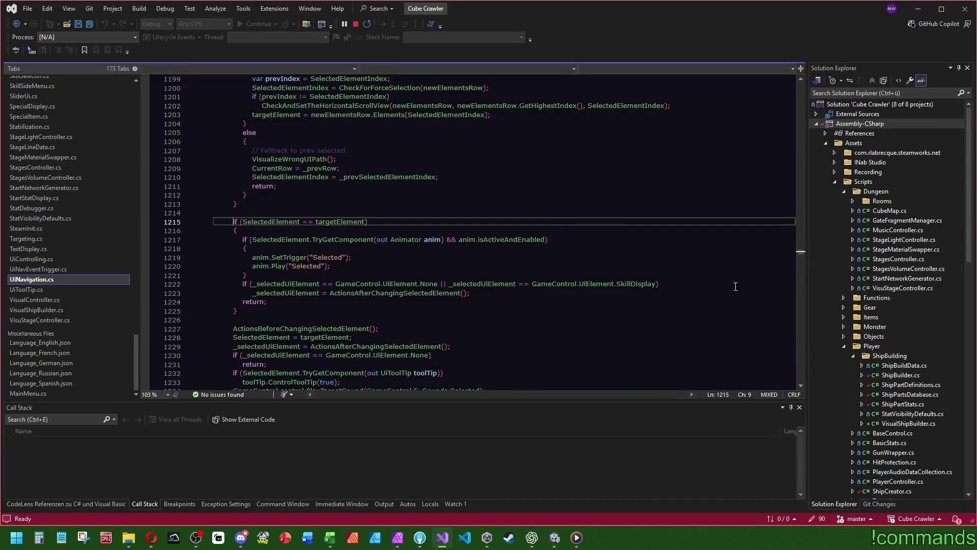
pyautogui.moveTo(800, 255)
pyautogui.mouseDown()
pyautogui.moveTo(802, 80)
pyautogui.moveTo(804, 111)
pyautogui.mouseUp()
pyautogui.doubleClick(306, 97)
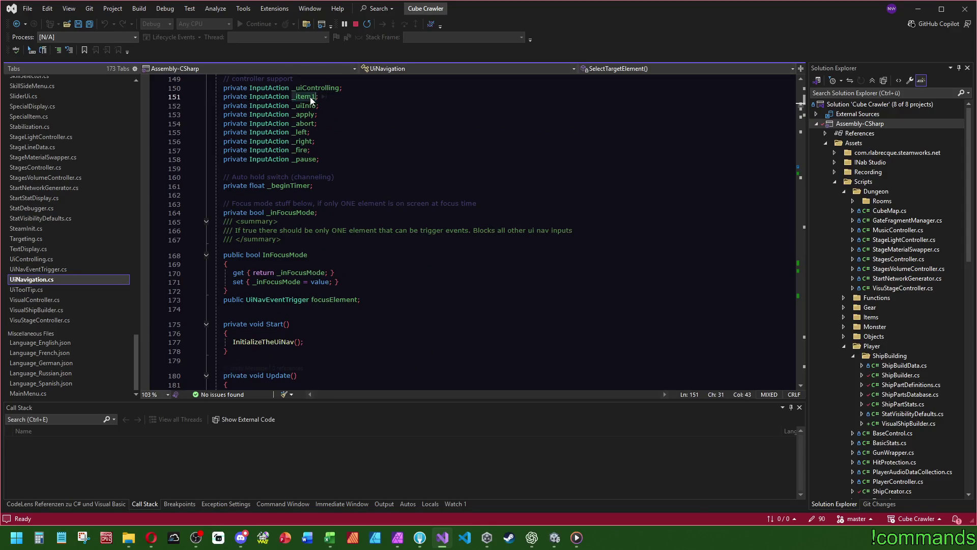
pyautogui.hotkey('ctrl', 'f')
pyautogui.scroll(-6, 561, 200)
pyautogui.scroll(-7, 561, 199)
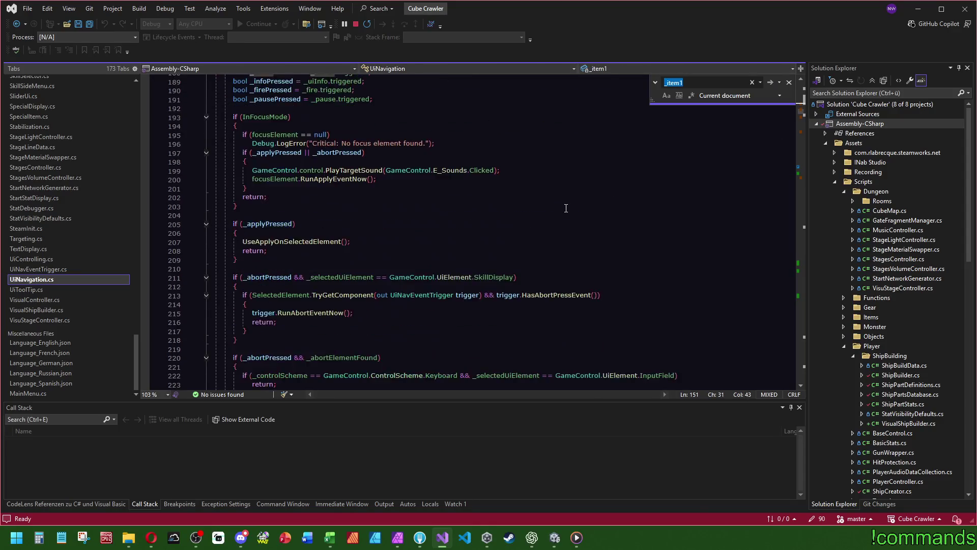
pyautogui.scroll(5, 544, 207)
pyautogui.scroll(-15, 546, 203)
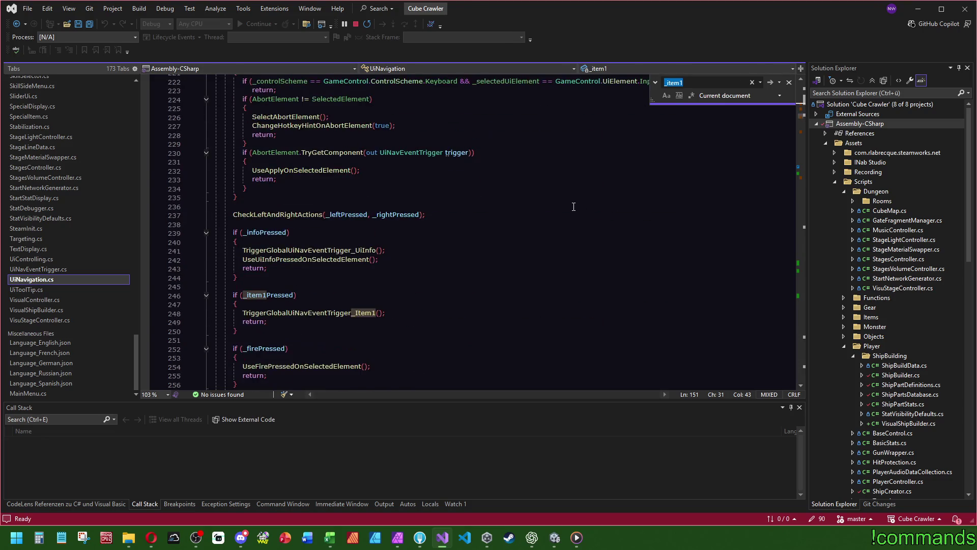
pyautogui.scroll(-5, 573, 204)
pyautogui.scroll(3, 584, 196)
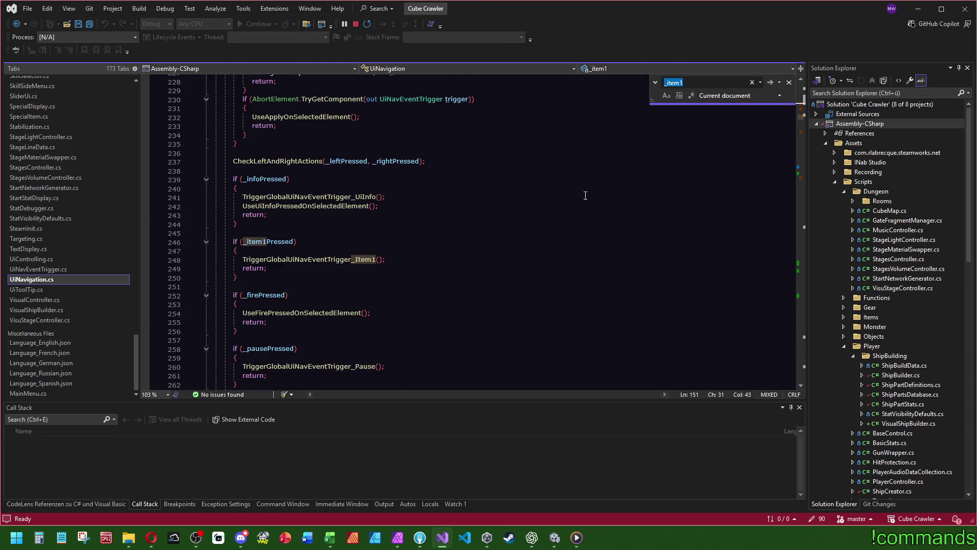
pyautogui.scroll(20, 794, 122)
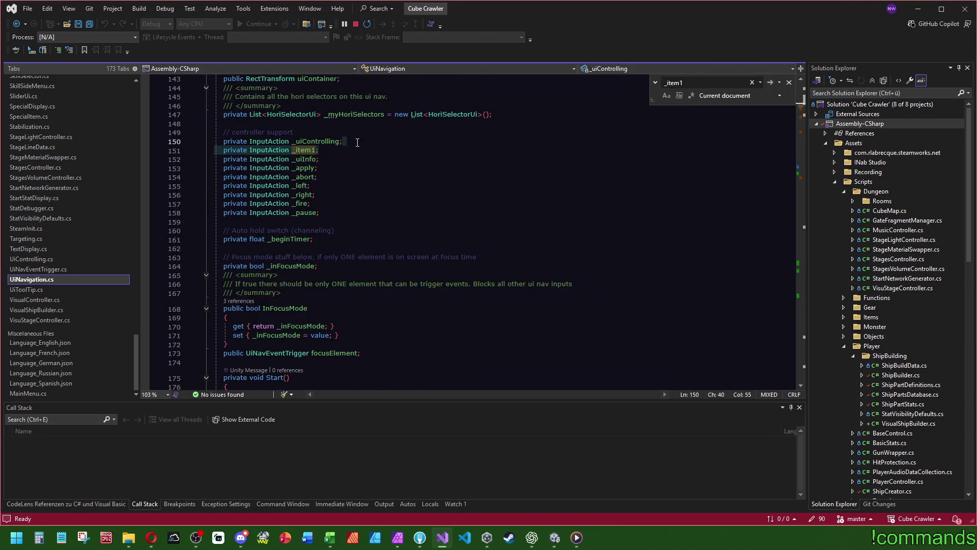
# Duplicate the _item1 field as a new _item0 InputAction and save the file
pyautogui.hotkey('ctrl', 'd')
pyautogui.click(316, 151)
pyautogui.press('BackSpace')
pyautogui.write('0')
pyautogui.press('Up')
pyautogui.press('End')
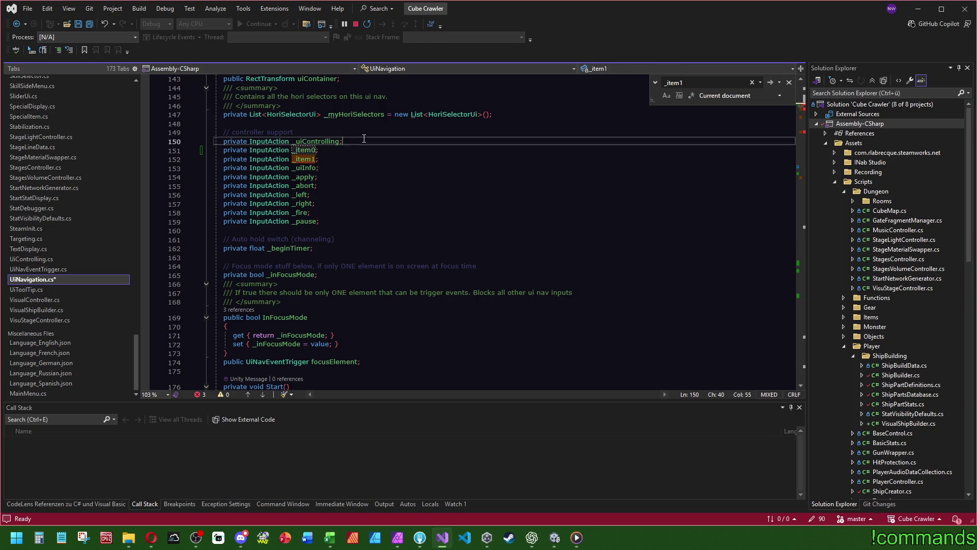
pyautogui.click(90, 23)
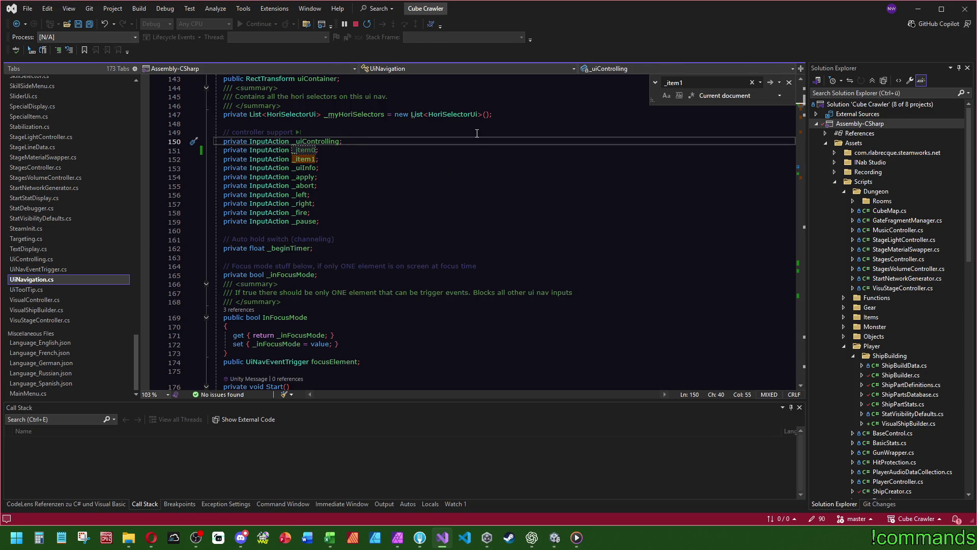
pyautogui.scroll(-11, 724, 147)
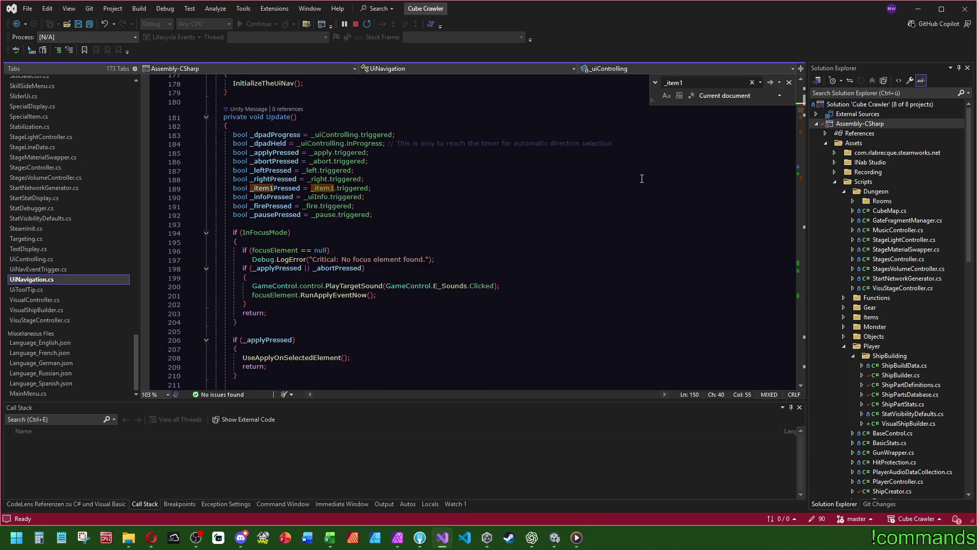
# Add an _item0Pressed line in Update that reads _item0, copied from the _item1Pressed line
pyautogui.click(395, 180)
pyautogui.hotkey('ctrl', 'd')
pyautogui.moveTo(300, 188); pyautogui.dragTo(274, 188)
pyautogui.press('BackSpace')
pyautogui.write('0')
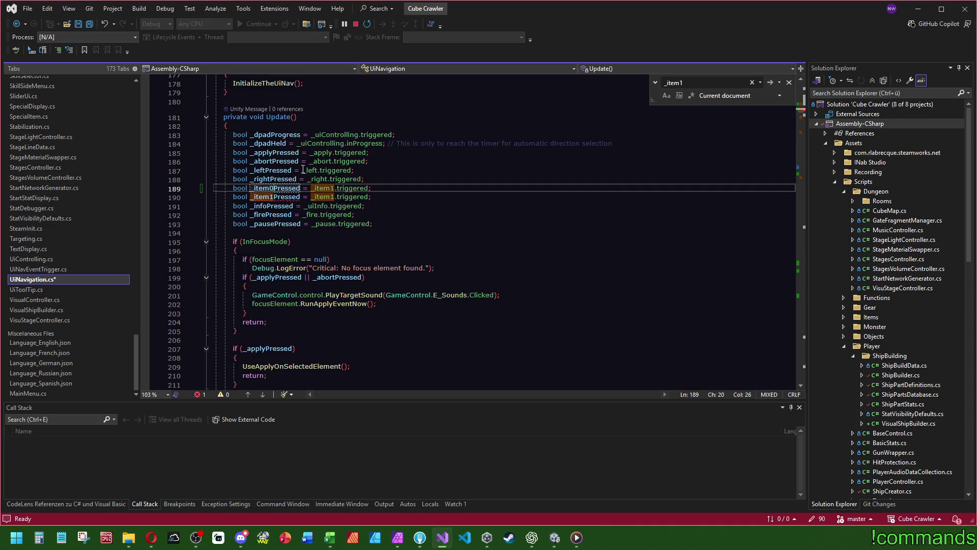
pyautogui.click(334, 188)
pyautogui.press('BackSpace')
pyautogui.write('0')
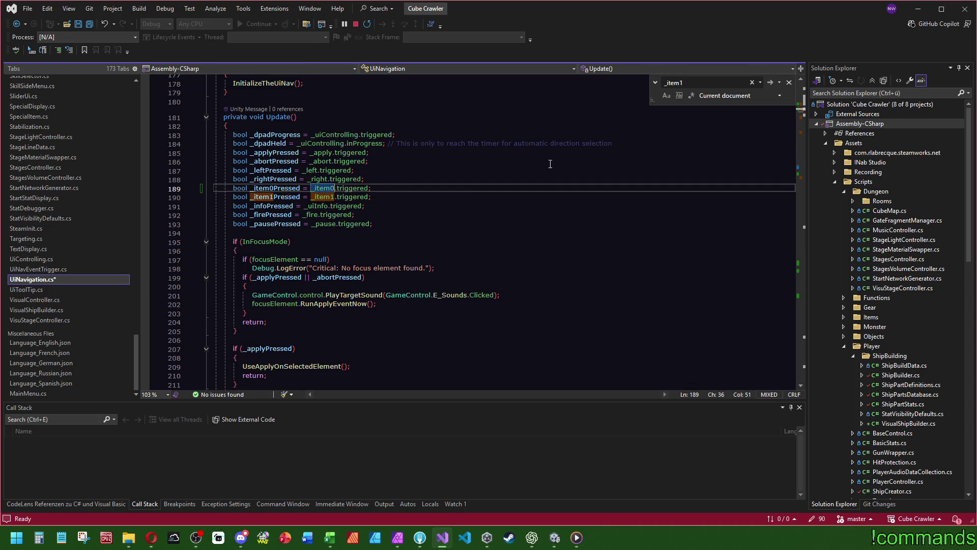
pyautogui.scroll(-18, 265, 255)
# Paste a copy of the _item1Pressed block below it with an _item0Pressed condition
pyautogui.click(305, 242)
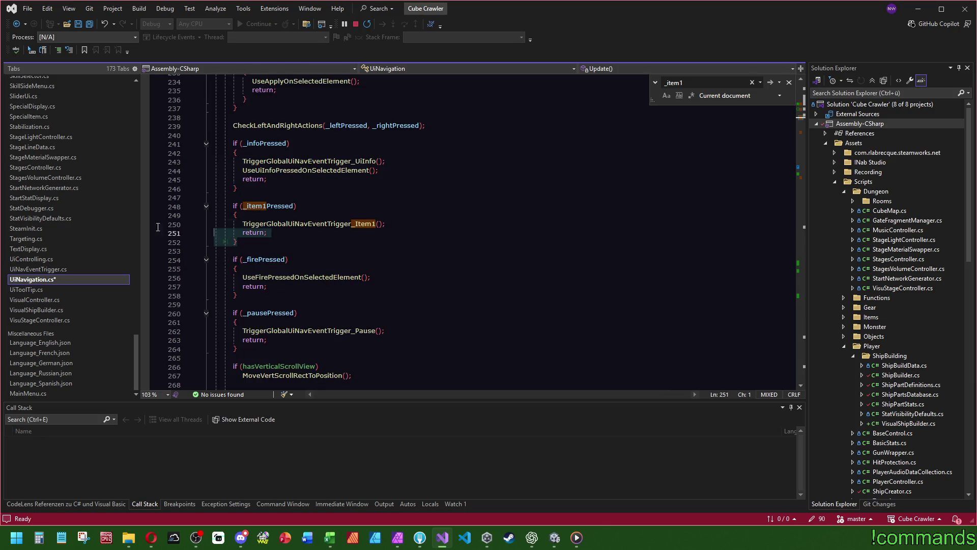
pyautogui.press('Return')
pyautogui.write('if (_item1Pressed) {     TriggerGlobalUiNavEventTrigger_Item1();     return; }')
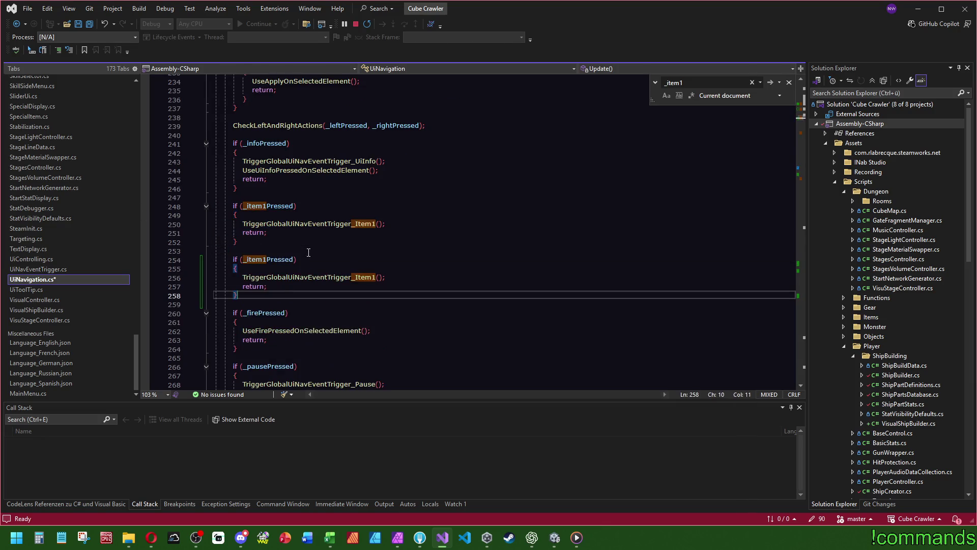
pyautogui.click(265, 260)
pyautogui.press('BackSpace')
pyautogui.write('0')
pyautogui.doubleClick(269, 260)
# Go to the TriggerGlobalUiNavEventTrigger_Item1 definition and select it with its summary
pyautogui.click(330, 277)
pyautogui.press('F12')
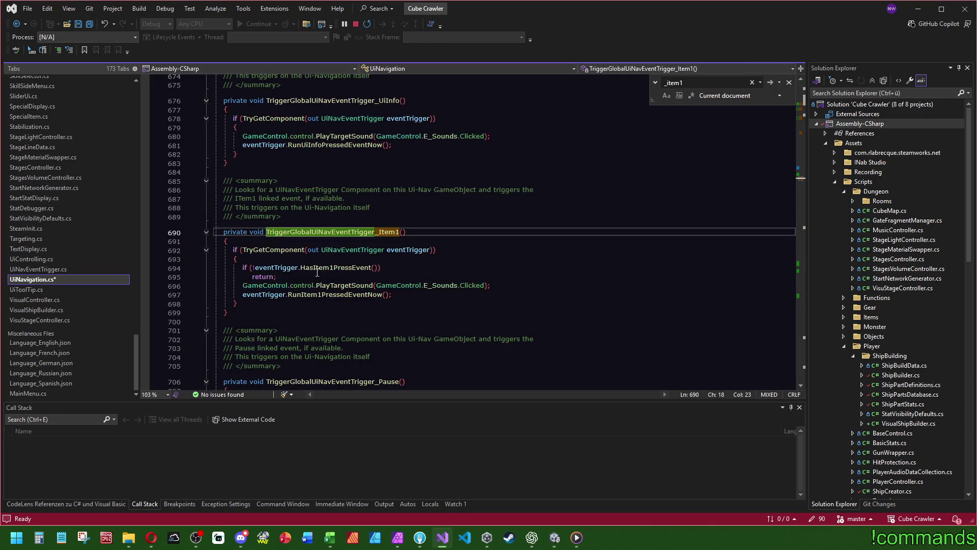
pyautogui.moveTo(234, 312); pyautogui.dragTo(216, 190)
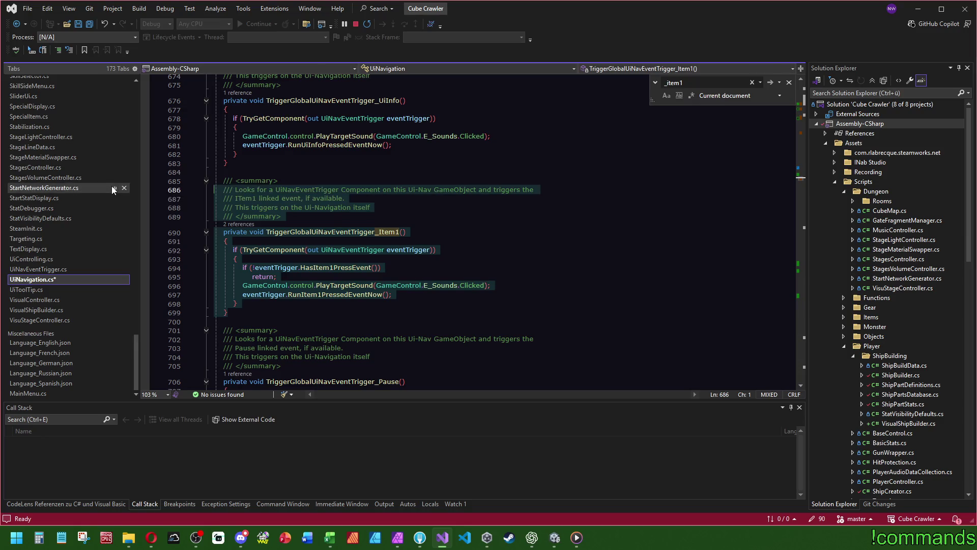
pyautogui.middleClick(112, 185)
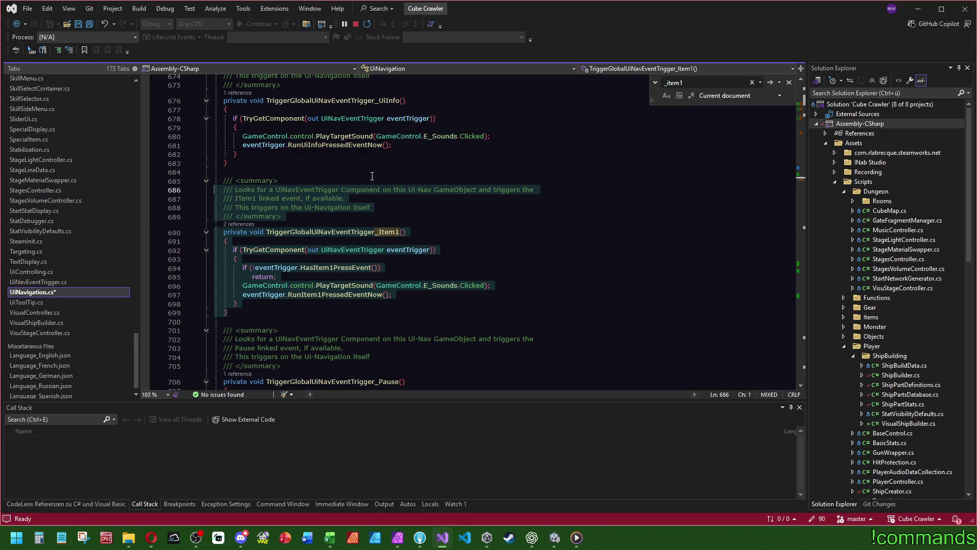
pyautogui.moveTo(136, 314); pyautogui.dragTo(153, 90)
pyautogui.scroll(-20, 111, 87)
# Change 'ITem1' in the method's summary comment to 'Item'
pyautogui.moveTo(234, 313); pyautogui.dragTo(162, 183)
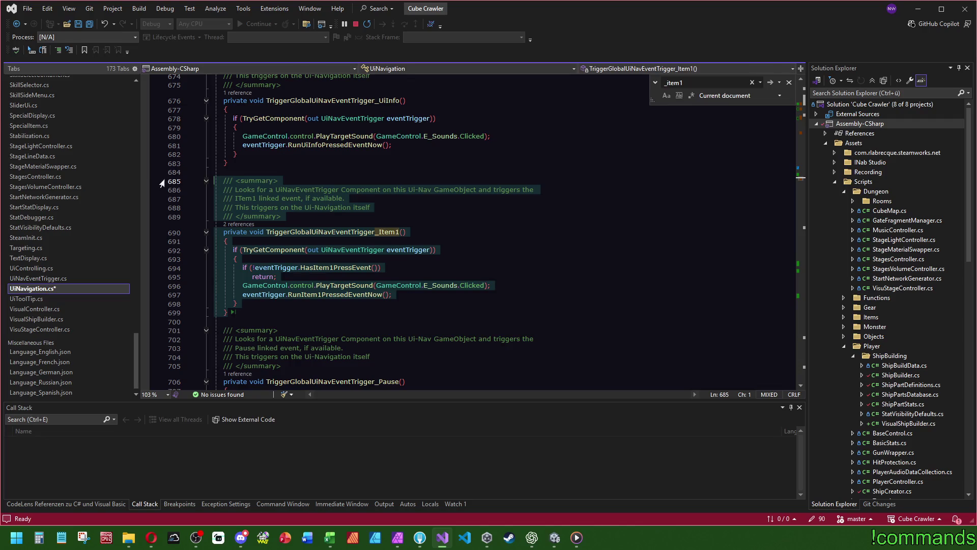
pyautogui.click(448, 213)
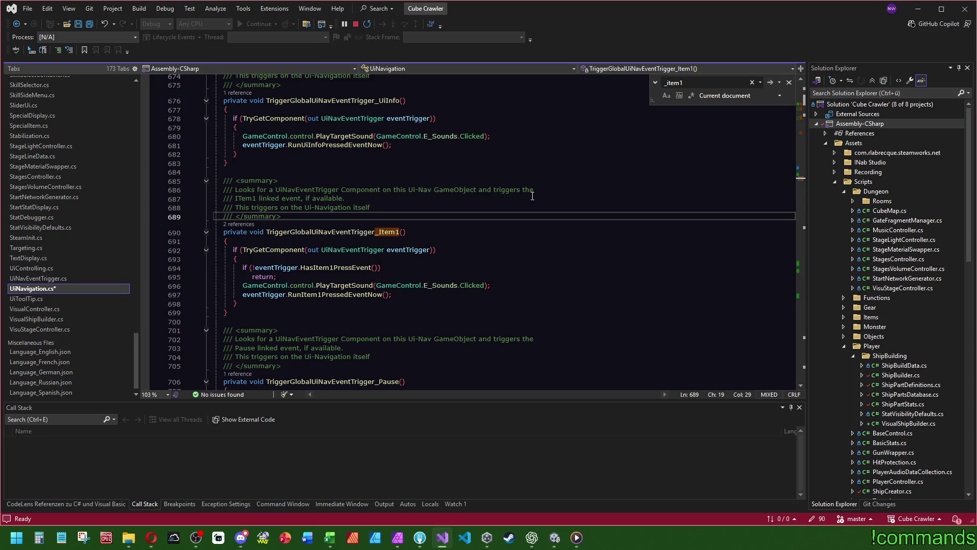
pyautogui.doubleClick(246, 198)
pyautogui.write('Ite')
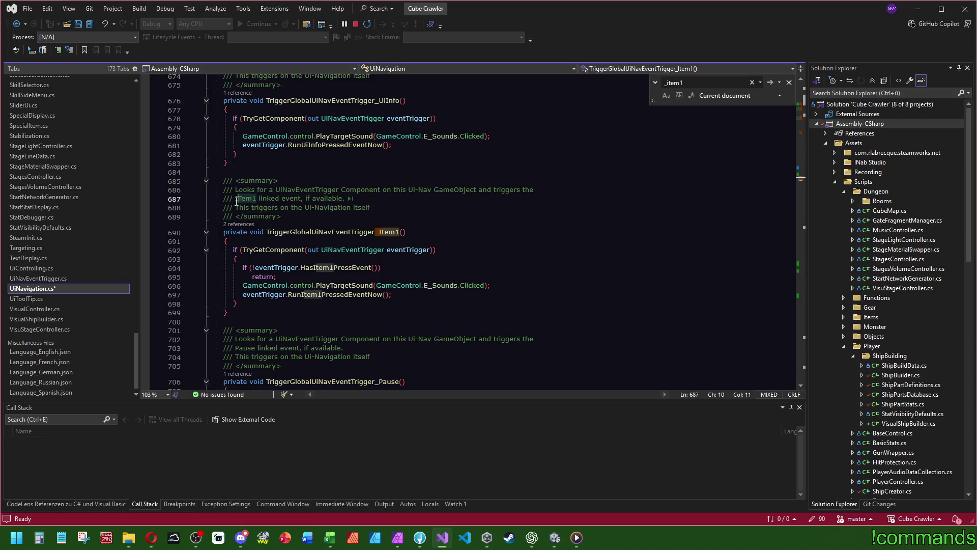
pyautogui.write('m')
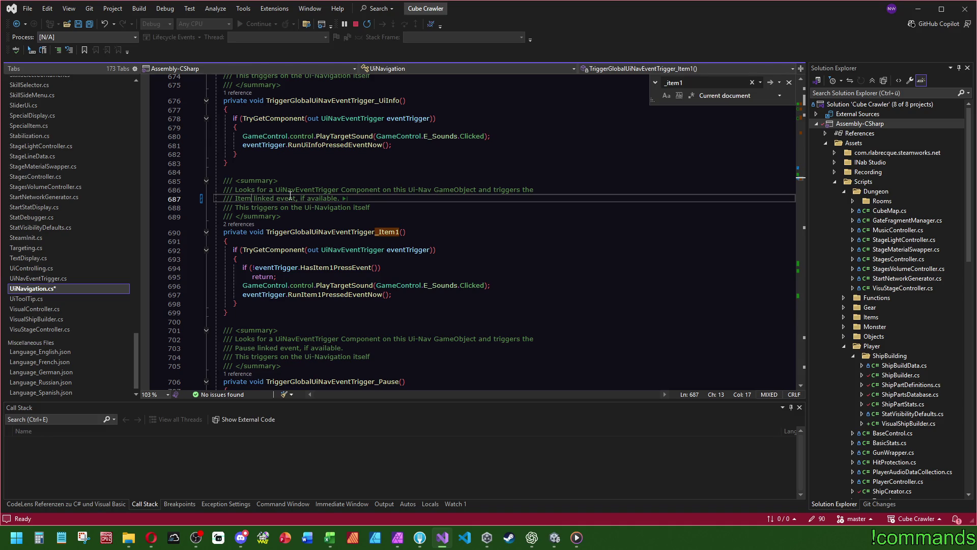
# Rename the method to TriggerGlobalUiNavEventTrigger_Item and give it a bool isItem1 parameter
pyautogui.click(400, 231)
pyautogui.press('BackSpace')
pyautogui.write('bool isIt')
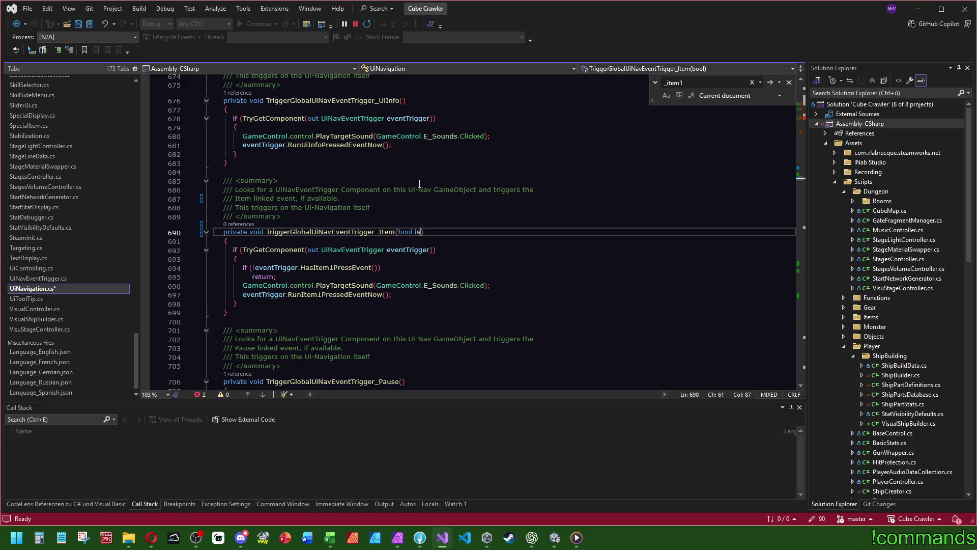
pyautogui.write('em1')
pyautogui.click(419, 216)
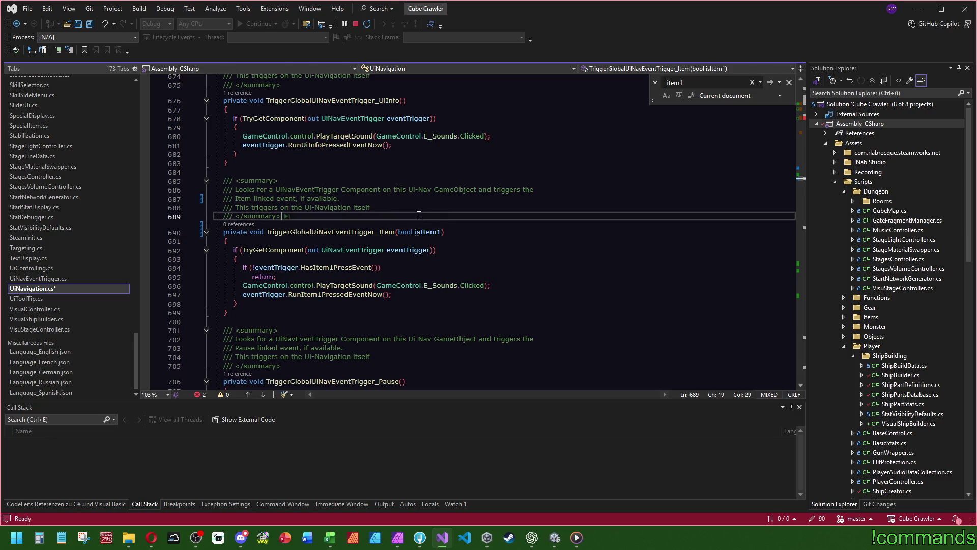
# Add an 'item1 or item2' note to the end of the summary comment
pyautogui.click(389, 207)
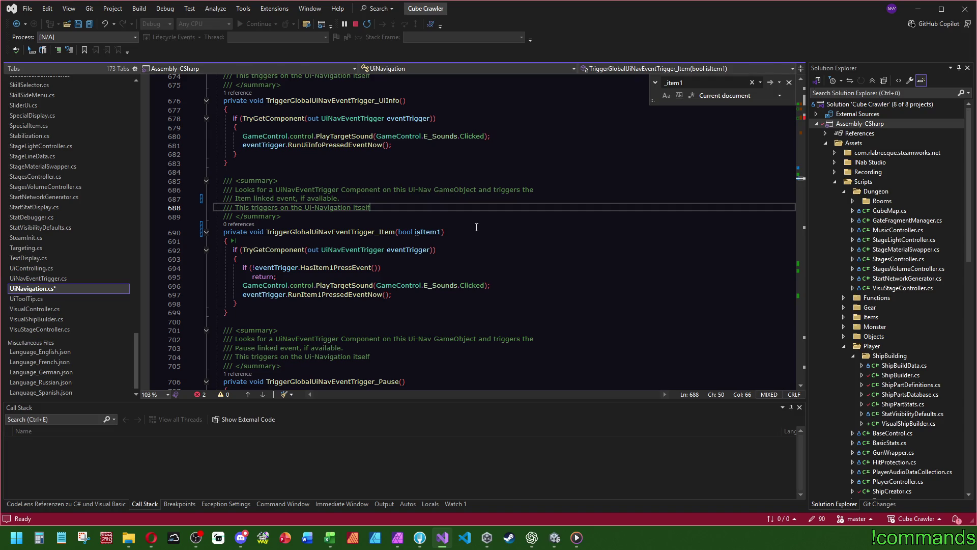
pyautogui.write('( iote')
pyautogui.press('BackSpace')
pyautogui.press('BackSpace')
pyautogui.press('BackSpace')
pyautogui.write('tem1 or i')
pyautogui.write('tem2')
pyautogui.click(255, 268)
# Change the condition to a positive HasItem1PressEvent check and open a brace block below it
pyautogui.press('BackSpace')
pyautogui.click(327, 267)
pyautogui.press('BackSpace')
pyautogui.write('0')
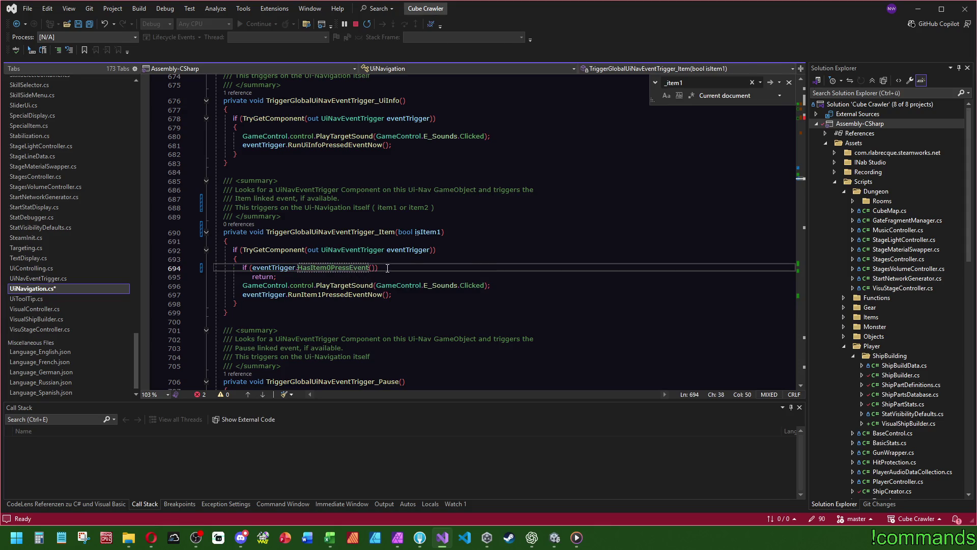
pyautogui.press('Delete')
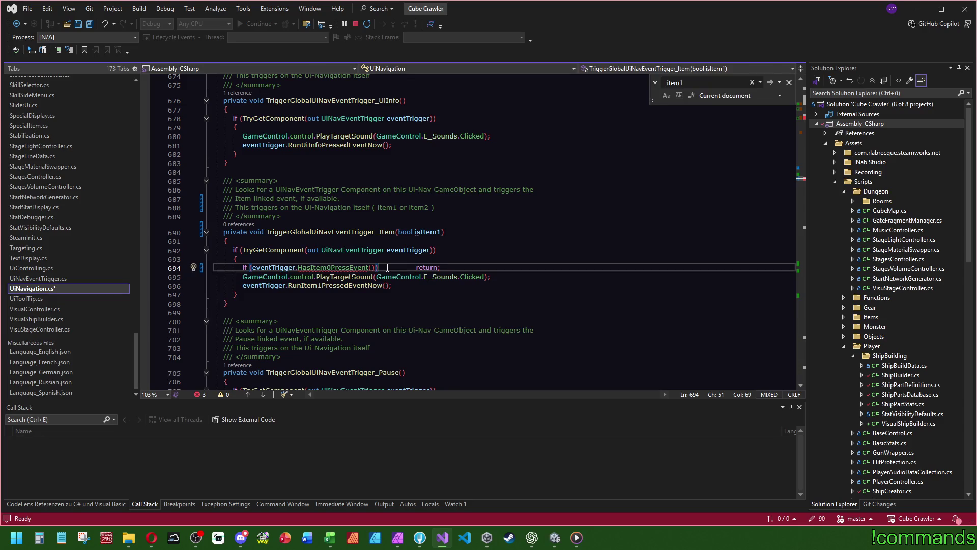
pyautogui.hotkey('ctrl', 'z')
pyautogui.click(335, 267)
pyautogui.press('BackSpace')
pyautogui.write('1')
pyautogui.click(400, 267)
pyautogui.press('Return')
pyautogui.write('{')
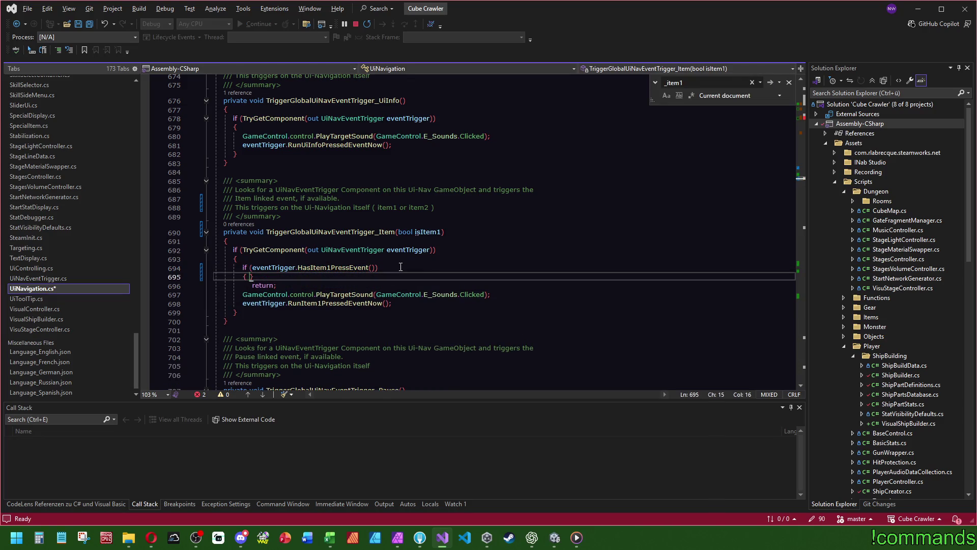
pyautogui.press('Return')
# Move the sound and event calls inside the if-block and delete the leftover return line
pyautogui.moveTo(252, 303); pyautogui.dragTo(275, 303)
pyautogui.hotkey('ctrl', 'x')
pyautogui.hotkey('ctrl', 'v')
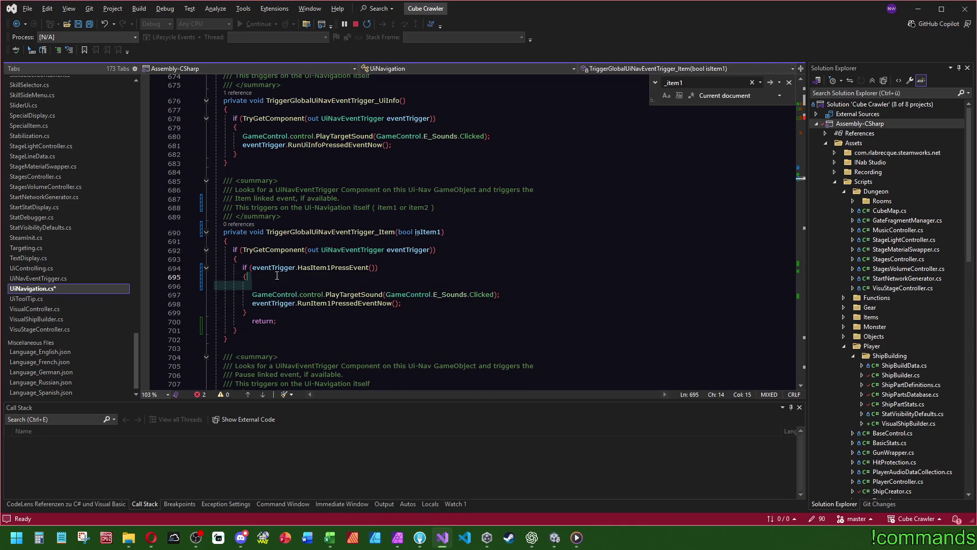
pyautogui.click(277, 312)
pyautogui.hotkey('ctrl', 'shift', 'l')
pyautogui.click(305, 299)
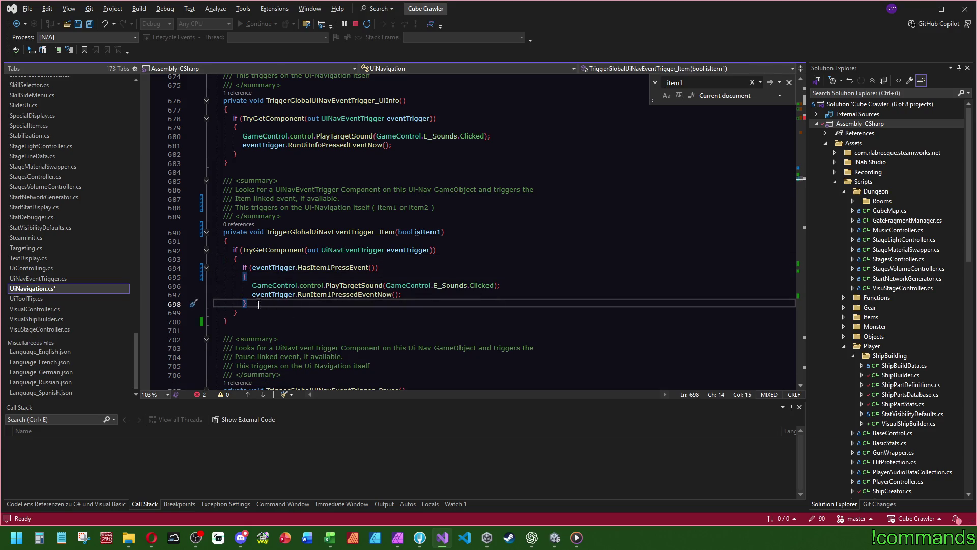
# Duplicate the if-block so the first copy uses HasItem0PressEvent and RunItem0PressedEventNow
pyautogui.moveTo(274, 304); pyautogui.dragTo(268, 262)
pyautogui.hotkey('ctrl', 'd')
pyautogui.click(326, 268)
pyautogui.press('BackSpace')
pyautogui.write('0')
pyautogui.click(331, 294)
pyautogui.press('BackSpace')
pyautogui.write('0')
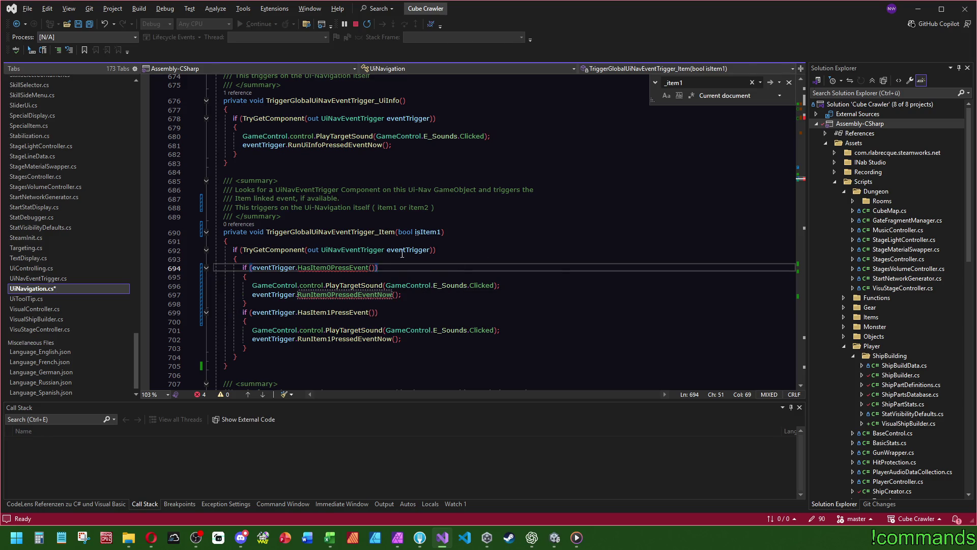
# Guard the item0 block with !isItem1 && and the item1 block with isItem1 &&
pyautogui.doubleClick(423, 232)
pyautogui.click(375, 312)
pyautogui.write('&& isItem1')
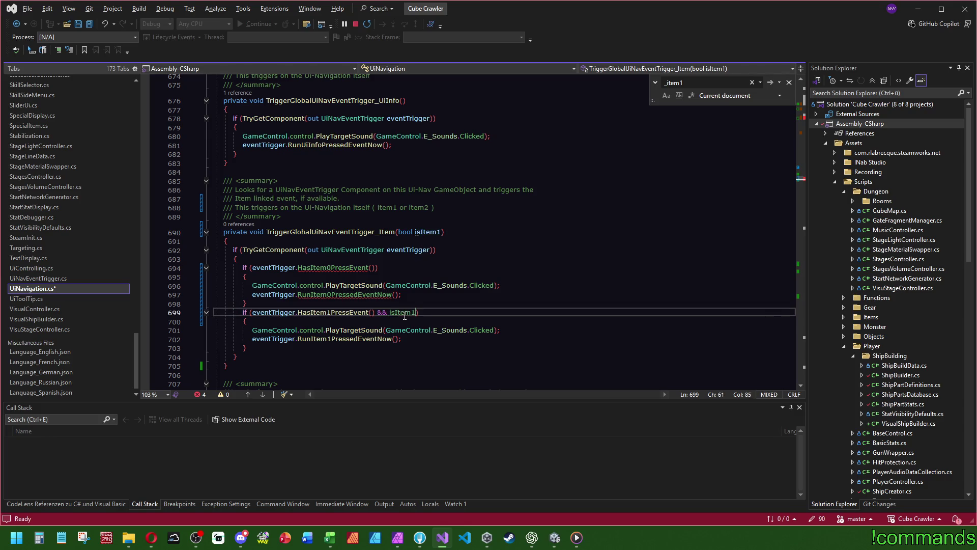
pyautogui.click(378, 266)
pyautogui.write('&& isItem1')
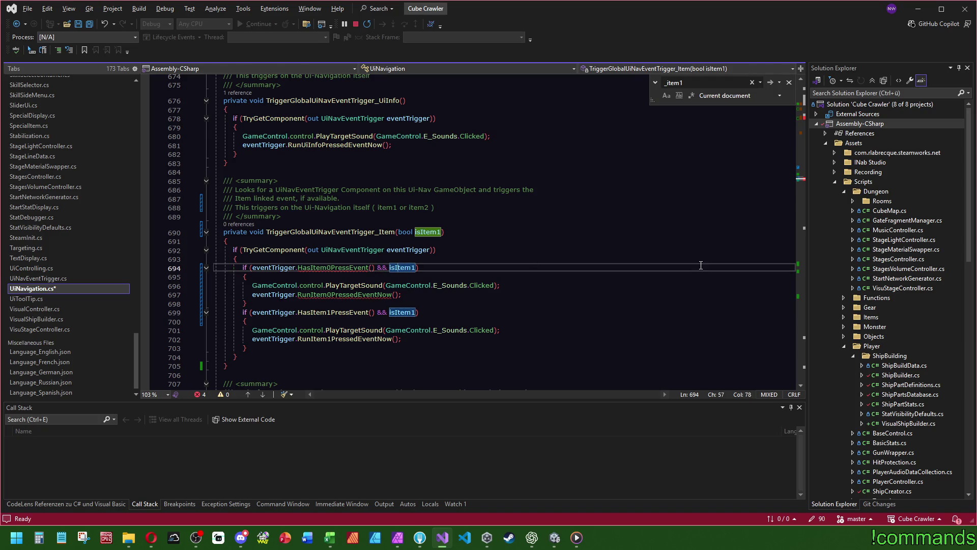
pyautogui.click(391, 267)
pyautogui.write('!')
pyautogui.press('BackSpace')
pyautogui.press('BackSpace')
pyautogui.click(252, 268)
pyautogui.write('!isItem1 &&')
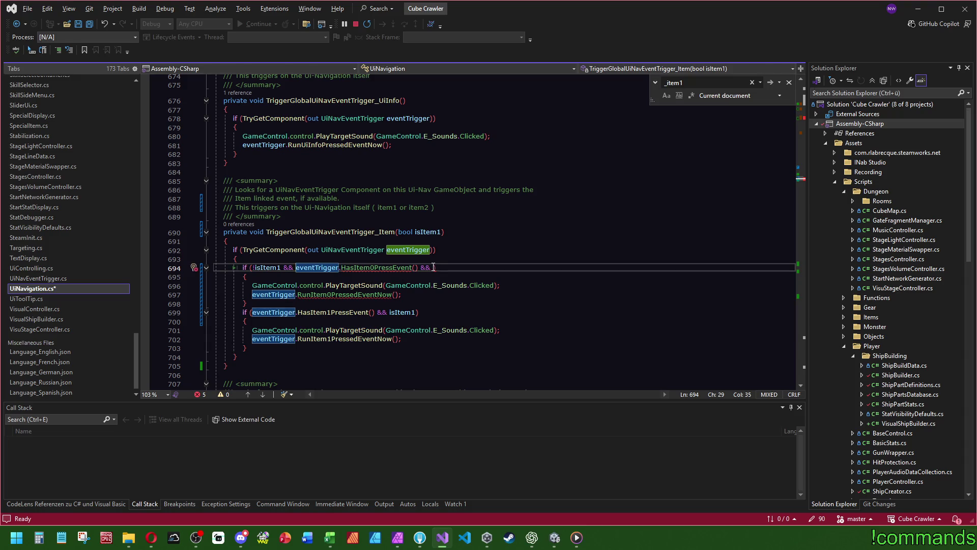
pyautogui.click(432, 267)
pyautogui.press('BackSpace')
pyautogui.press('BackSpace')
pyautogui.press('BackSpace')
pyautogui.click(414, 313)
pyautogui.press('BackSpace')
pyautogui.press('BackSpace')
pyautogui.press('BackSpace')
pyautogui.click(252, 312)
pyautogui.write('isItem1 &&')
# Open HasItem1PressEvent's definition in UiNavEventTrigger.cs
pyautogui.click(544, 251)
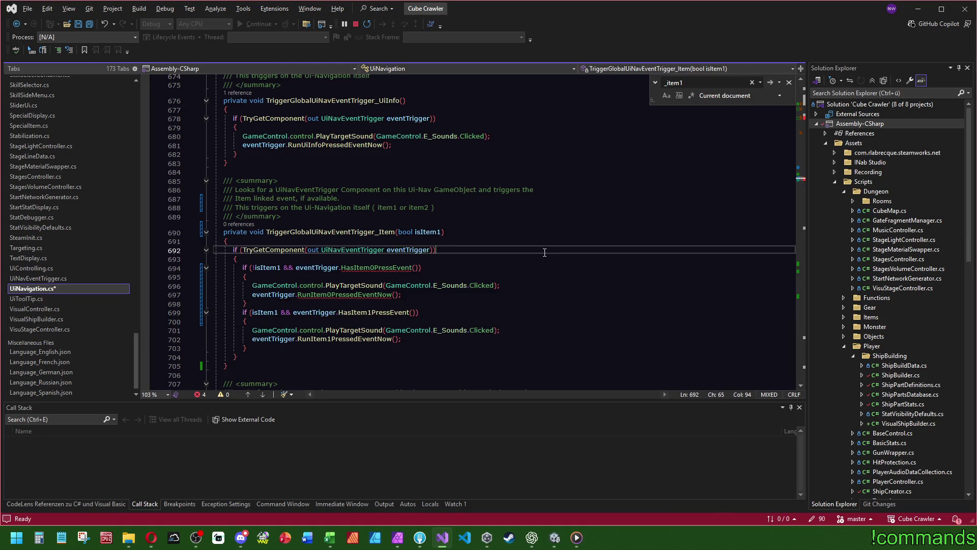
pyautogui.click(366, 312)
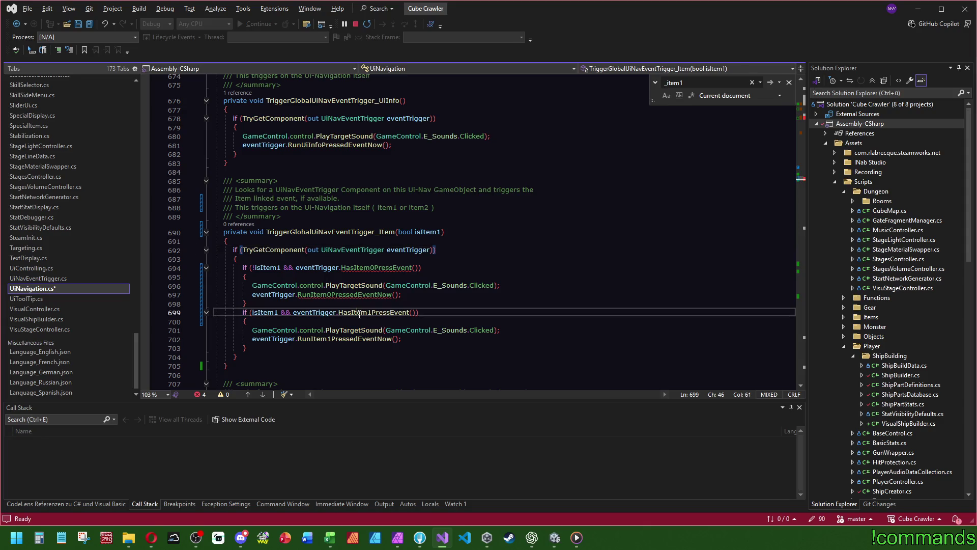
pyautogui.press('F12')
pyautogui.click(567, 221)
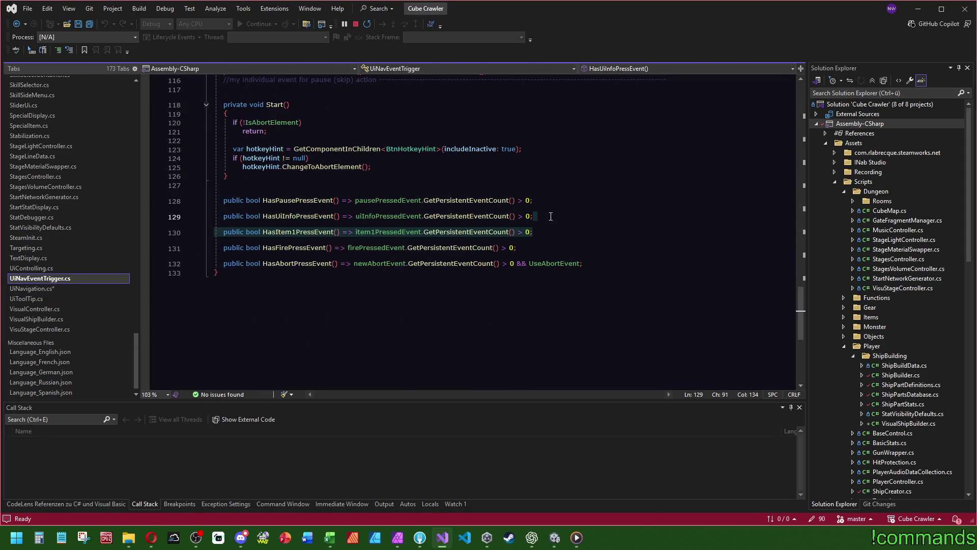
# Duplicate the HasItem1PressEvent line and rename the copy to HasItem0PressEvent
pyautogui.press('Down')
pyautogui.hotkey('ctrl', 'd')
pyautogui.click(301, 238)
pyautogui.press('Delete')
pyautogui.write('0')
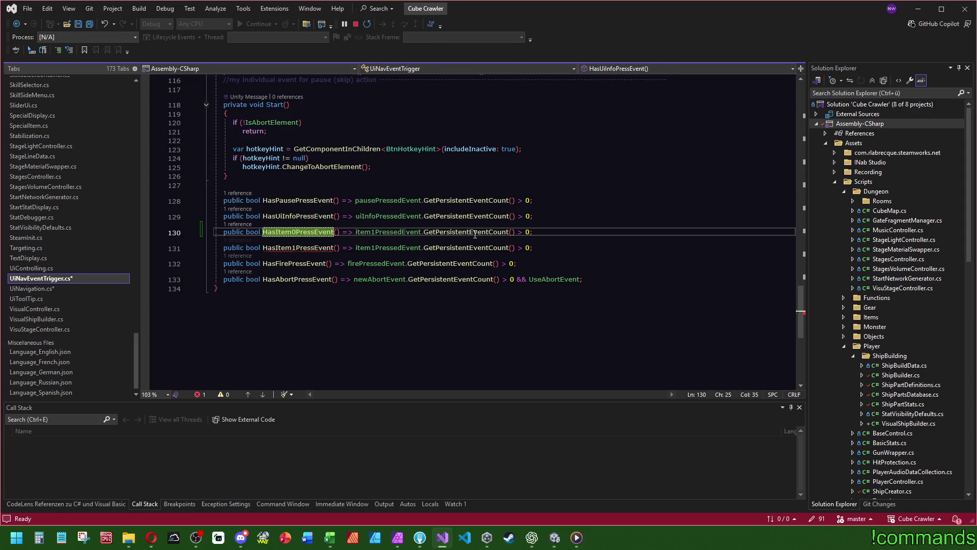
pyautogui.press('Up')
pyautogui.press('End')
# Go to the item1 pressed event definition and duplicate the whole Item1 event block
pyautogui.click(377, 232)
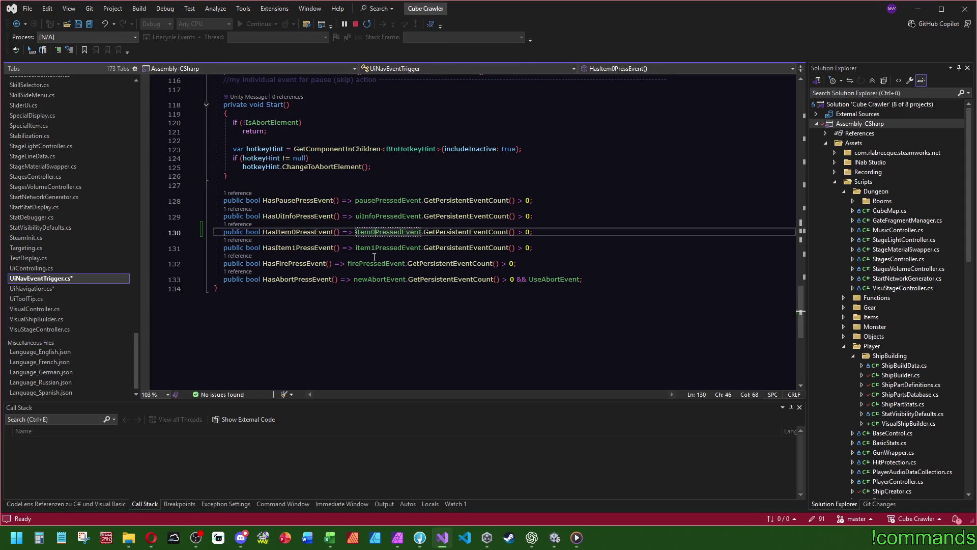
pyautogui.press('F12')
pyautogui.moveTo(647, 249); pyautogui.dragTo(681, 196)
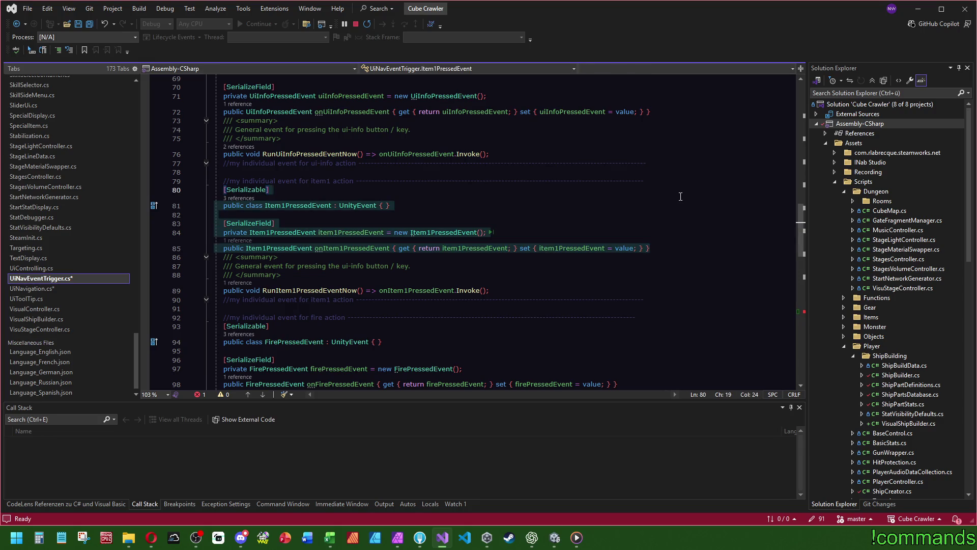
pyautogui.moveTo(656, 304); pyautogui.dragTo(115, 185)
pyautogui.hotkey('ctrl', 'd')
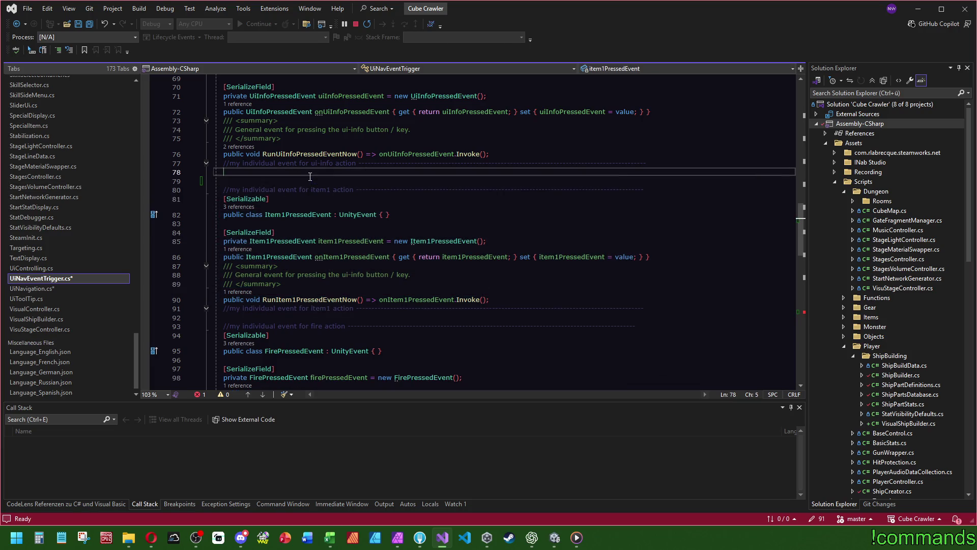
# In the copy, change the comment, class, field, constructor and property types to Item0PressedEvent
pyautogui.click(330, 181)
pyautogui.press('BackSpace')
pyautogui.write('0')
pyautogui.click(282, 205)
pyautogui.press('BackSpace')
pyautogui.write('0')
pyautogui.click(269, 232)
pyautogui.press('BackSpace')
pyautogui.write('0')
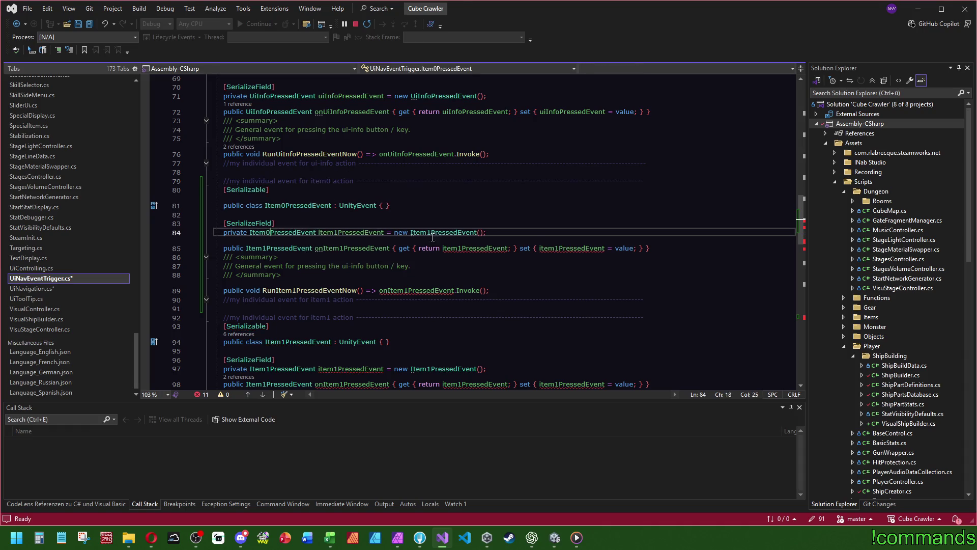
pyautogui.click(431, 233)
pyautogui.press('BackSpace')
pyautogui.write('0')
pyautogui.click(269, 248)
pyautogui.press('BackSpace')
pyautogui.write('0')
# Rename the copy's field, property, getter/setter references, RunItem0PressedEventNow method and invoked event to Item0
pyautogui.click(344, 248)
pyautogui.press('BackSpace')
pyautogui.write('0')
pyautogui.click(337, 232)
pyautogui.press('BackSpace')
pyautogui.write('0')
pyautogui.click(461, 248)
pyautogui.press('BackSpace')
pyautogui.write('0')
pyautogui.click(560, 248)
pyautogui.press('BackSpace')
pyautogui.write('0')
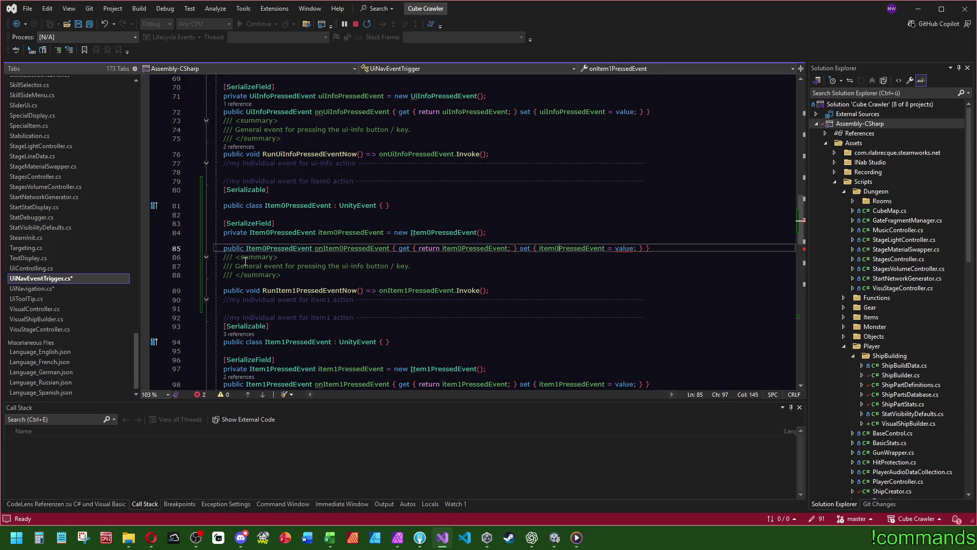
pyautogui.click(297, 290)
pyautogui.press('BackSpace')
pyautogui.write('0')
pyautogui.click(409, 291)
pyautogui.press('BackSpace')
pyautogui.write('0')
# Replace 'ui-info' in the two event summaries with 'item0' and 'item1', then list HasItem0PressEvent usages
pyautogui.click(429, 214)
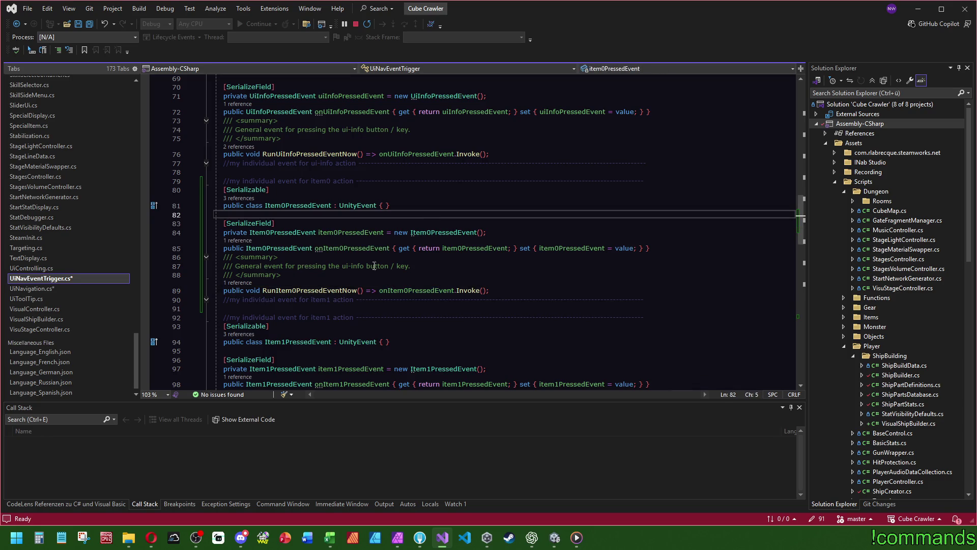
pyautogui.click(433, 266)
pyautogui.press('Up')
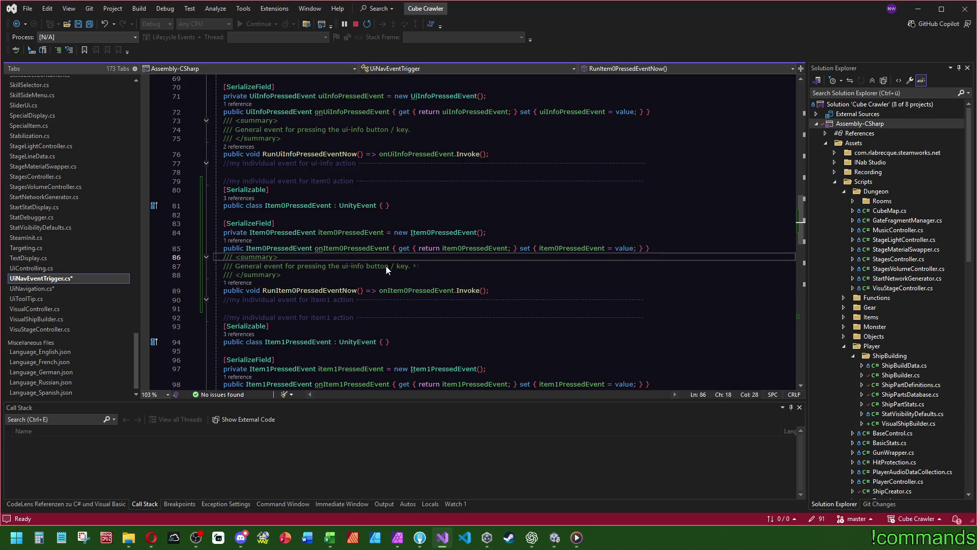
pyautogui.moveTo(364, 268); pyautogui.dragTo(341, 268)
pyautogui.write('item ')
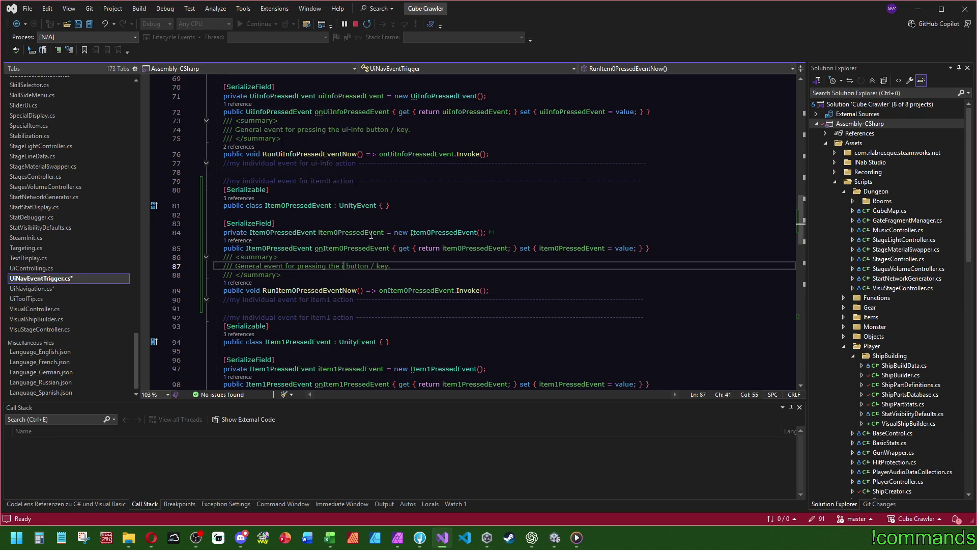
pyautogui.write('0')
pyautogui.scroll(-3, 393, 242)
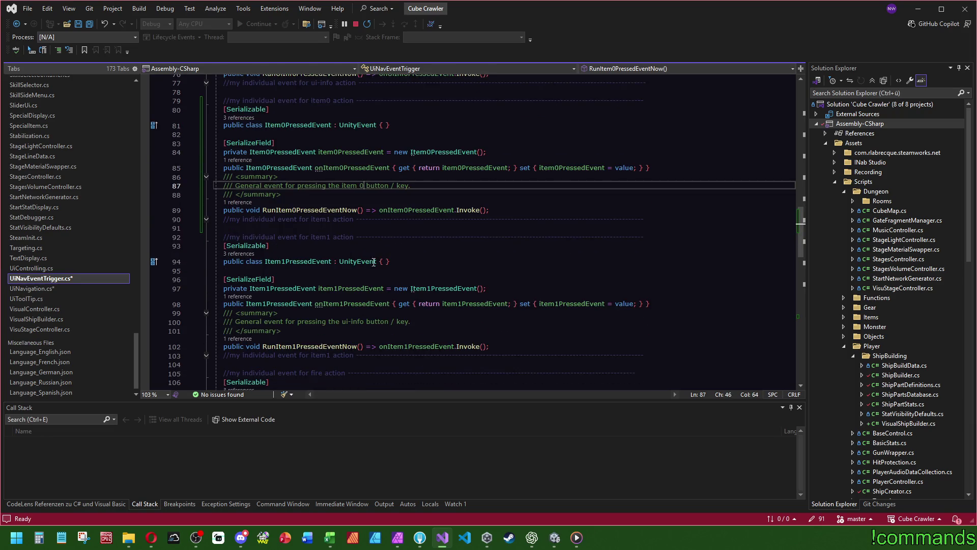
pyautogui.moveTo(368, 321); pyautogui.dragTo(342, 321)
pyautogui.write('item 1')
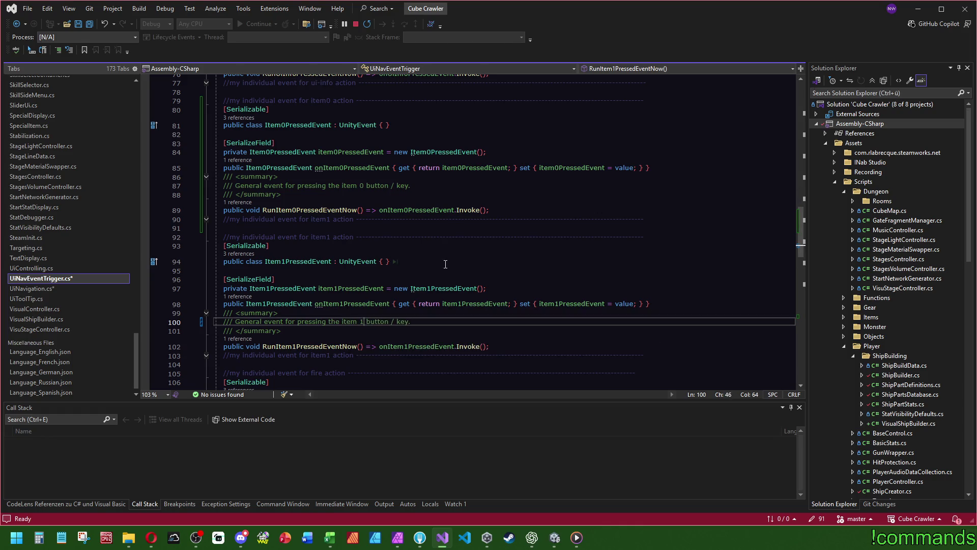
pyautogui.press('BackSpace')
pyautogui.click(358, 188)
pyautogui.press('BackSpace')
pyautogui.press('Up')
pyautogui.scroll(-14, 518, 212)
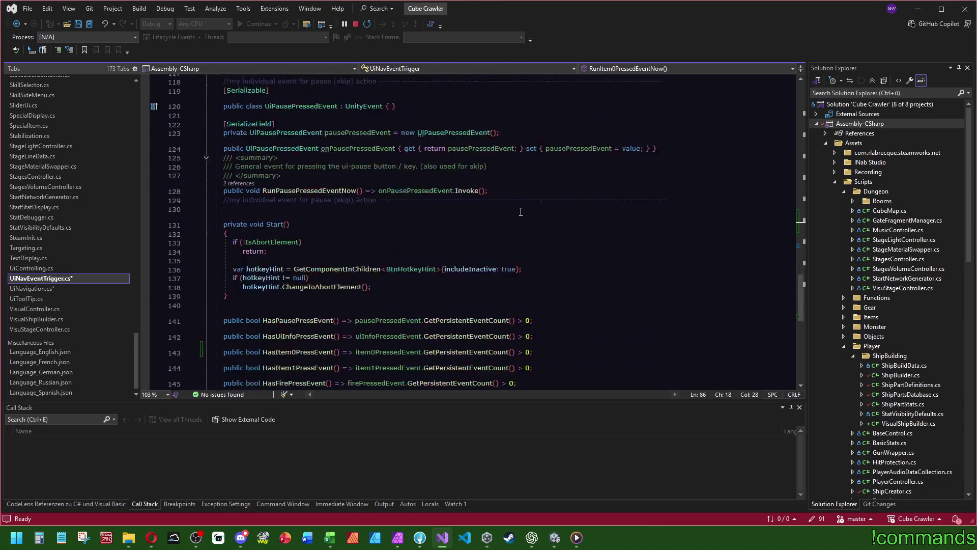
pyautogui.click(237, 318)
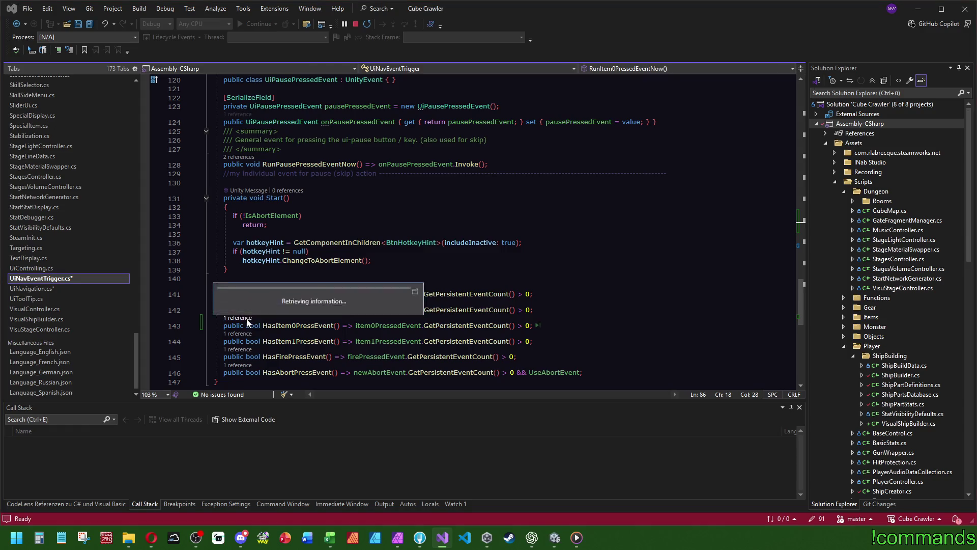
# Jump to the HasItem0PressEvent usage in UiNavigation.cs and save all files
pyautogui.doubleClick(367, 298)
pyautogui.click(510, 218)
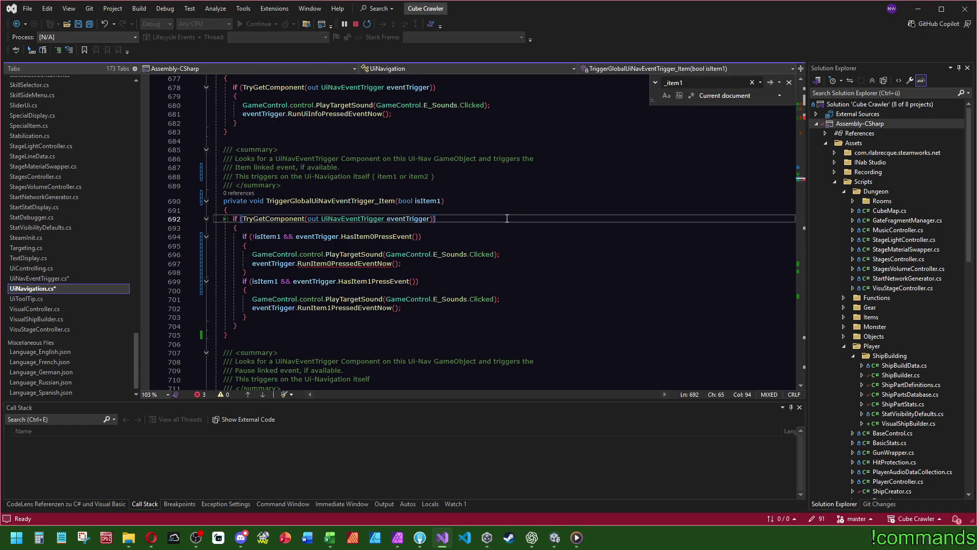
pyautogui.click(89, 23)
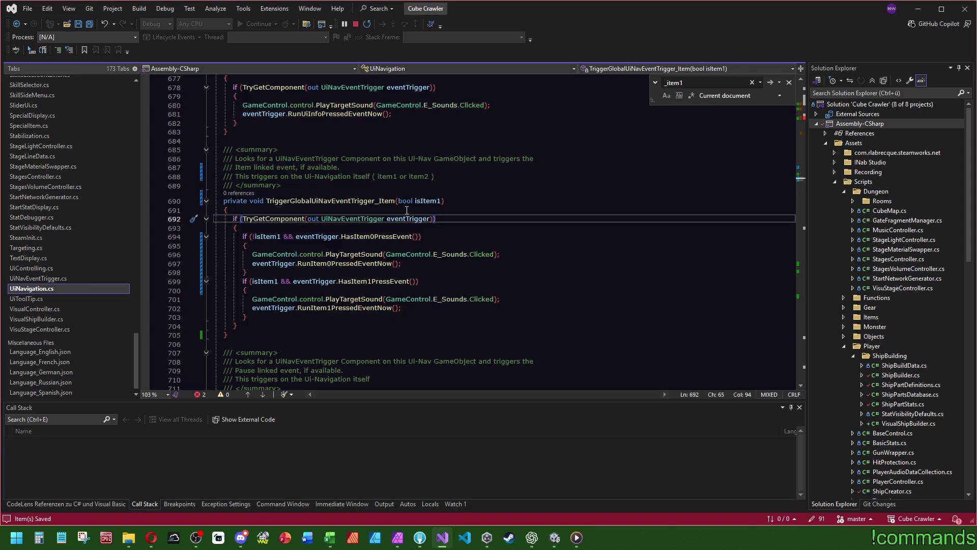
pyautogui.click(425, 201)
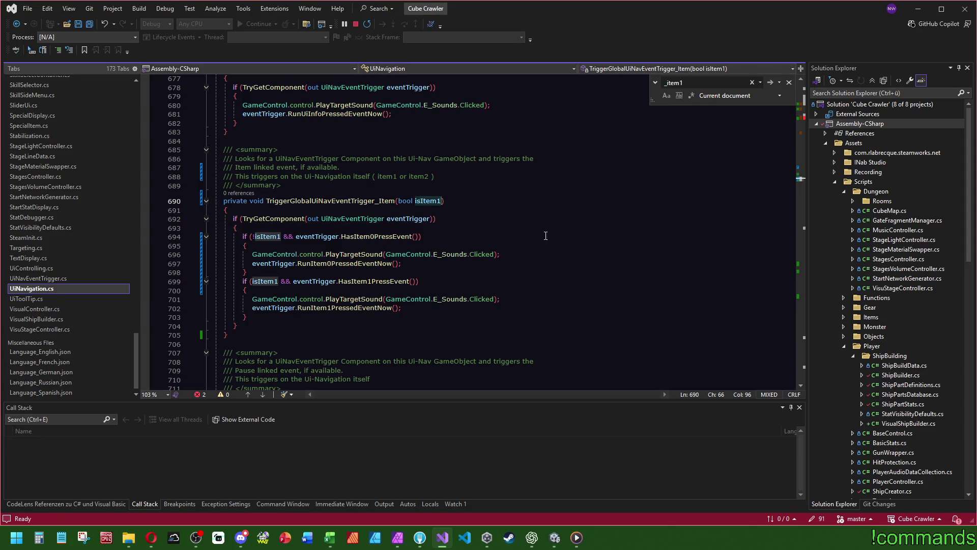
pyautogui.click(644, 229)
pyautogui.moveTo(799, 179); pyautogui.dragTo(805, 118)
pyautogui.scroll(2, 490, 233)
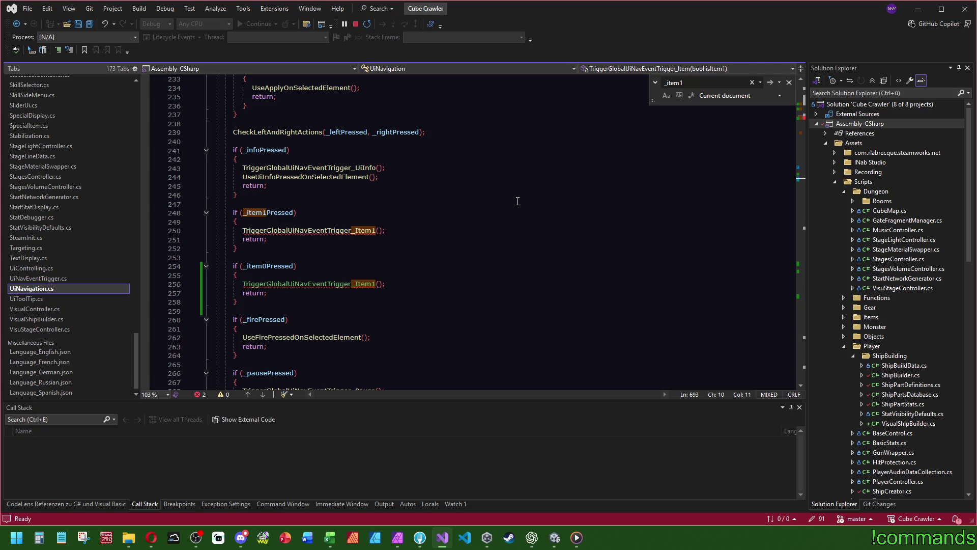
# Rename the call to TriggerGlobalUiNavEventTrigger_Item, pass _item1Pressed, and start a || condition
pyautogui.click(377, 230)
pyautogui.press('BackSpace')
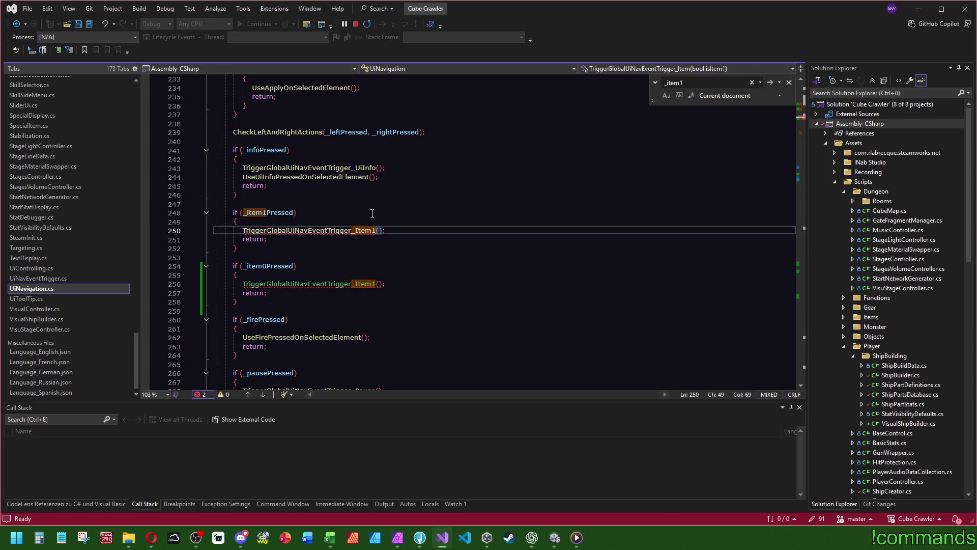
pyautogui.click(372, 212)
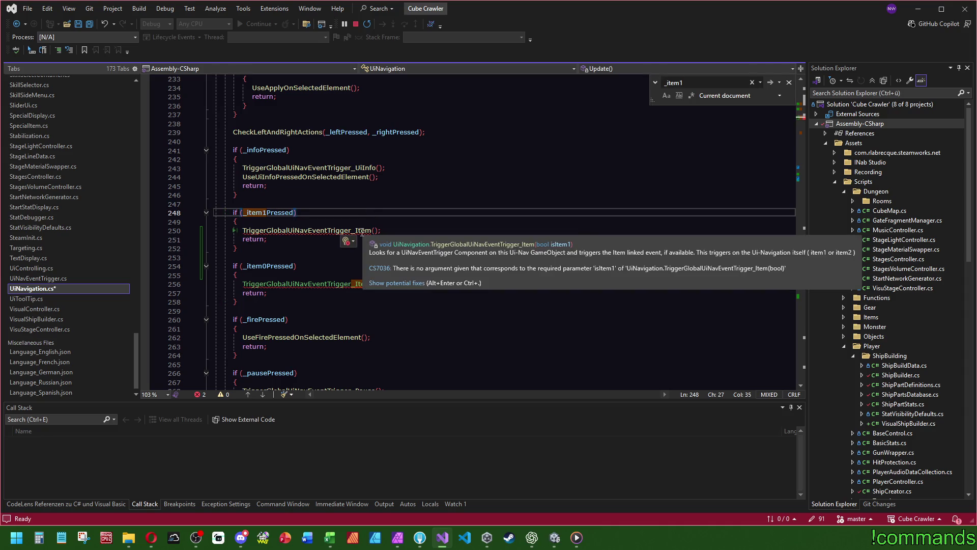
pyautogui.click(386, 230)
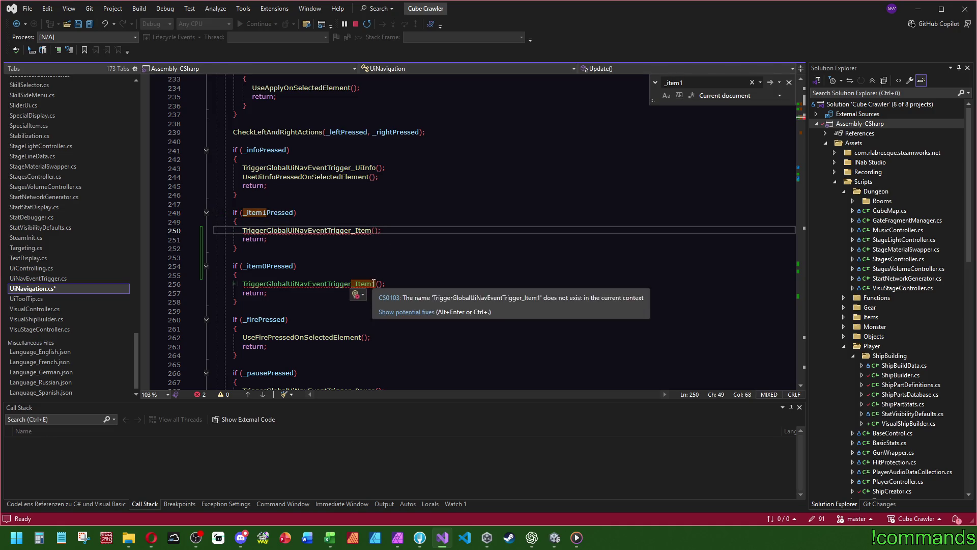
pyautogui.click(356, 214)
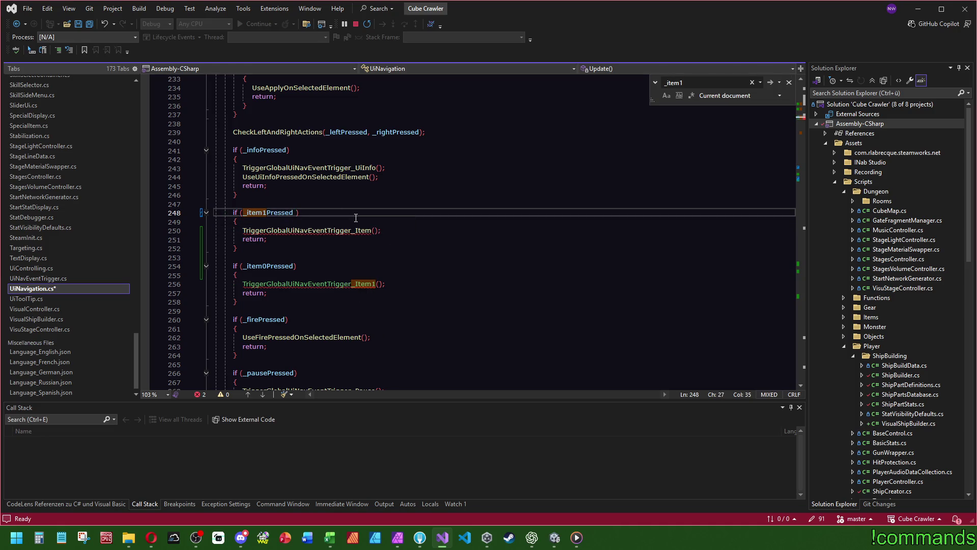
pyautogui.write('|')
pyautogui.doubleClick(257, 212)
pyautogui.hotkey('ctrl', 'c')
pyautogui.click(374, 230)
pyautogui.hotkey('ctrl', 'v')
# Merge the conditions into _item0Pressed || _item1Pressed and delete the leftover empty if block
pyautogui.doubleClick(267, 266)
pyautogui.hotkey('ctrl', 'x')
pyautogui.doubleClick(267, 213)
pyautogui.hotkey('ctrl', 'v')
pyautogui.doubleClick(400, 230)
pyautogui.hotkey('ctrl', 'c')
pyautogui.click(304, 213)
pyautogui.hotkey('ctrl', 'v')
pyautogui.click(237, 195)
pyautogui.moveTo(259, 301); pyautogui.dragTo(238, 257)
pyautogui.press('Delete')
# Check the _item1Pressed uses and go to the TriggerGlobalUiNavEventTrigger_Item definition
pyautogui.click(451, 284)
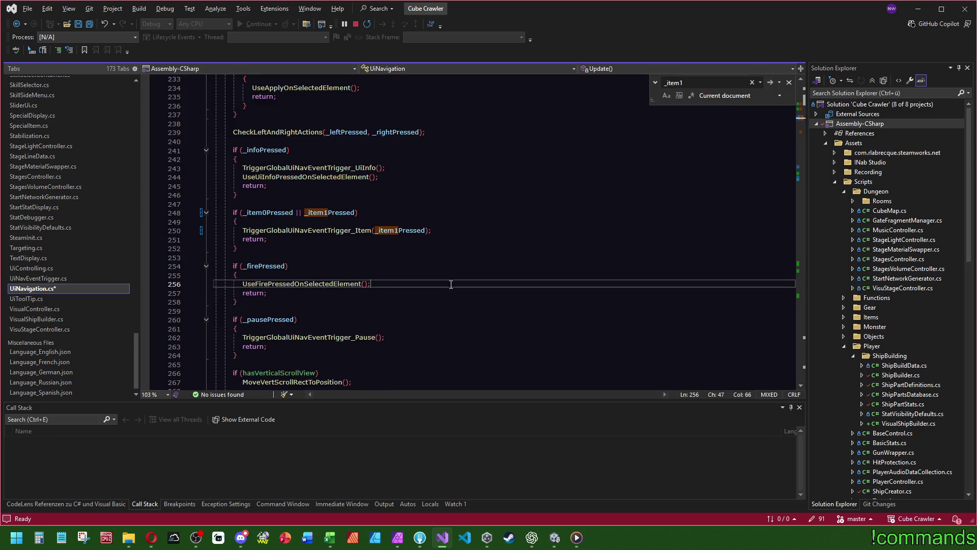
pyautogui.click(276, 213)
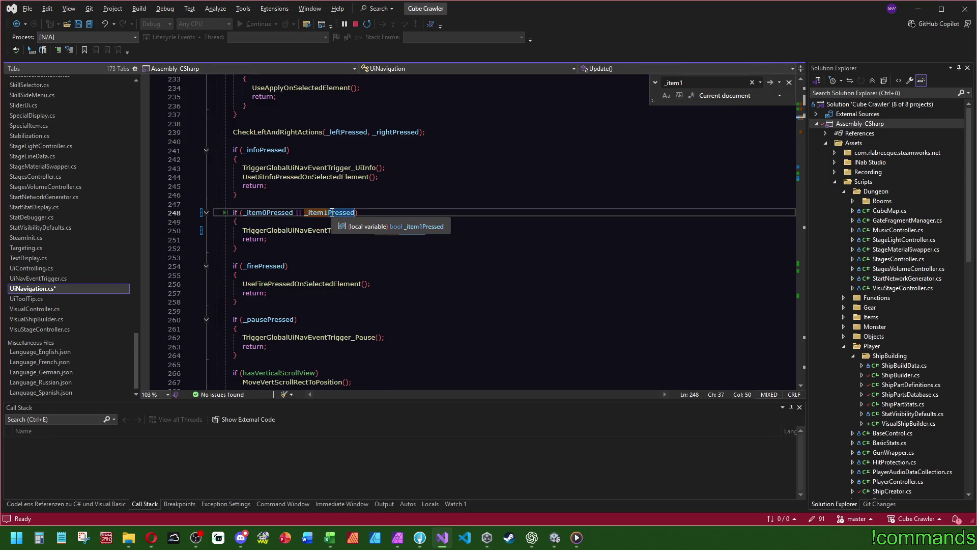
pyautogui.click(450, 222)
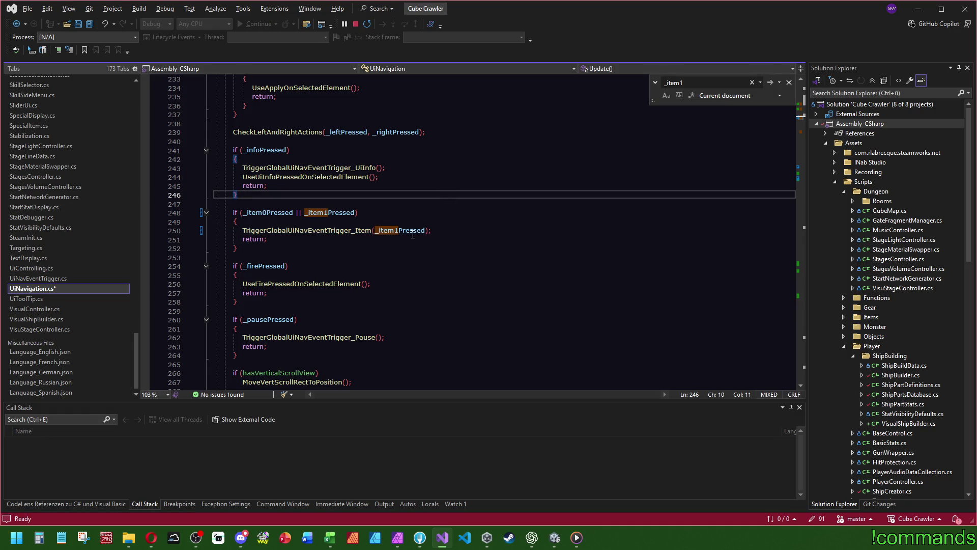
pyautogui.click(414, 231)
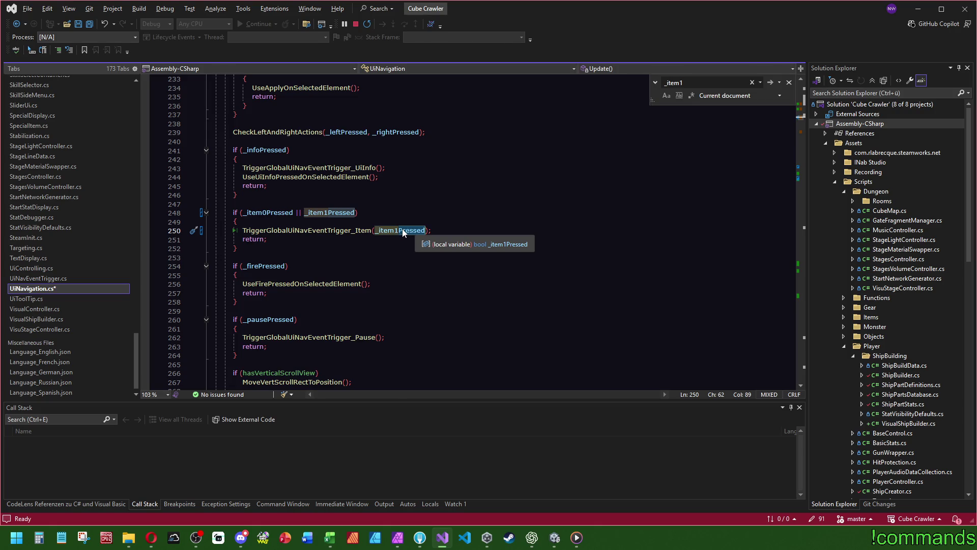
pyautogui.moveTo(326, 230)
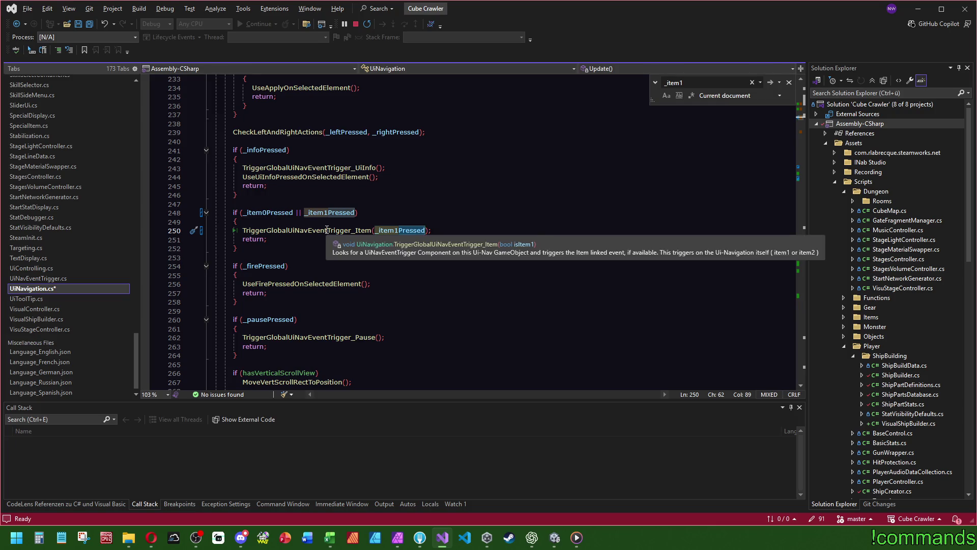
pyautogui.keyDown('ctrl'); pyautogui.click(327, 231); pyautogui.keyUp('ctrl')
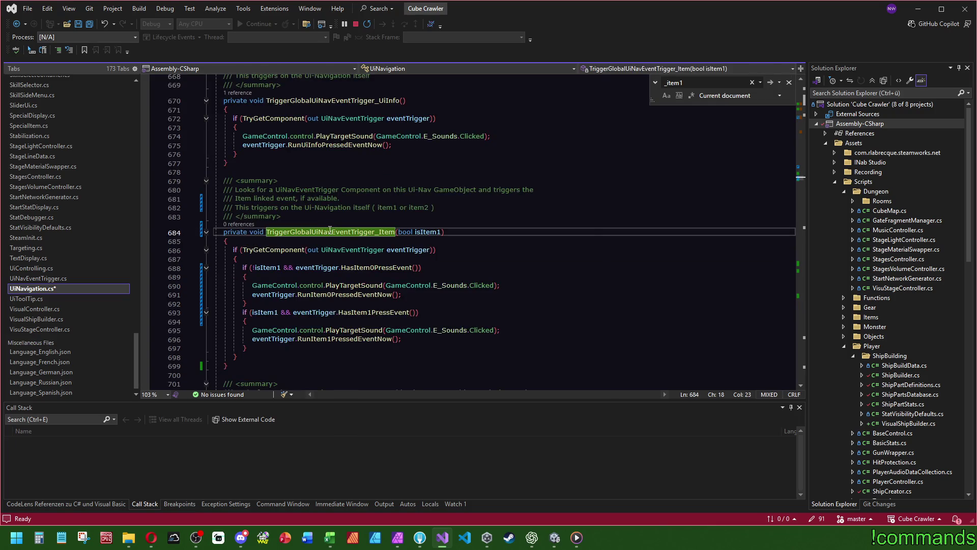
# Change the summary to 'item0 or item1' and rename the parameter to isItem0
pyautogui.click(428, 207)
pyautogui.moveTo(428, 206); pyautogui.dragTo(377, 206)
pyautogui.write('item0 or item1')
pyautogui.click(441, 231)
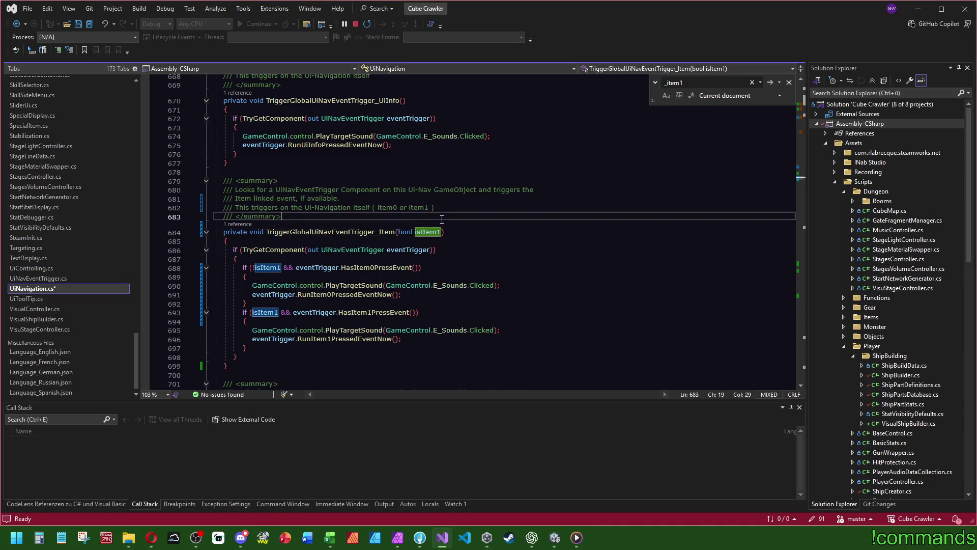
pyautogui.moveTo(441, 232); pyautogui.dragTo(438, 233)
pyautogui.write('0')
# Update both isItem1 checks to isItem0 and negate the second check with '!'
pyautogui.click(282, 267)
pyautogui.press('BackSpace')
pyautogui.write('0')
pyautogui.press('Down')
pyautogui.press('Down')
pyautogui.press('Down')
pyautogui.press('BackSpace')
pyautogui.write('0')
pyautogui.press('Up')
pyautogui.press('Up')
pyautogui.press('Up')
pyautogui.click(254, 268)
pyautogui.press('Down')
pyautogui.press('Down')
pyautogui.press('Down')
pyautogui.write('!')
pyautogui.click(458, 231)
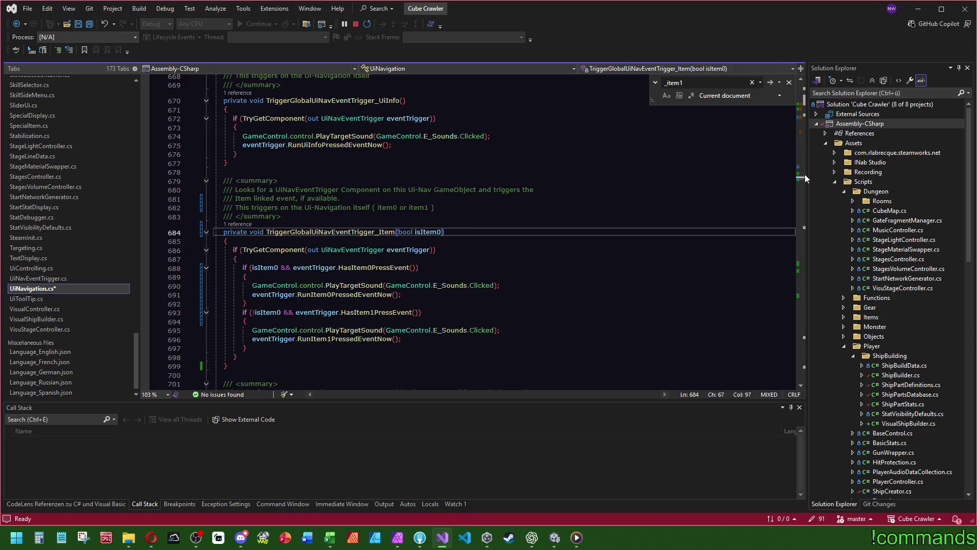
# Pass _item0Pressed instead of _item1Pressed in the Update() call, then save UiNavigation.cs
pyautogui.click(239, 224)
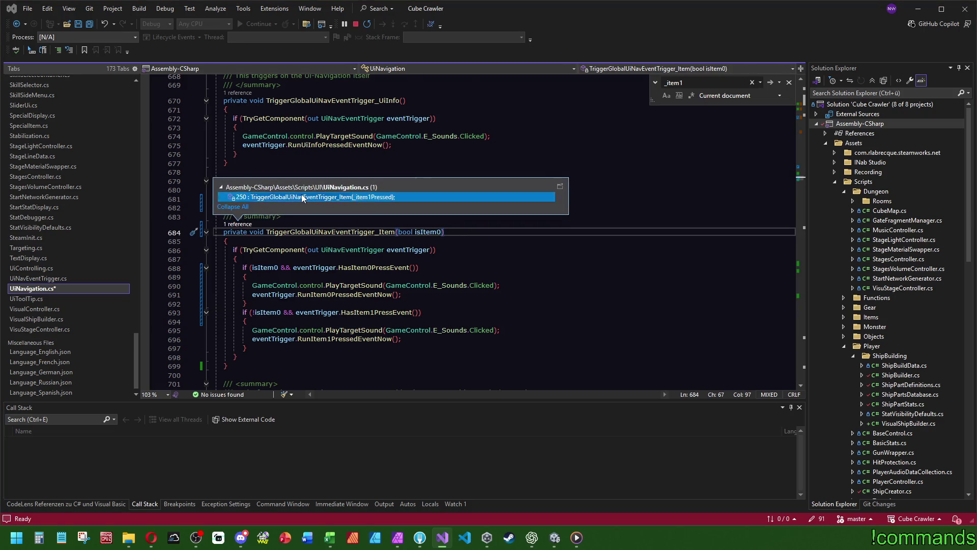
pyautogui.doubleClick(375, 205)
pyautogui.doubleClick(268, 218)
pyautogui.hotkey('ctrl', 'c')
pyautogui.doubleClick(400, 237)
pyautogui.hotkey('ctrl', 'v')
pyautogui.click(235, 201)
pyautogui.press('Escape')
pyautogui.click(89, 23)
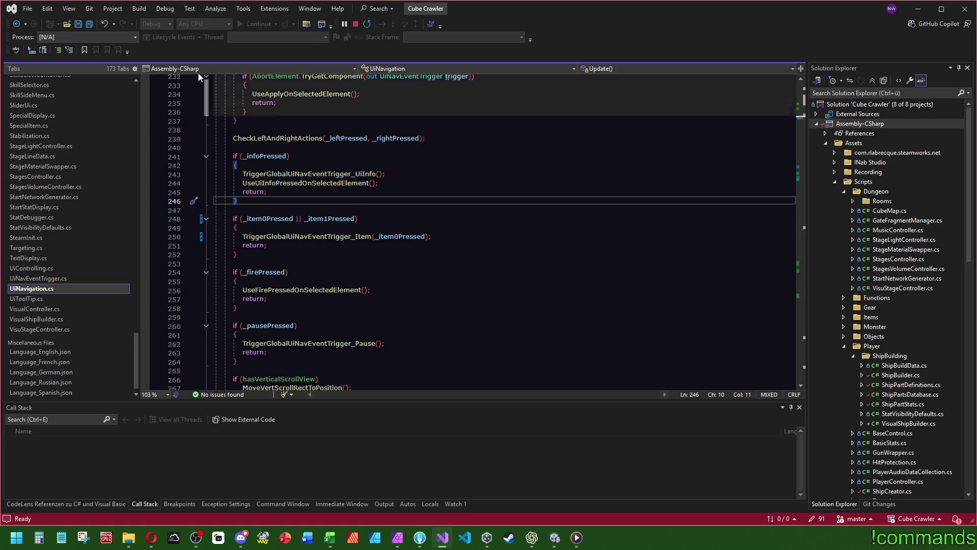
# Save the UiNavEventTrigger and UiNavigation edits, then minimize Visual Studio so Unity recompiles
pyautogui.click(89, 24)
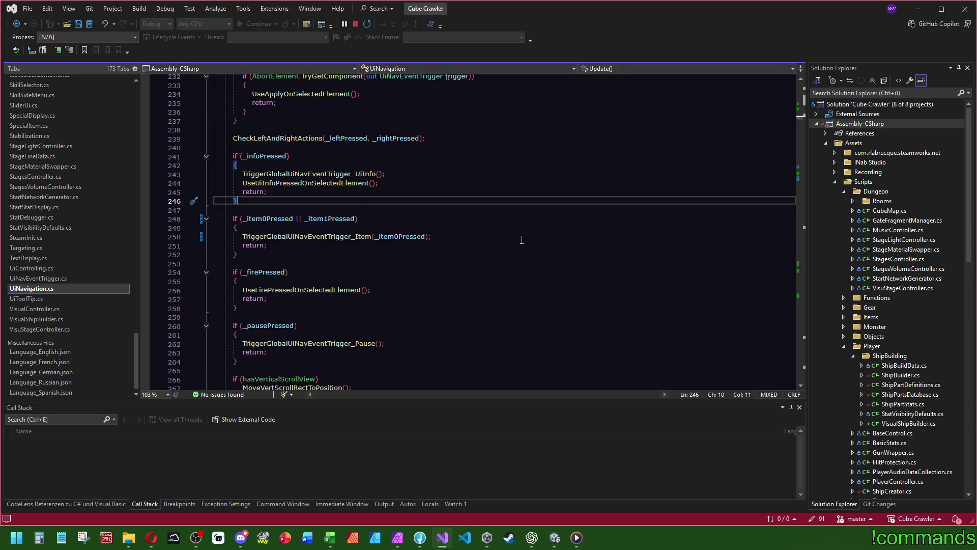
pyautogui.keyDown('ctrl'); pyautogui.click(318, 237); pyautogui.keyUp('ctrl')
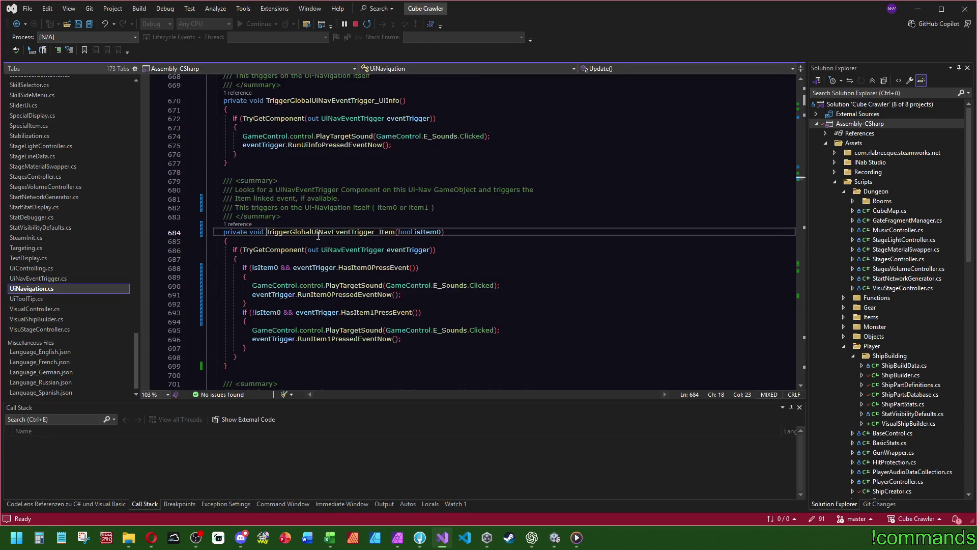
pyautogui.keyDown('ctrl'); pyautogui.click(361, 295); pyautogui.keyUp('ctrl')
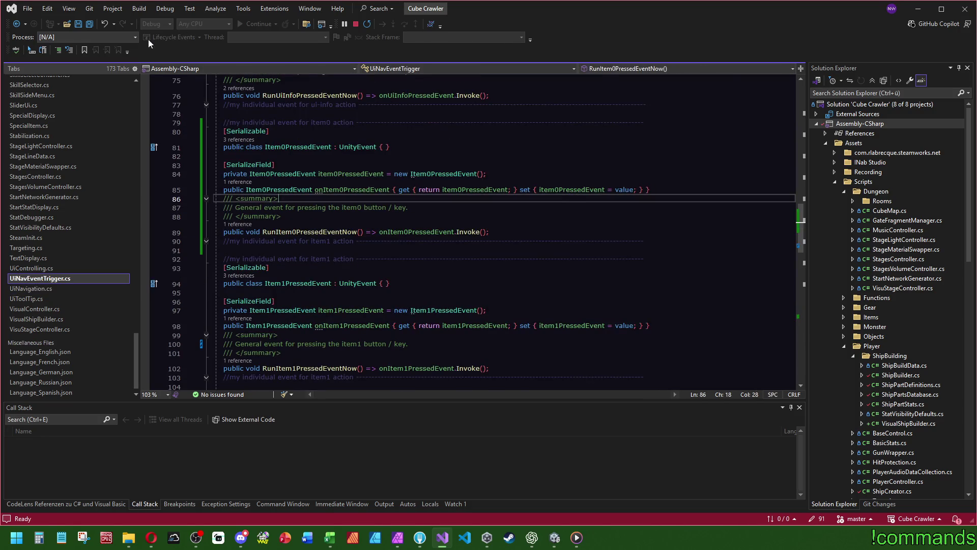
pyautogui.click(90, 24)
pyautogui.moveTo(554, 537)
pyautogui.click(618, 490)
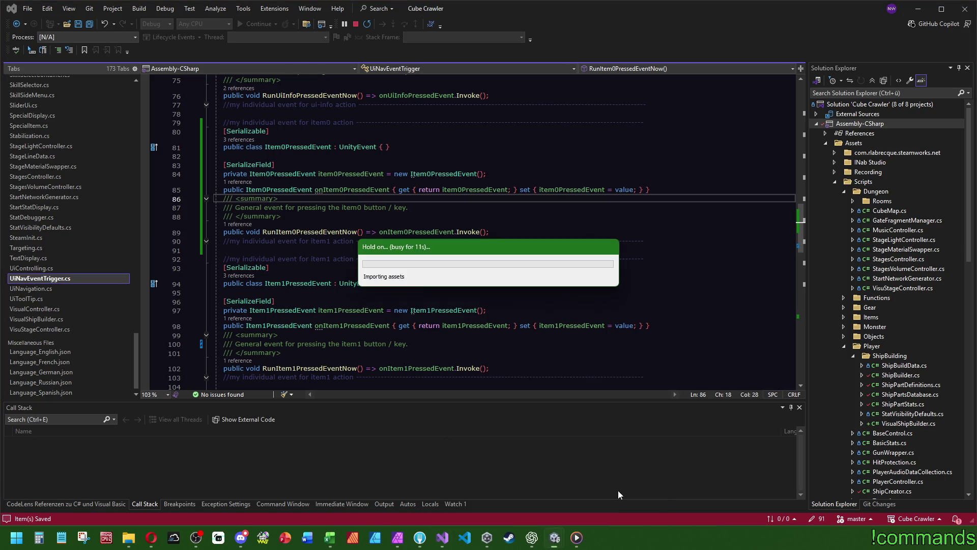
pyautogui.click(919, 10)
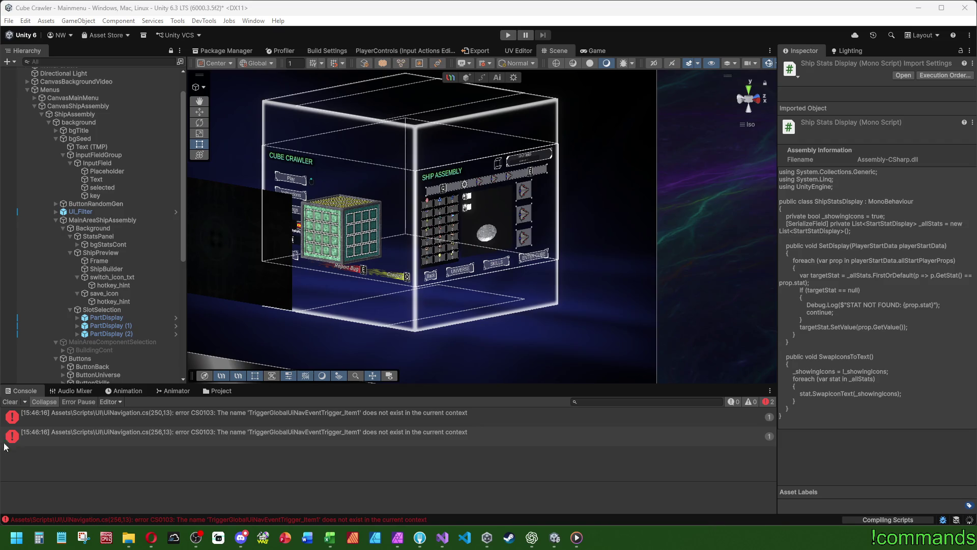
# Clear the console and add an empty listener to CanvasShipAssembly's Item 0 Pressed Event
pyautogui.click(442, 538)
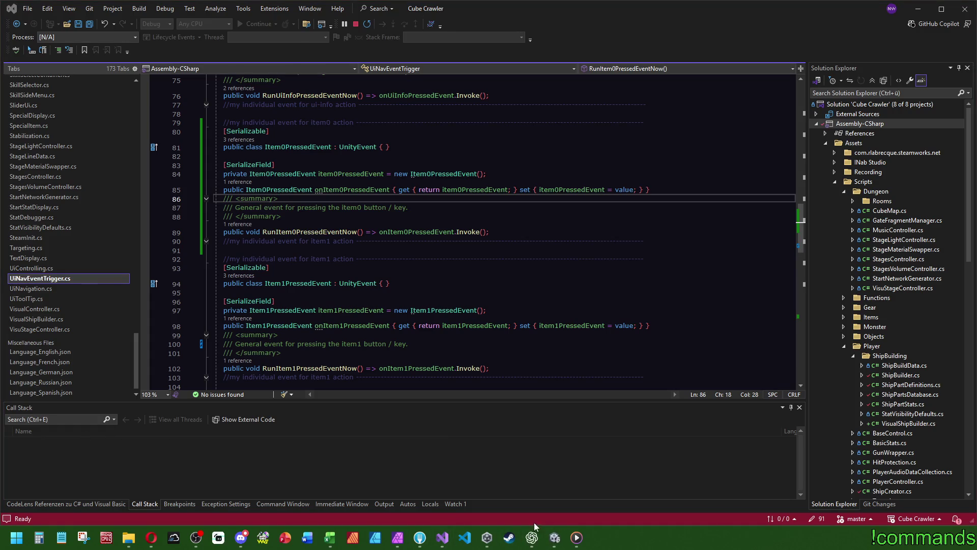
pyautogui.click(555, 538)
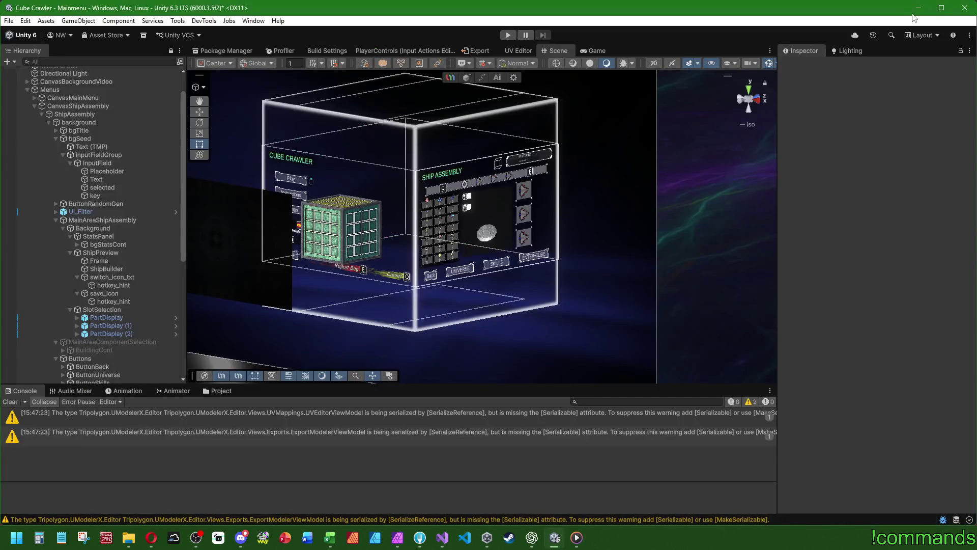
pyautogui.click(17, 403)
pyautogui.click(109, 220)
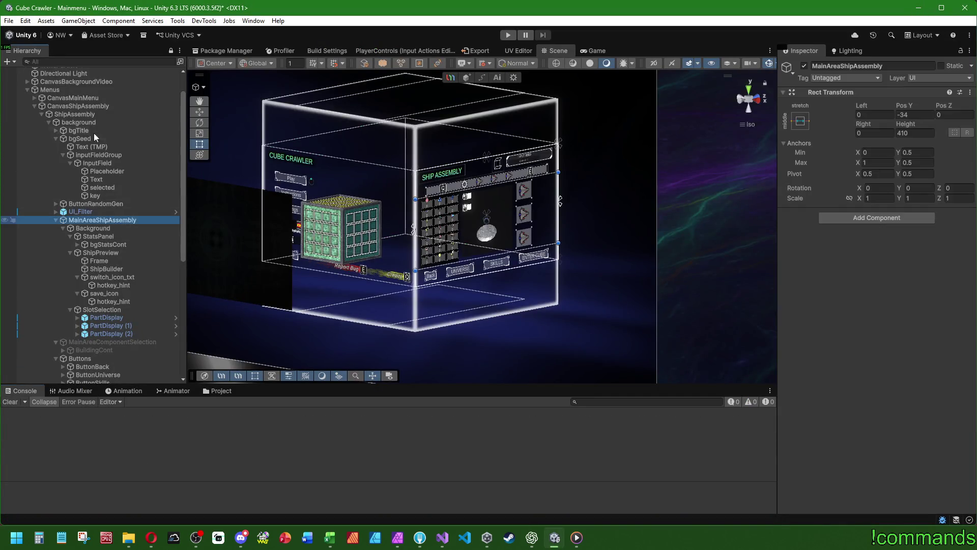
pyautogui.click(98, 105)
pyautogui.scroll(-10, 835, 318)
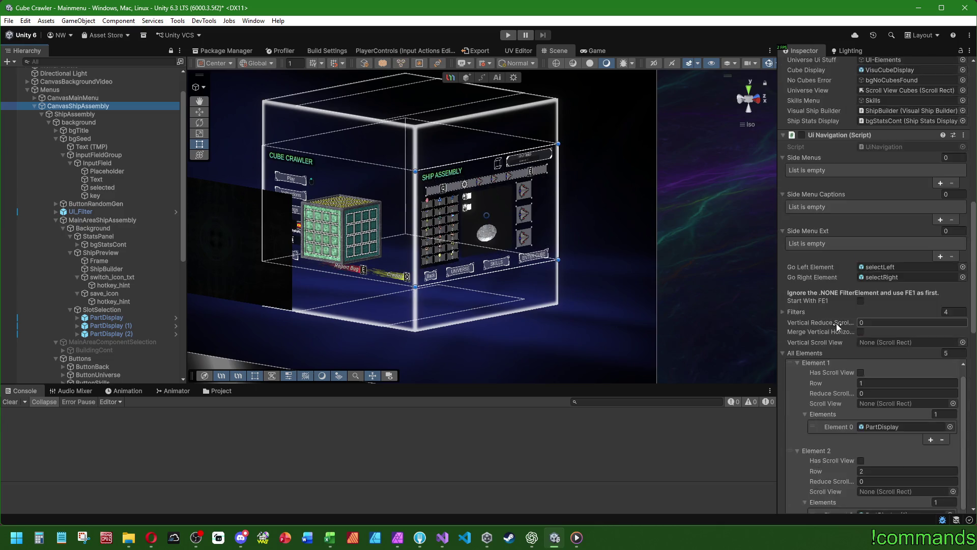
pyautogui.scroll(-15, 834, 322)
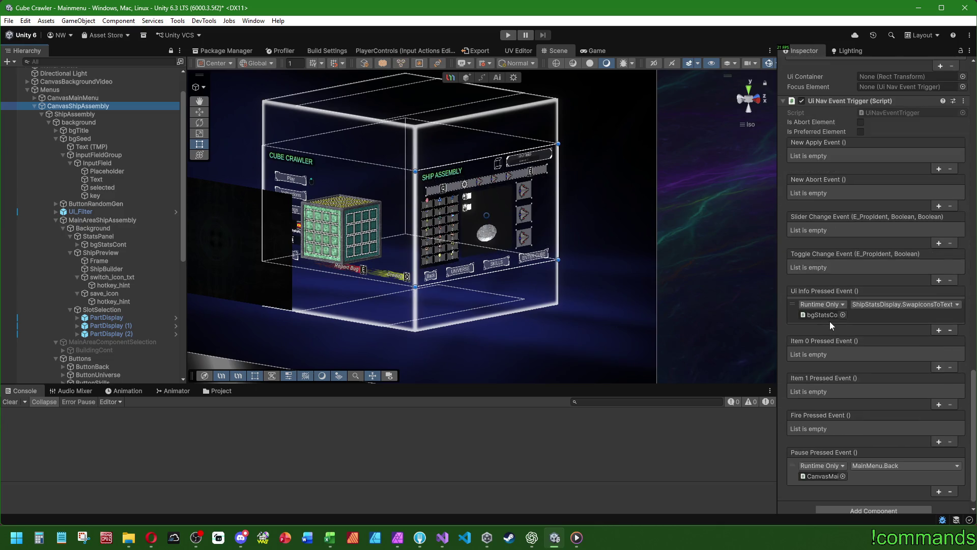
pyautogui.scroll(-1, 828, 331)
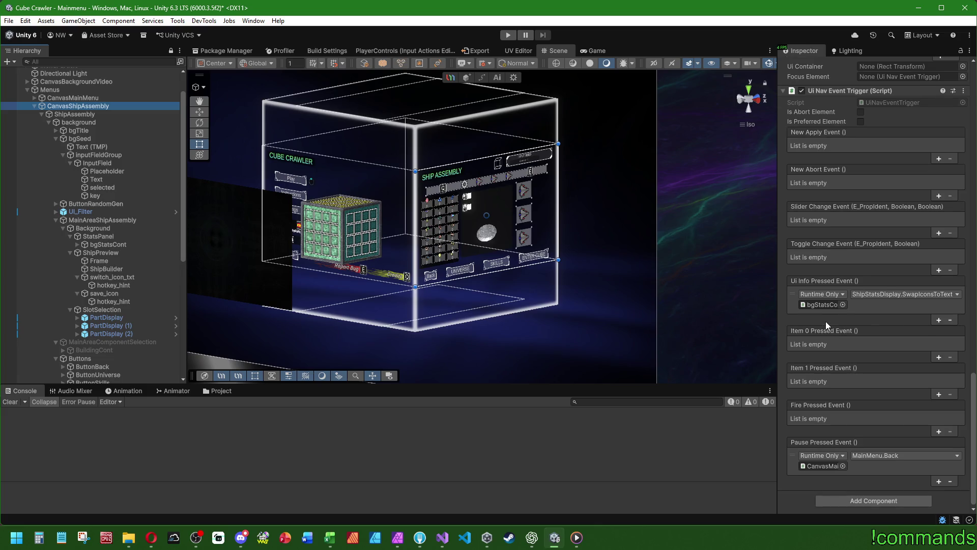
pyautogui.click(939, 356)
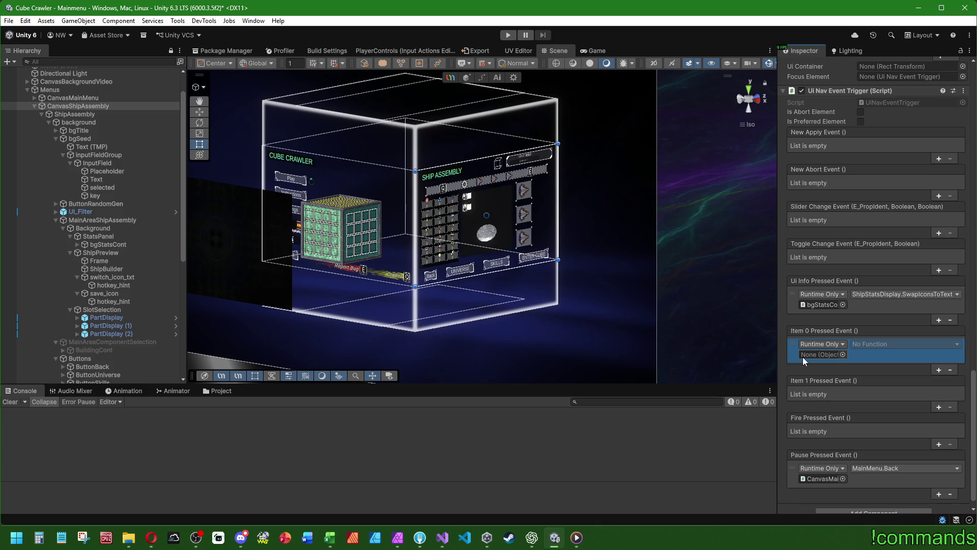
pyautogui.scroll(3, 110, 307)
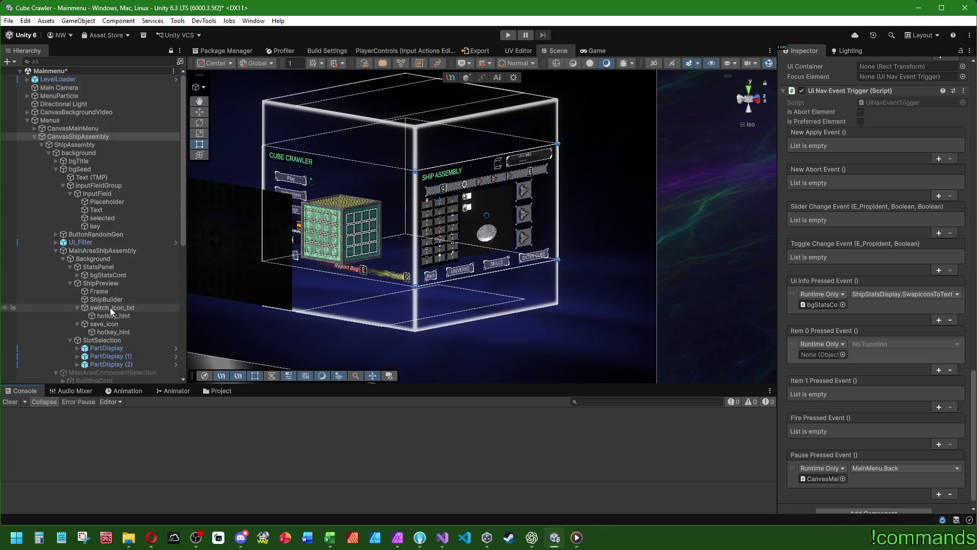
# Save the Mainmenu scene with Ctrl+S and start play mode
pyautogui.click(9, 21)
pyautogui.press('Escape')
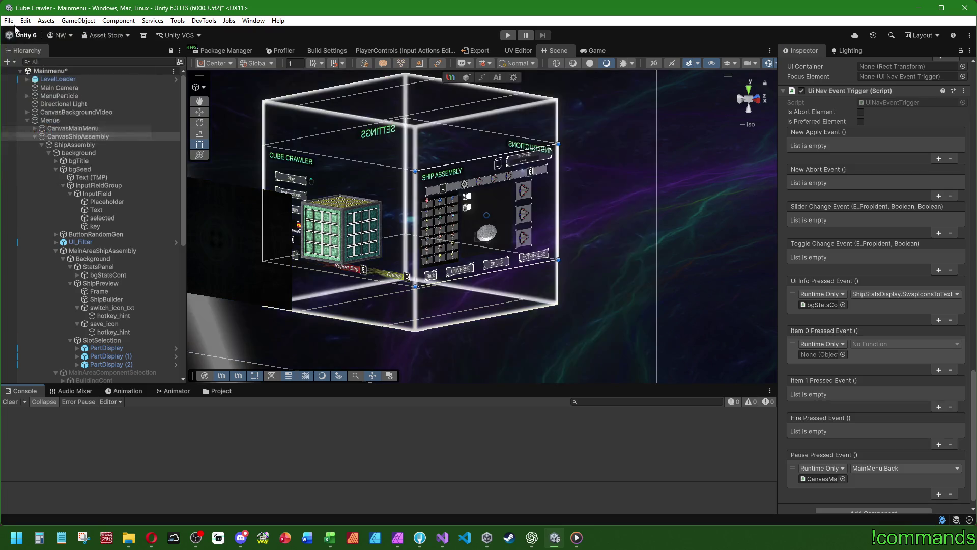
pyautogui.hotkey('ctrl', 's')
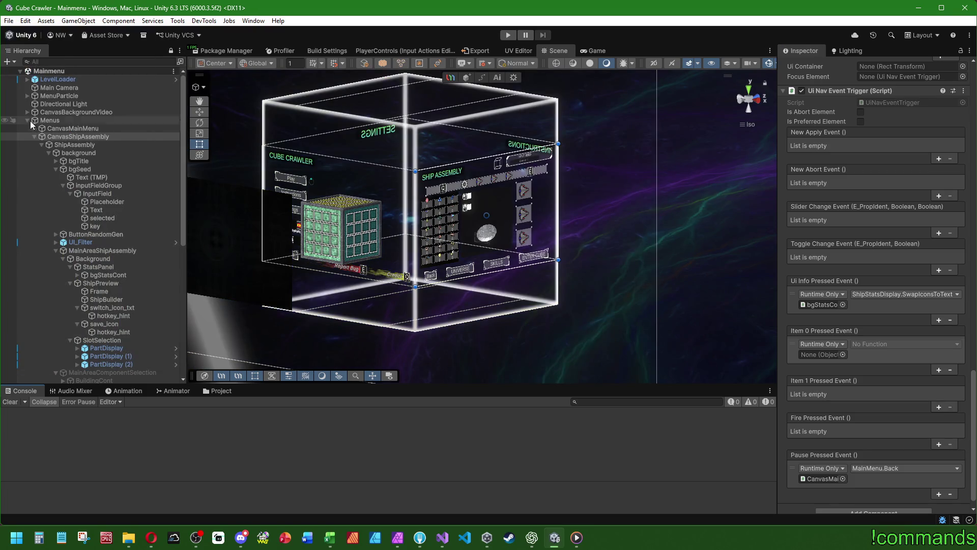
pyautogui.click(28, 120)
pyautogui.click(79, 233)
pyautogui.hotkey('ctrl', 'p')
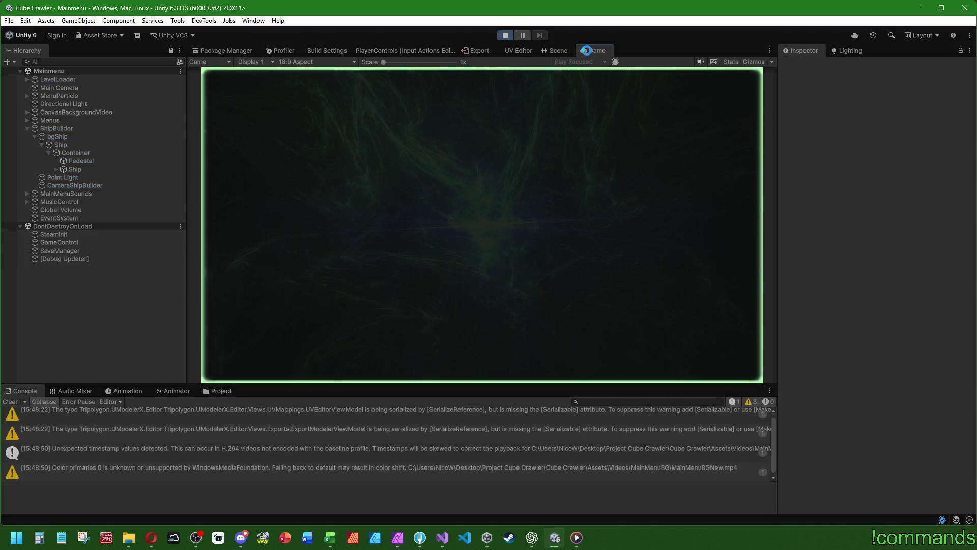
# Test the menu in a maximized Game view, then stop play mode and clear the console
pyautogui.doubleClick(588, 51)
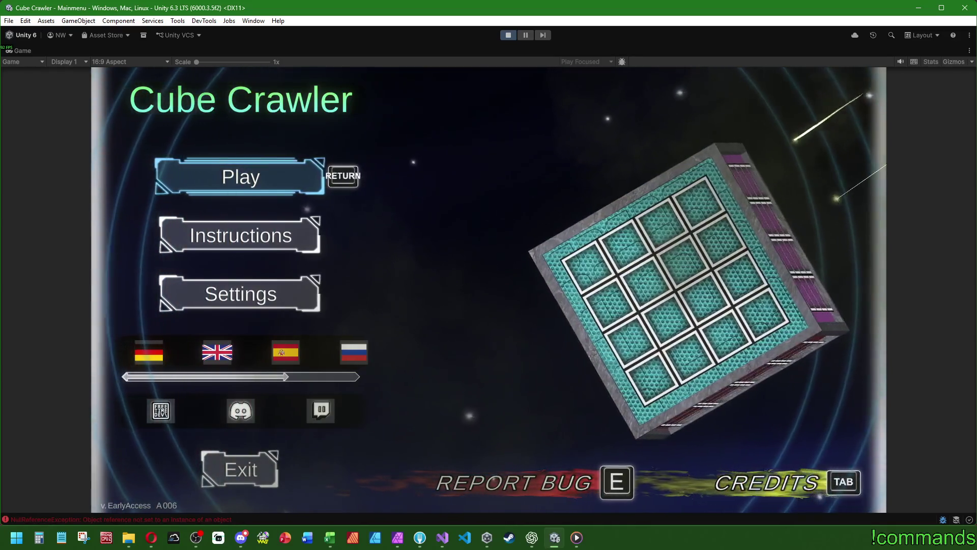
pyautogui.press('super')
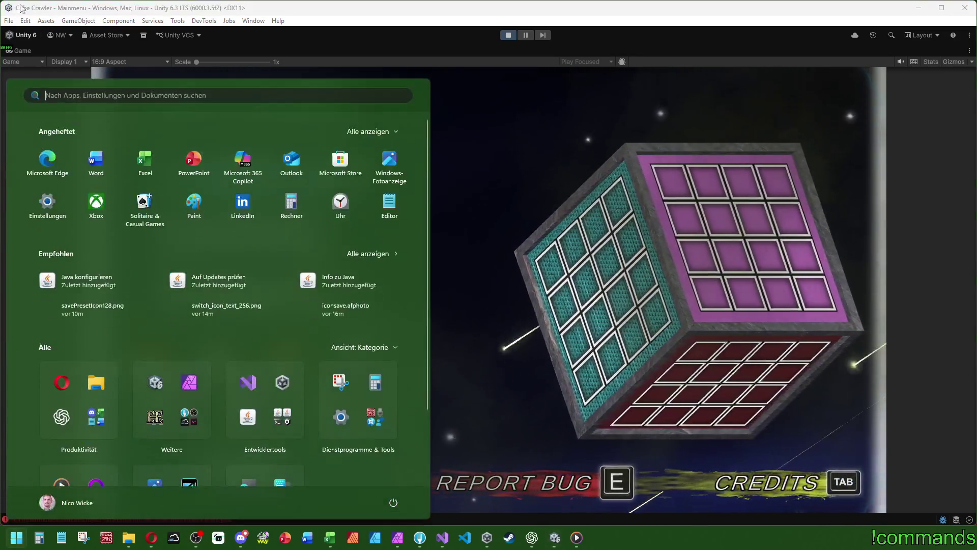
pyautogui.doubleClick(19, 54)
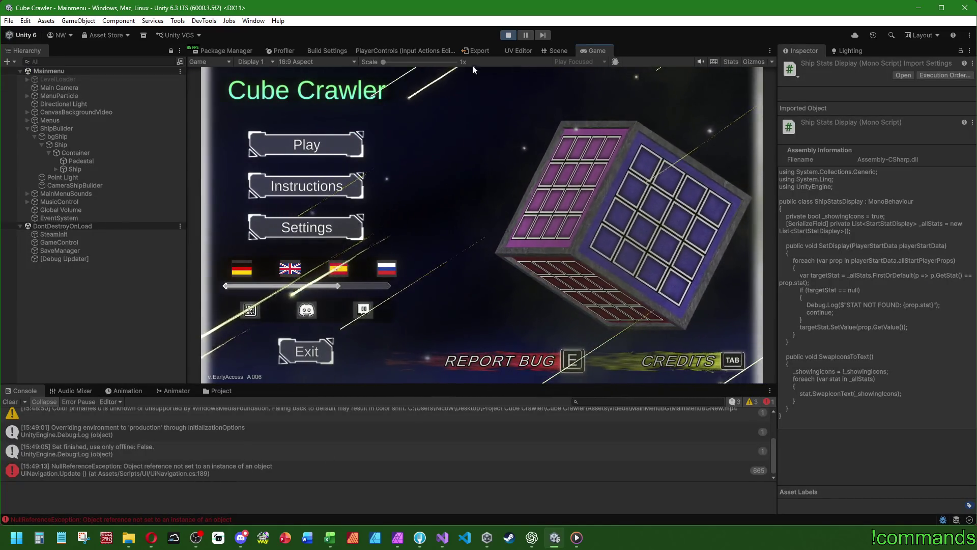
pyautogui.click(508, 35)
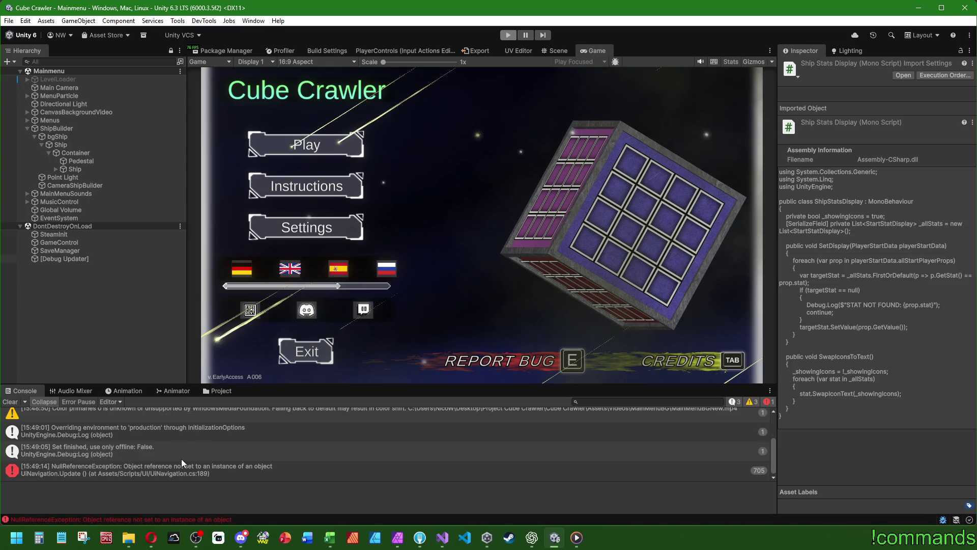
pyautogui.click(10, 402)
pyautogui.click(442, 537)
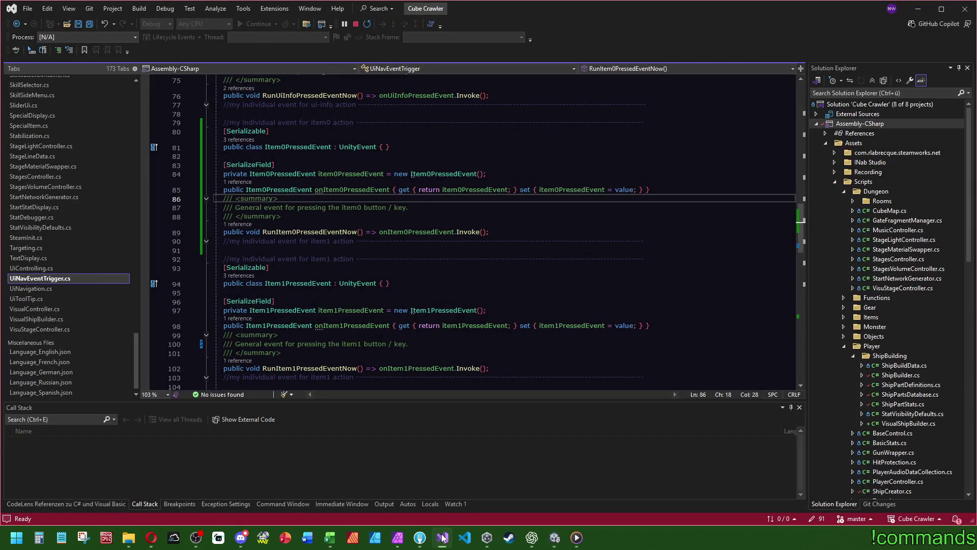
# Open UiNavigation.cs and locate the _item0 and _item1 input handling in Update
pyautogui.moveTo(574, 525)
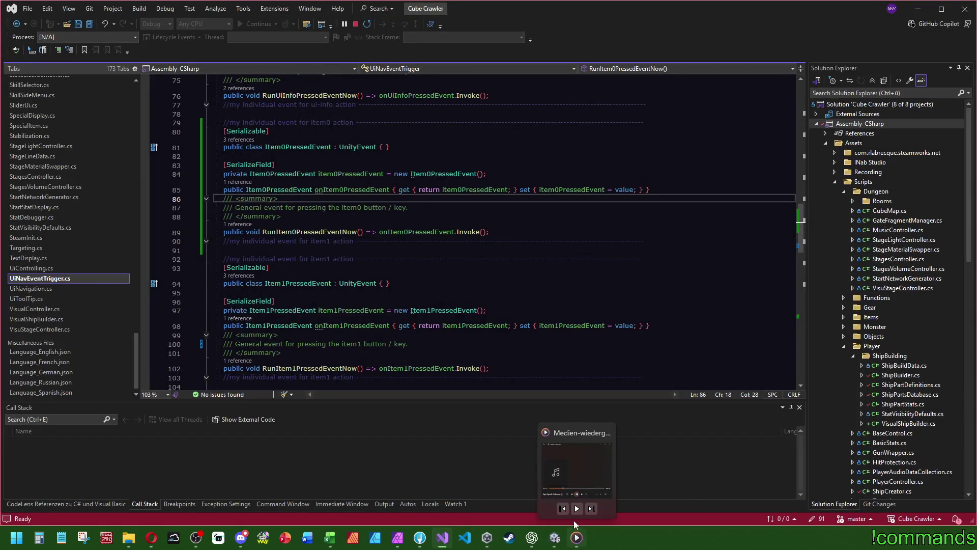
pyautogui.click(662, 249)
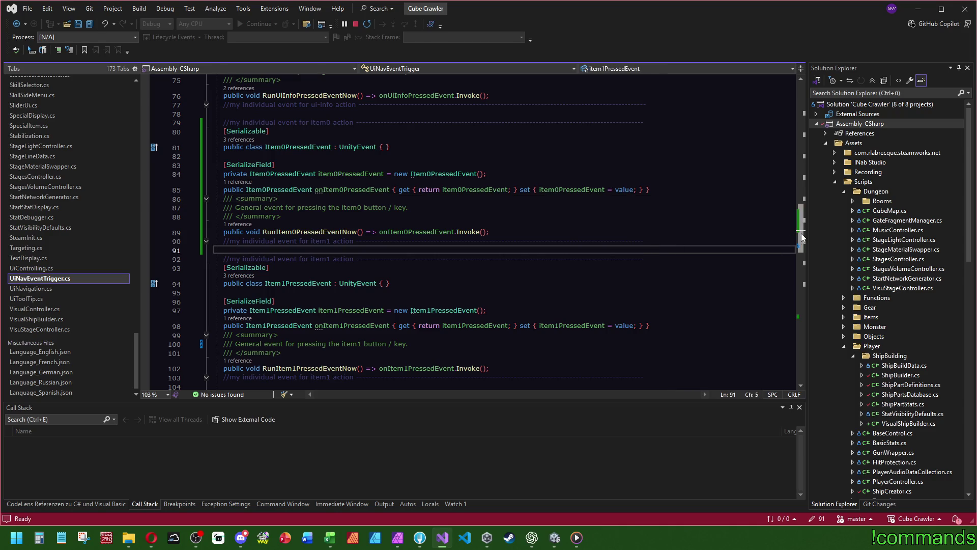
pyautogui.moveTo(801, 237); pyautogui.dragTo(812, 57)
pyautogui.click(31, 288)
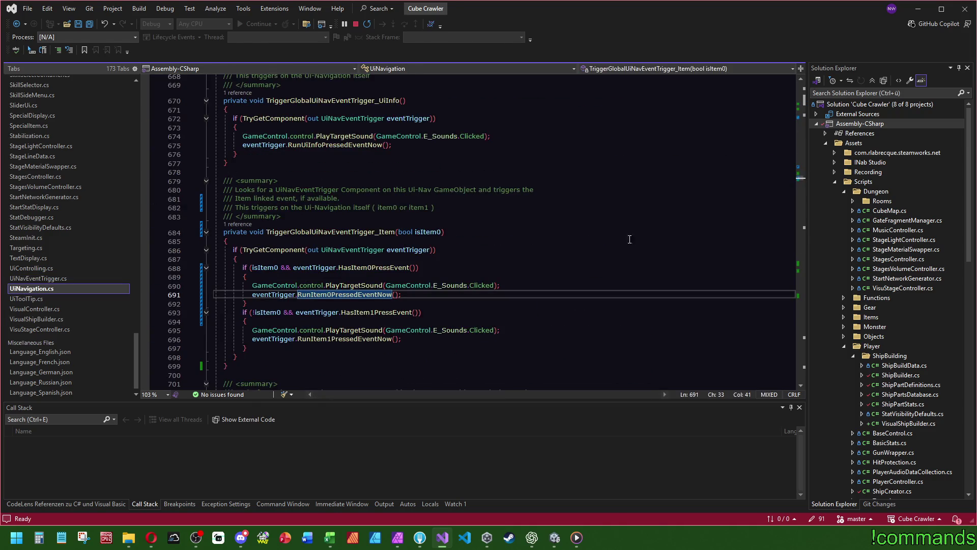
pyautogui.moveTo(801, 203); pyautogui.dragTo(805, 104)
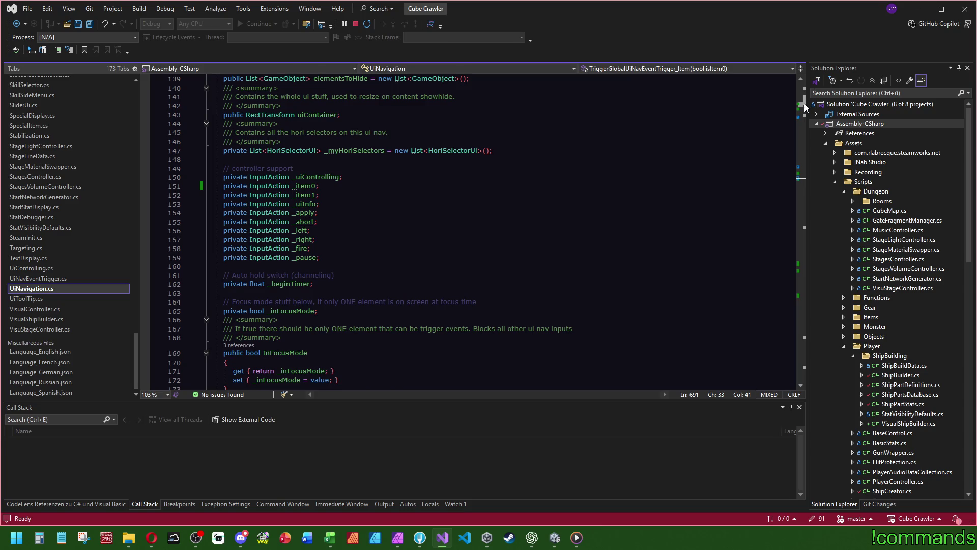
pyautogui.scroll(-12, 356, 239)
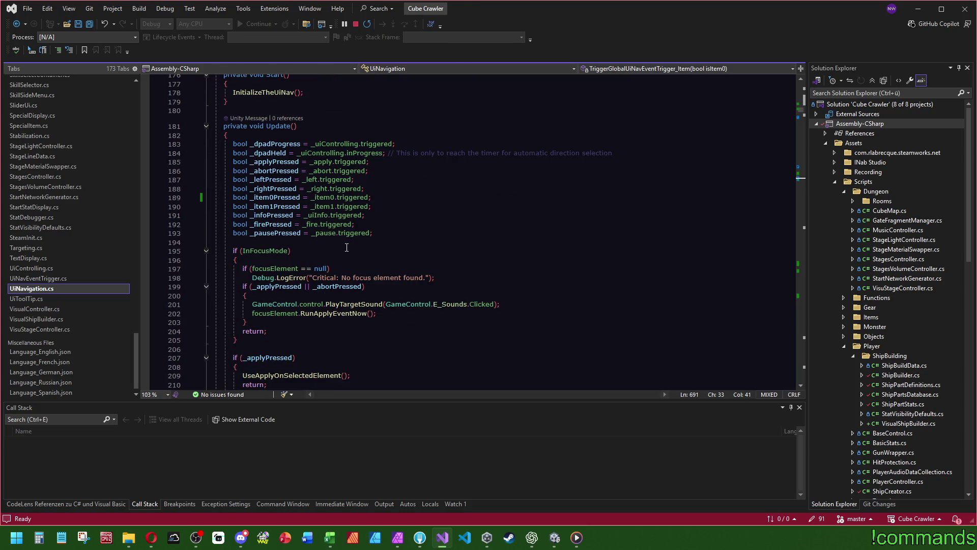
pyautogui.click(329, 199)
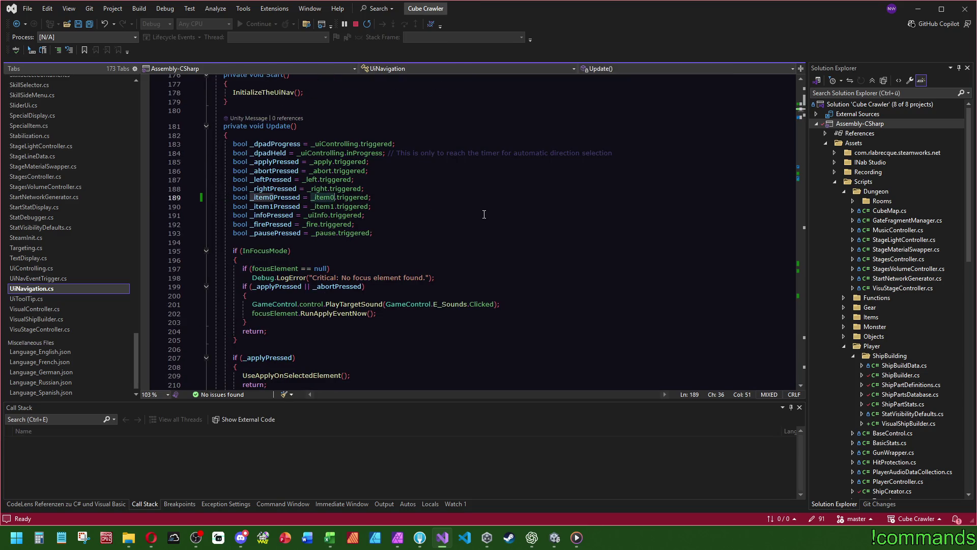
pyautogui.keyDown('ctrl'); pyautogui.click(328, 206); pyautogui.keyUp('ctrl')
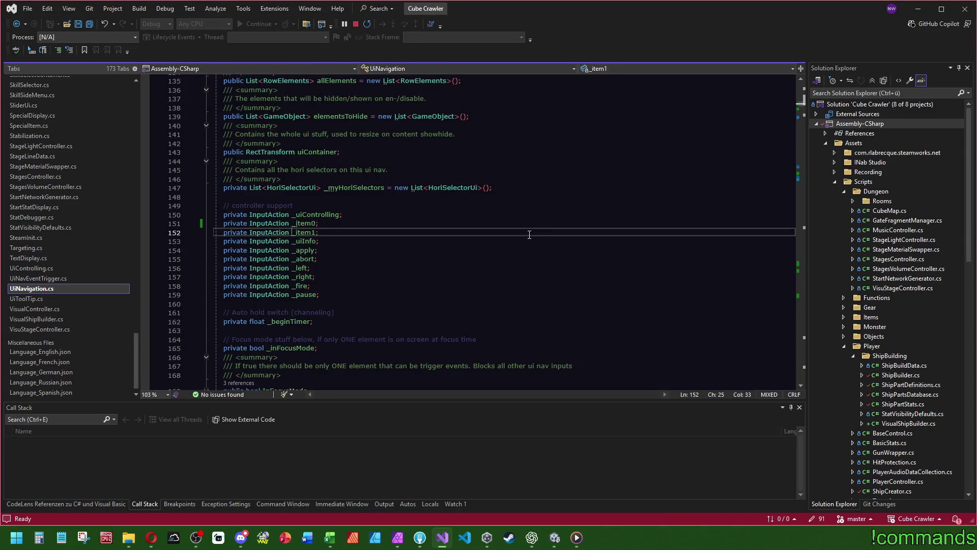
pyautogui.click(318, 226)
pyautogui.click(312, 233)
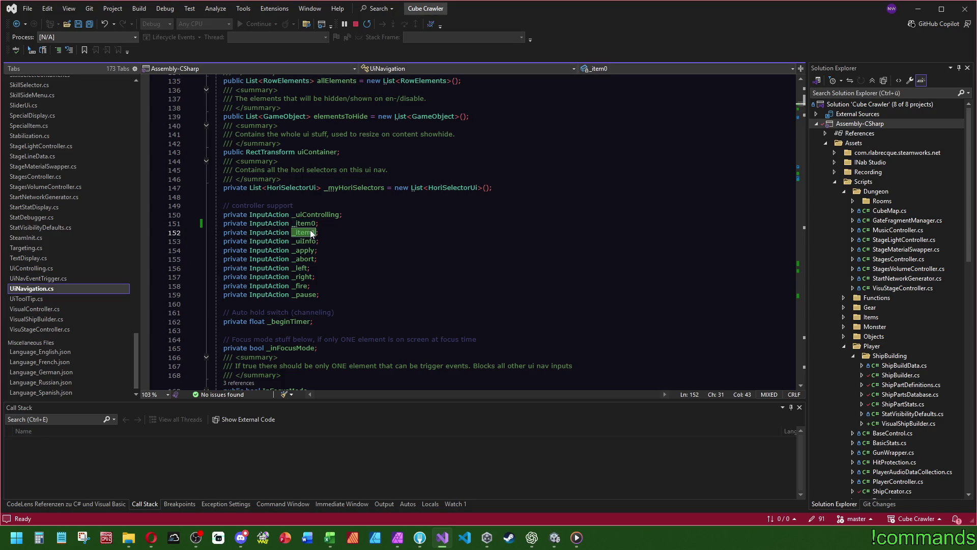
pyautogui.hotkey('ctrl', 'f')
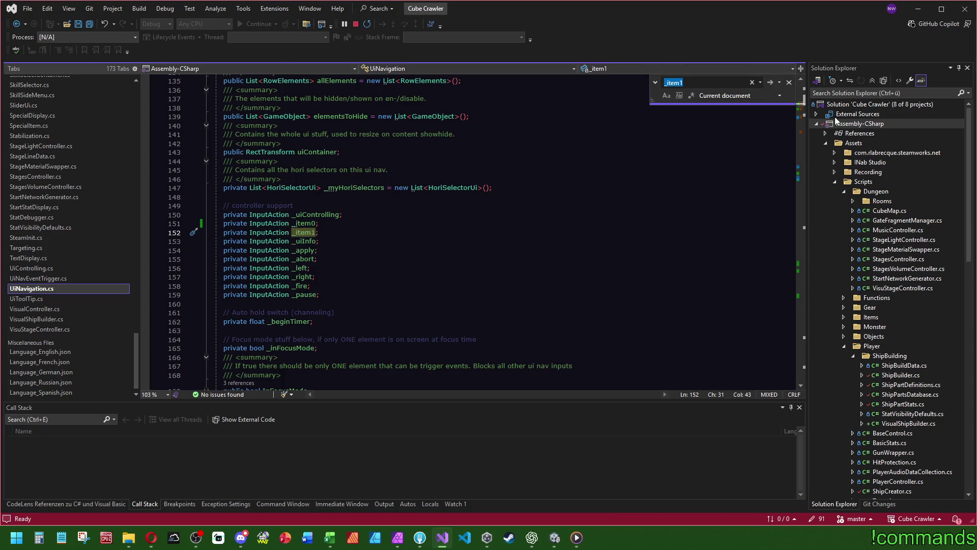
# Duplicate the _item1 assignment line as an _item0 version, save UiNavigation.cs, and return to Unity
pyautogui.moveTo(805, 105); pyautogui.dragTo(806, 132)
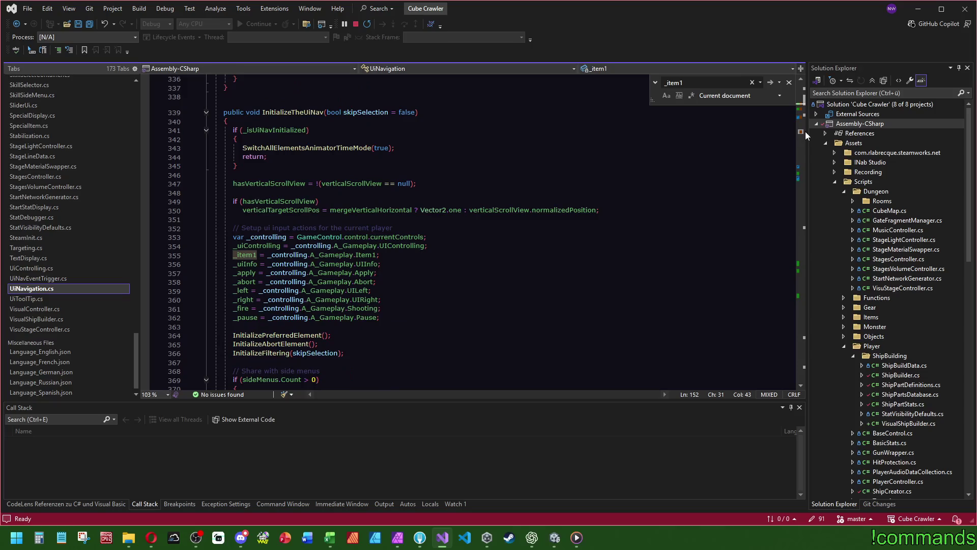
pyautogui.tripleClick(448, 254)
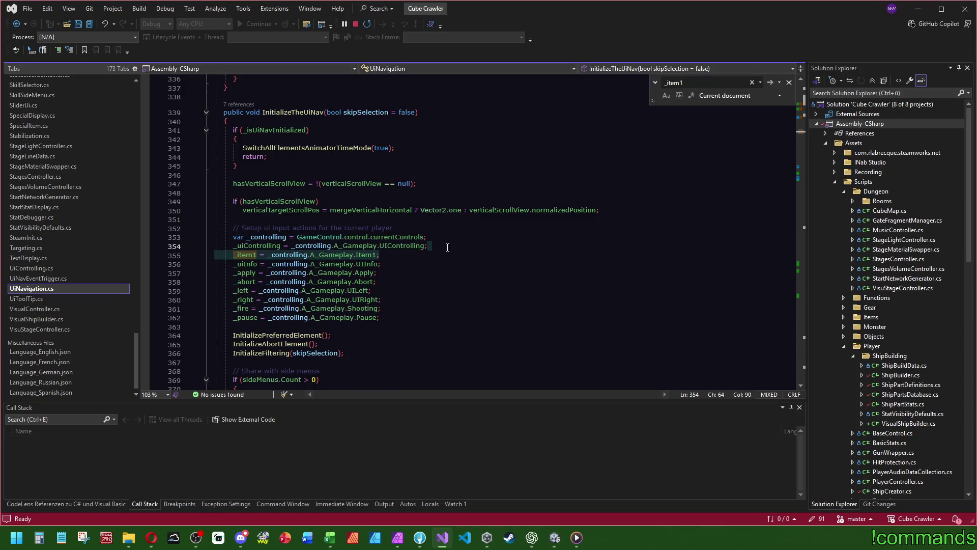
pyautogui.hotkey('ctrl', 'd')
pyautogui.click(257, 255)
pyautogui.press('BackSpace')
pyautogui.write('0')
pyautogui.click(377, 255)
pyautogui.press('BackSpace')
pyautogui.write('0')
pyautogui.click(438, 184)
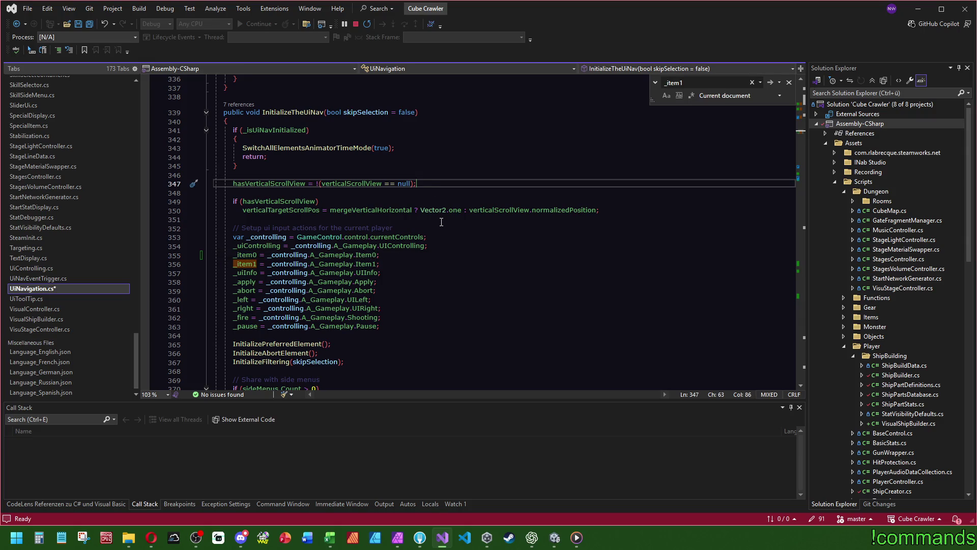
pyautogui.click(91, 25)
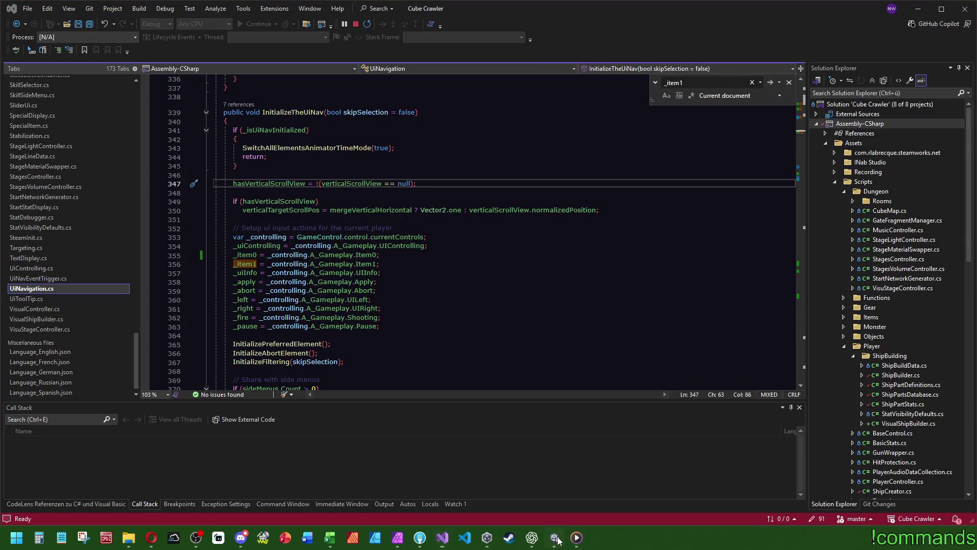
pyautogui.click(538, 500)
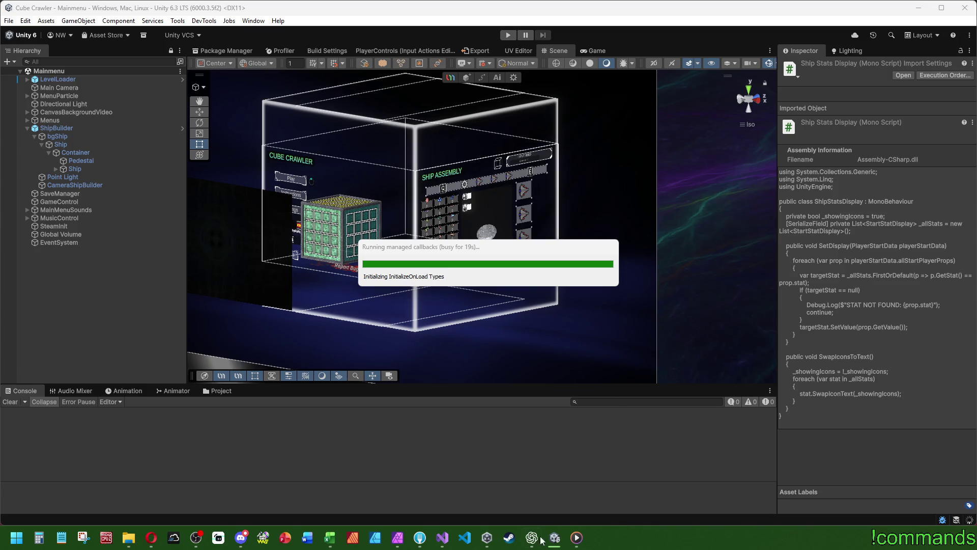
pyautogui.moveTo(474, 250); pyautogui.dragTo(498, 247)
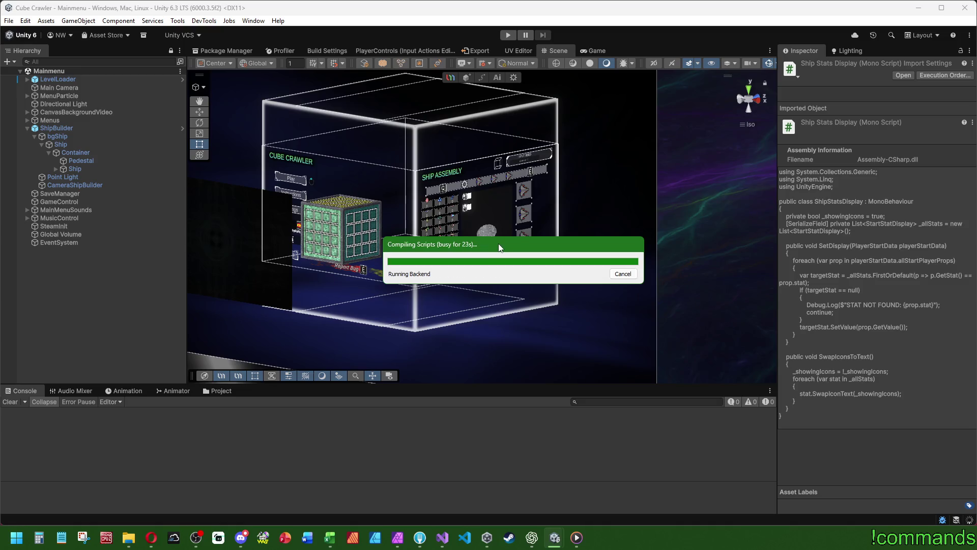
# Glance at Steam while scripts recompile, then return to Unity and start play mode
pyautogui.click(509, 538)
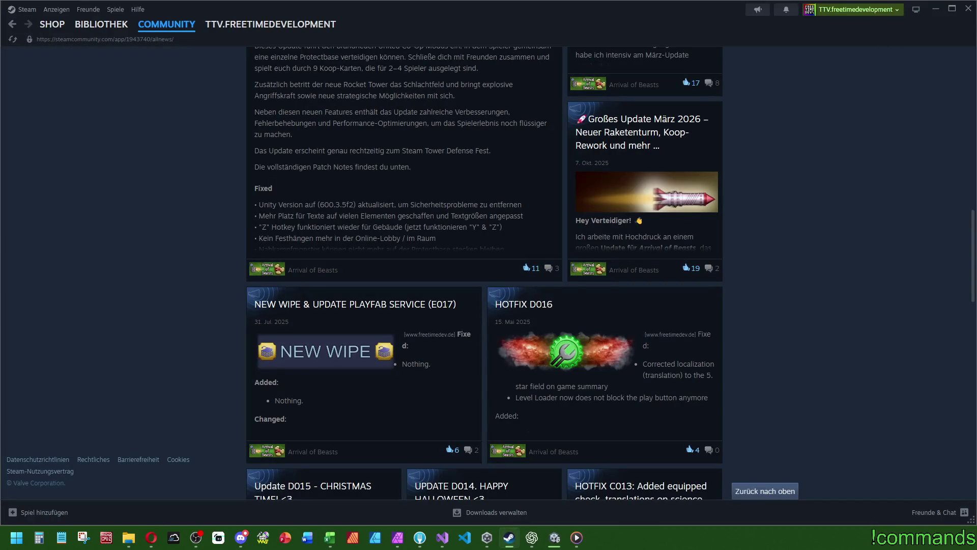
pyautogui.click(969, 9)
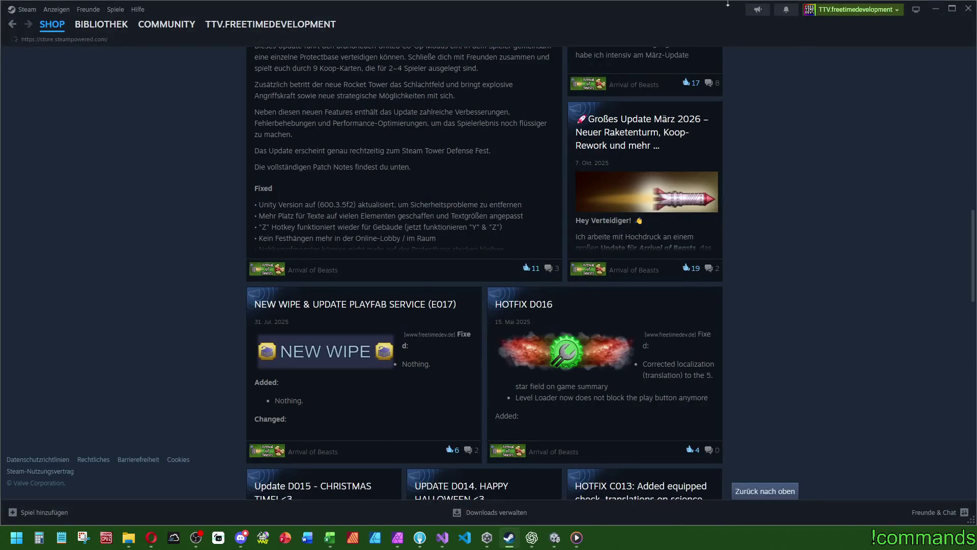
pyautogui.hotkey('alt', 'Tab')
pyautogui.press('super+Tab')
pyautogui.press('Return')
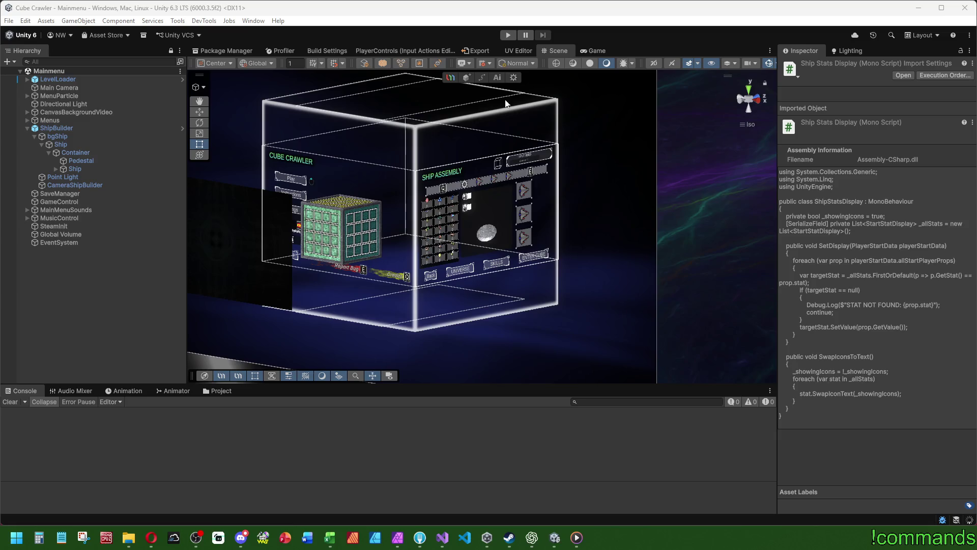
pyautogui.click(507, 35)
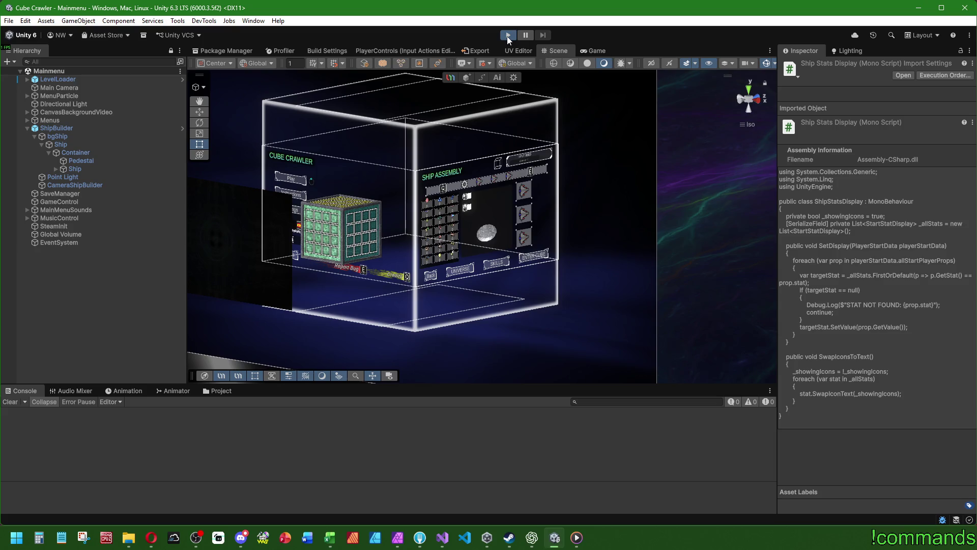
# Play-test in a maximized Game view, pressing E to reach Preset 1, then stop and clear the console
pyautogui.click(508, 36)
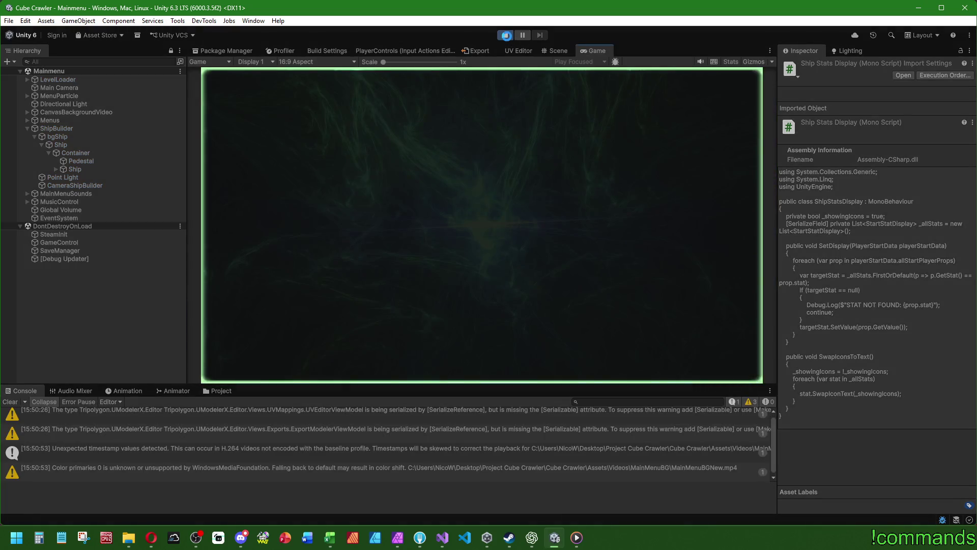
pyautogui.click(11, 402)
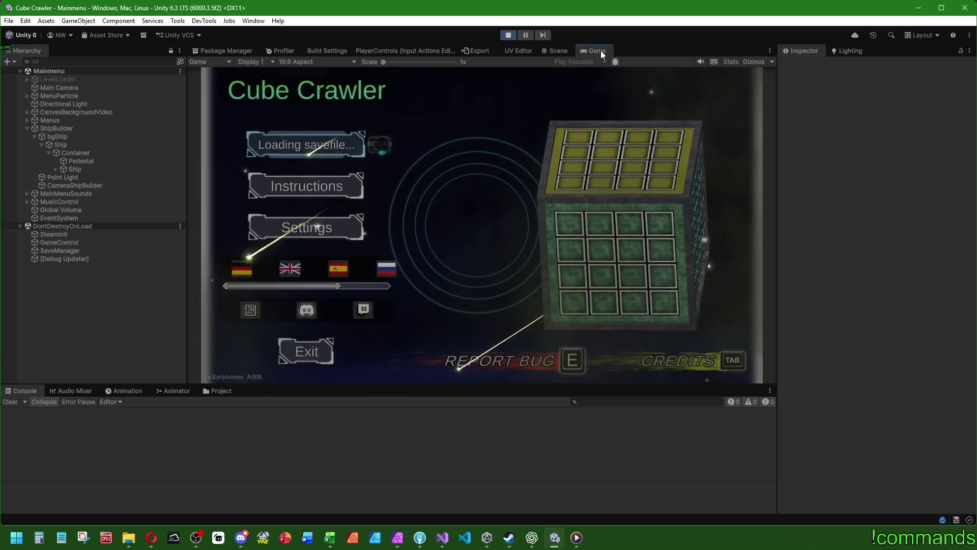
pyautogui.doubleClick(601, 51)
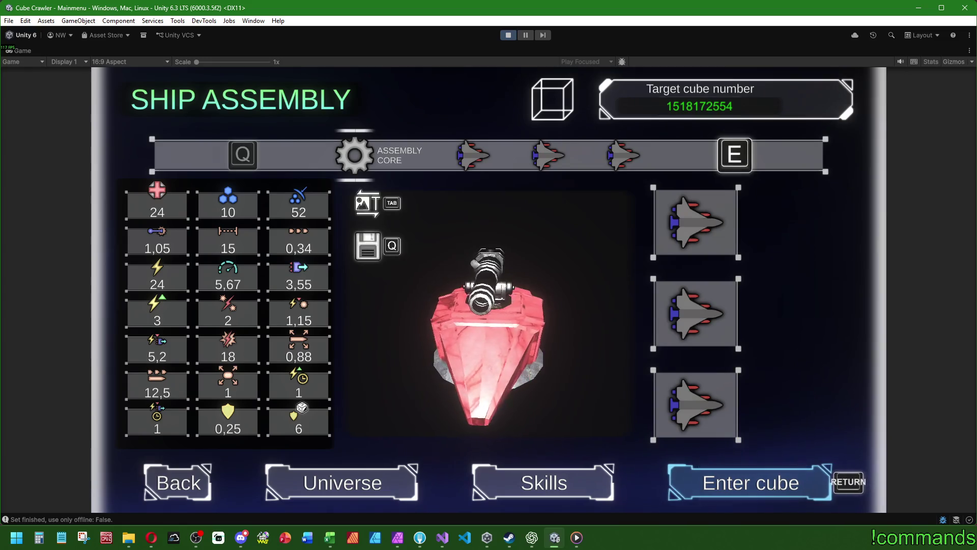
pyautogui.press('e')
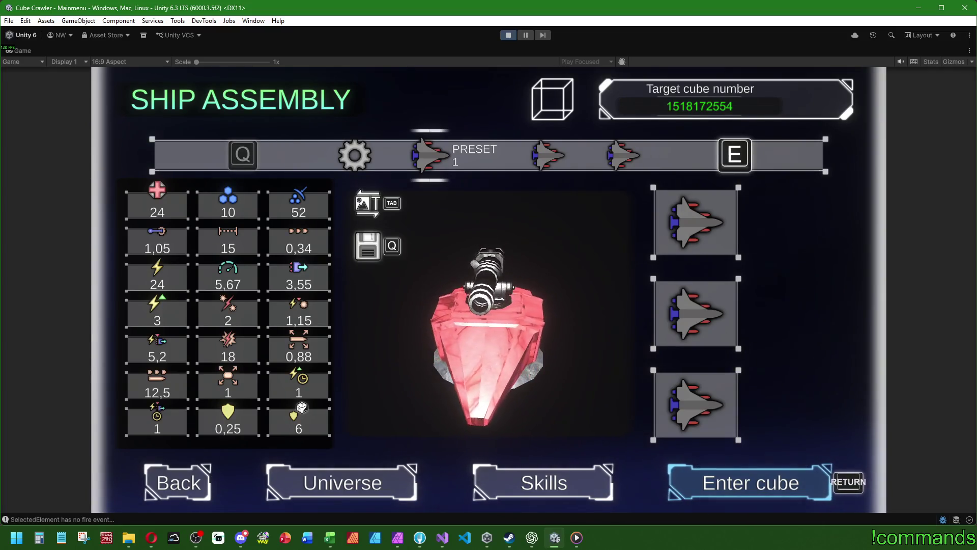
pyautogui.press('super')
pyautogui.click(507, 35)
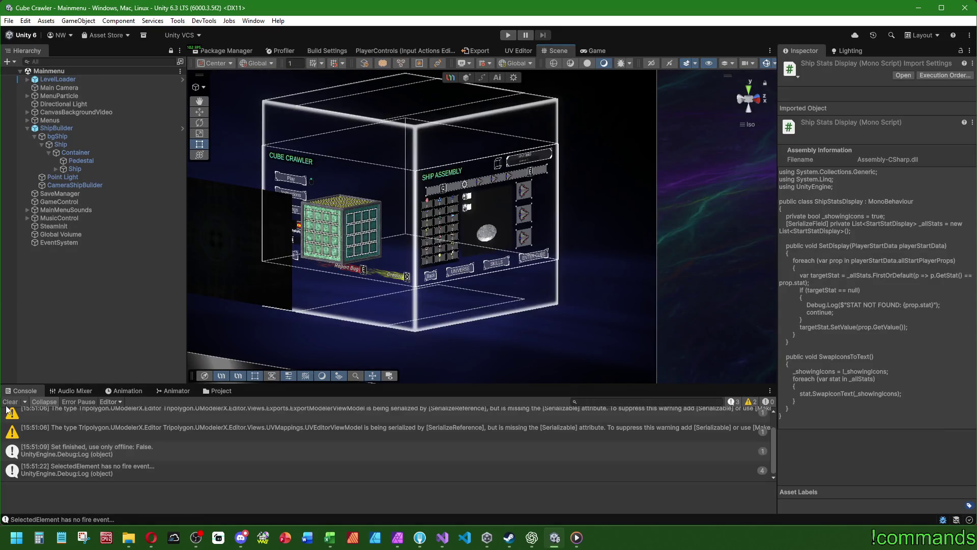
pyautogui.click(8, 403)
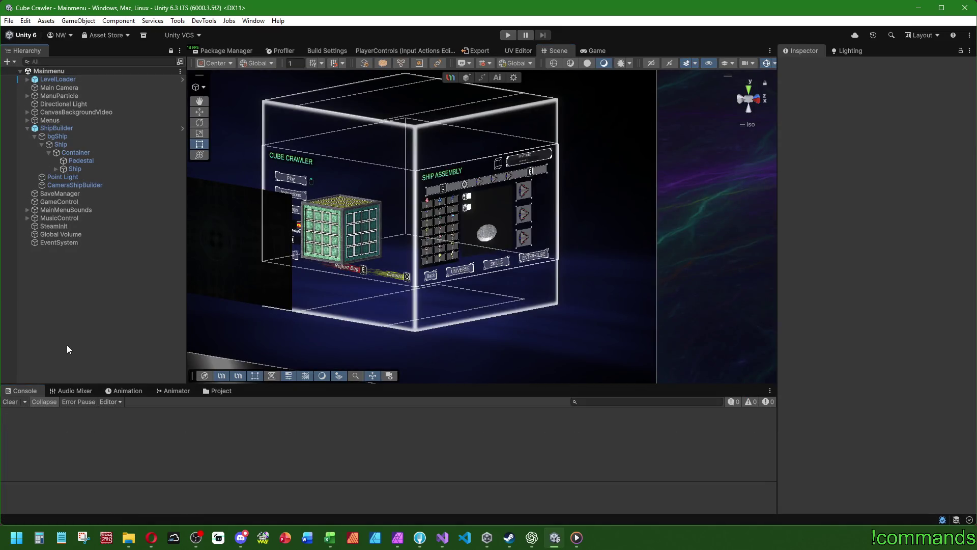
# On CanvasShipAssembly, remove the empty Item 0 Pressed Event entry and add a Fire Pressed Event entry
pyautogui.click(27, 120)
pyautogui.click(96, 136)
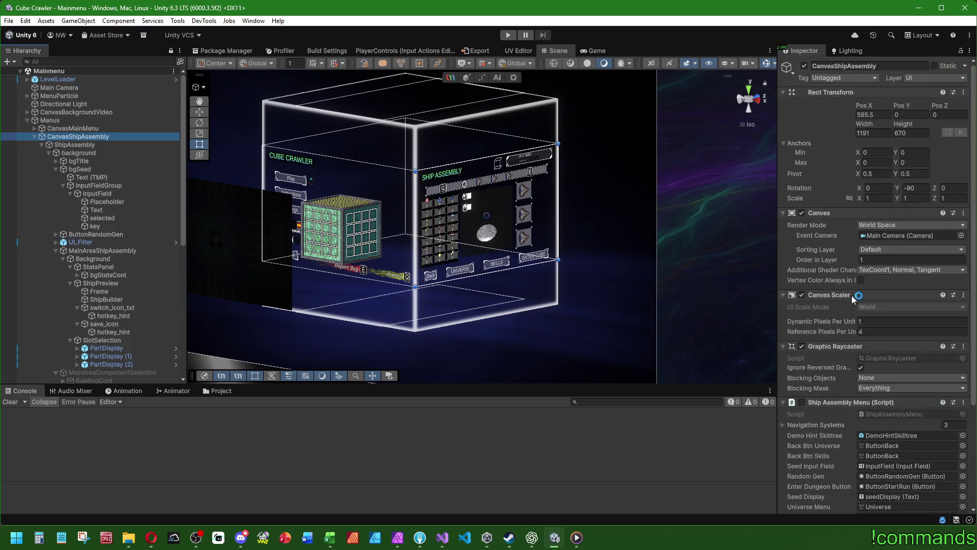
pyautogui.scroll(-15, 823, 308)
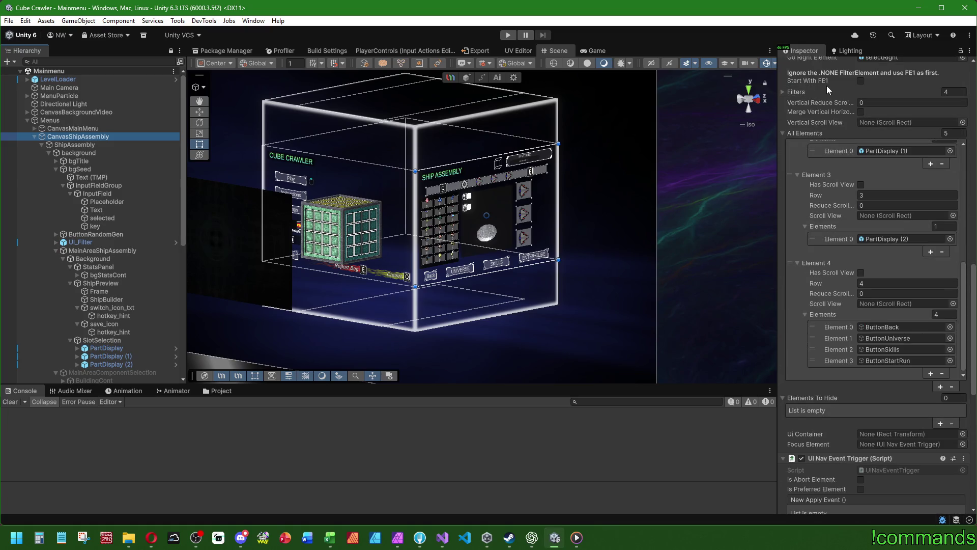
pyautogui.scroll(-8, 809, 254)
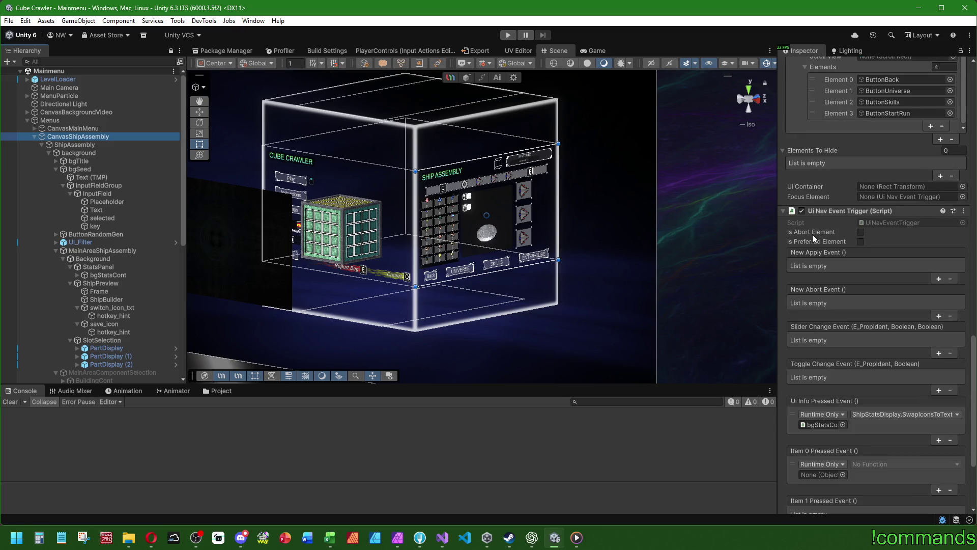
pyautogui.scroll(-4, 811, 247)
pyautogui.click(792, 350)
pyautogui.click(950, 380)
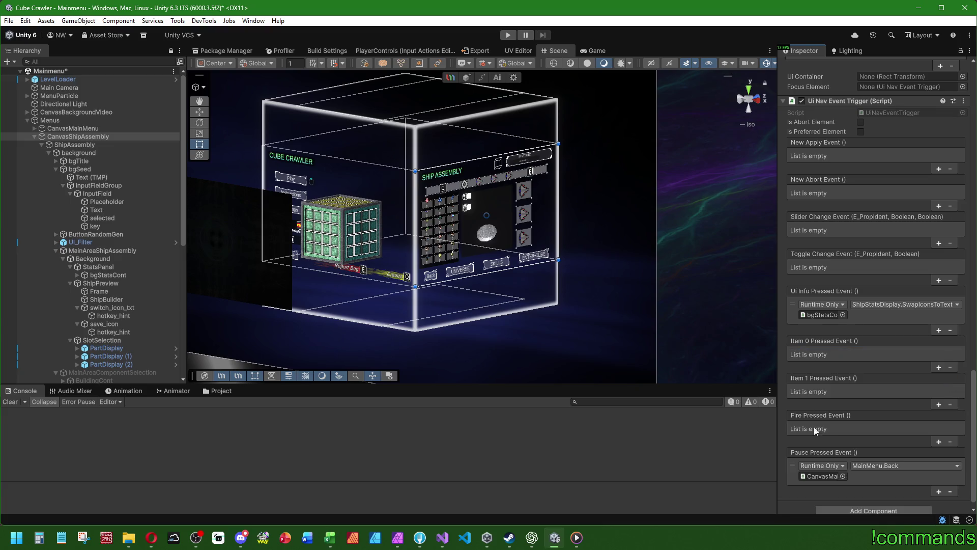
pyautogui.click(939, 441)
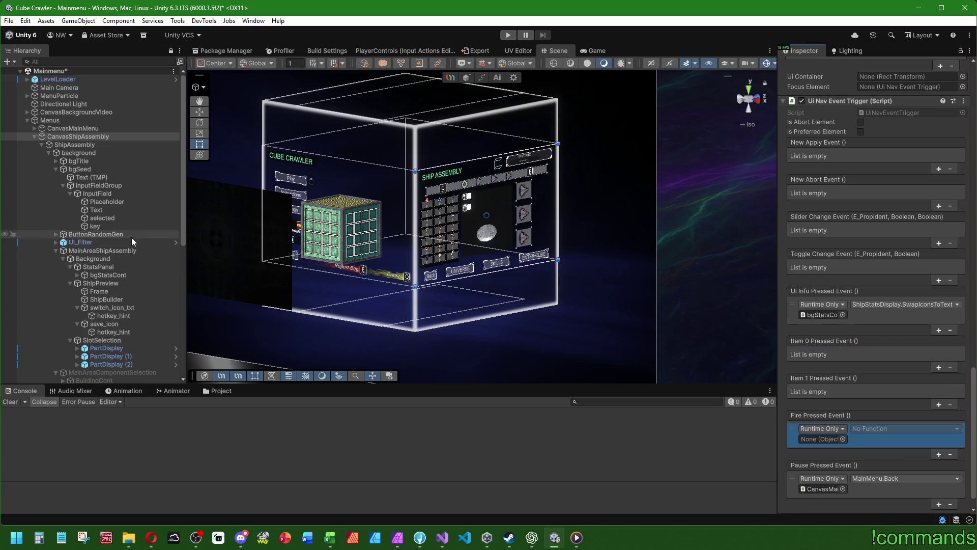
# Set the save icon's hotkey_hint Hotkey Action to Shooting
pyautogui.scroll(-5, 129, 322)
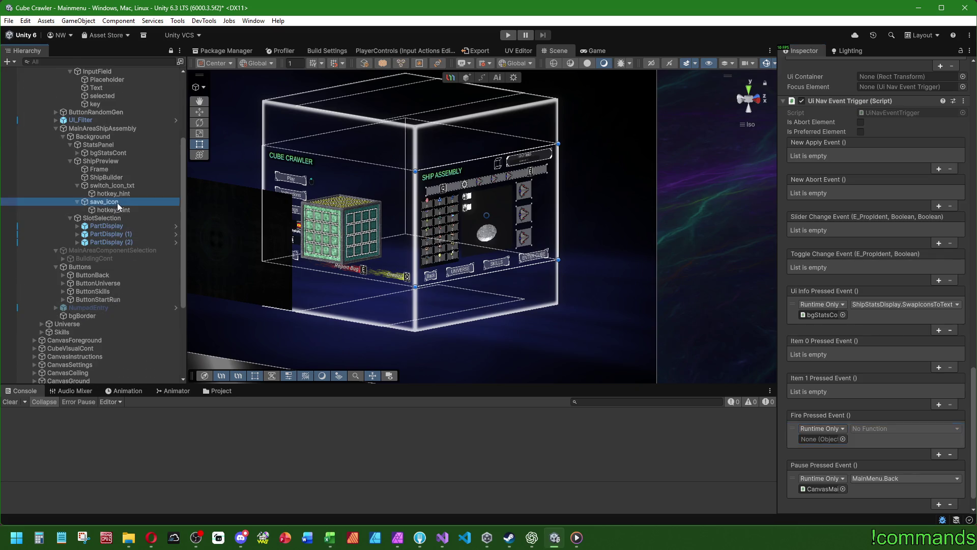
pyautogui.click(120, 210)
pyautogui.click(872, 332)
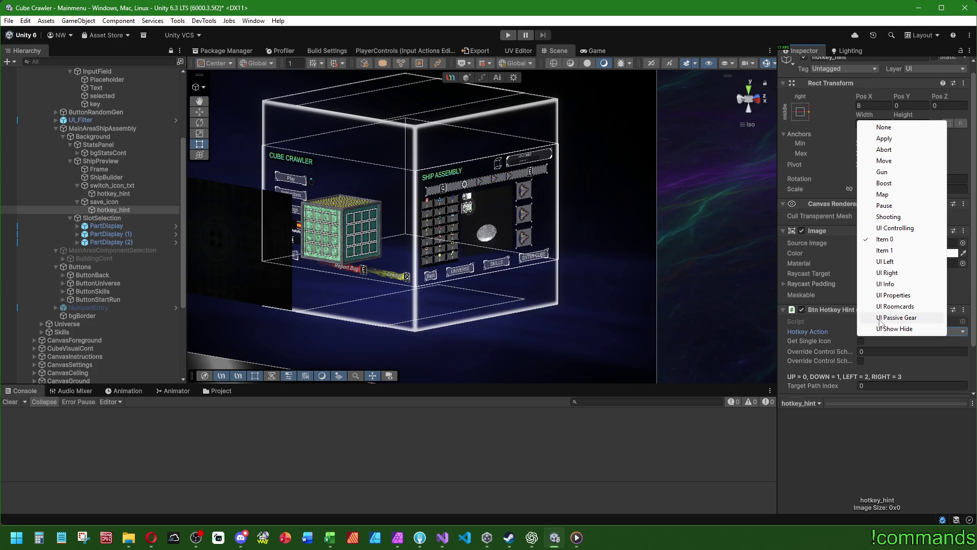
pyautogui.click(888, 217)
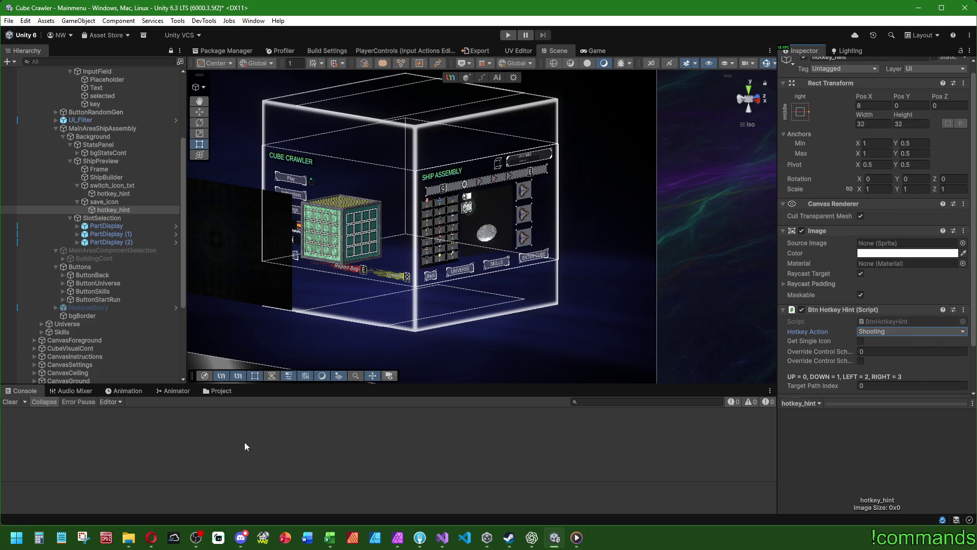
# Save the Mainmenu scene via File > Save and start play mode
pyautogui.scroll(5, 41, 224)
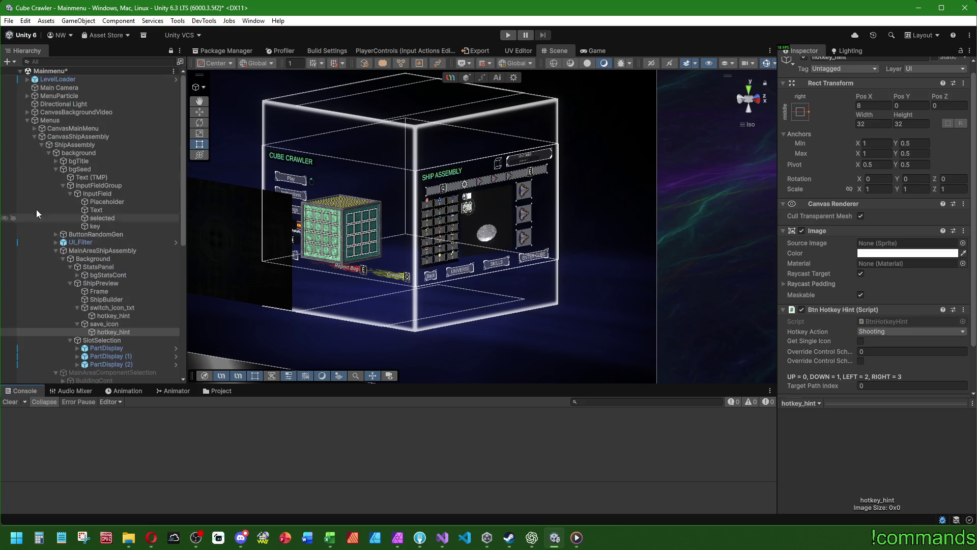
pyautogui.click(8, 21)
pyautogui.click(9, 21)
pyautogui.click(8, 21)
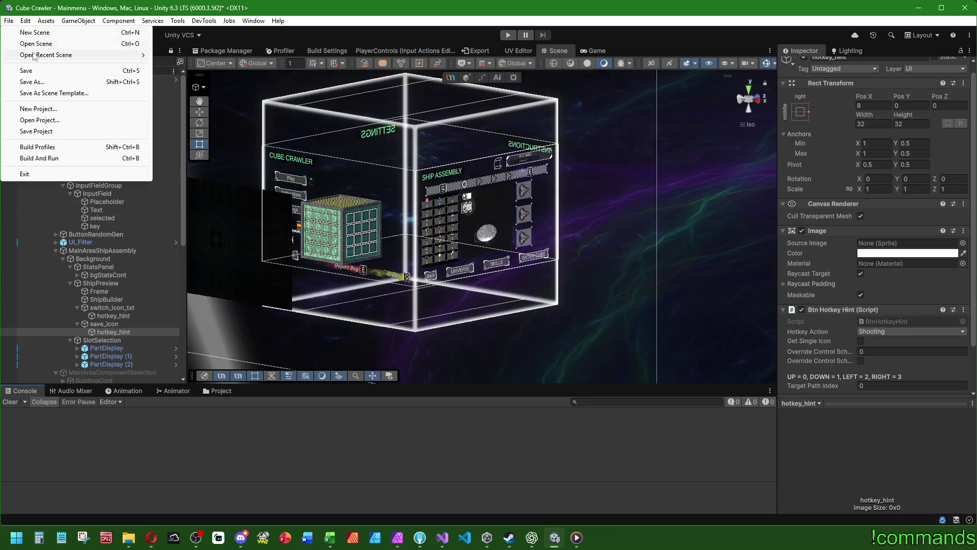
pyautogui.click(35, 71)
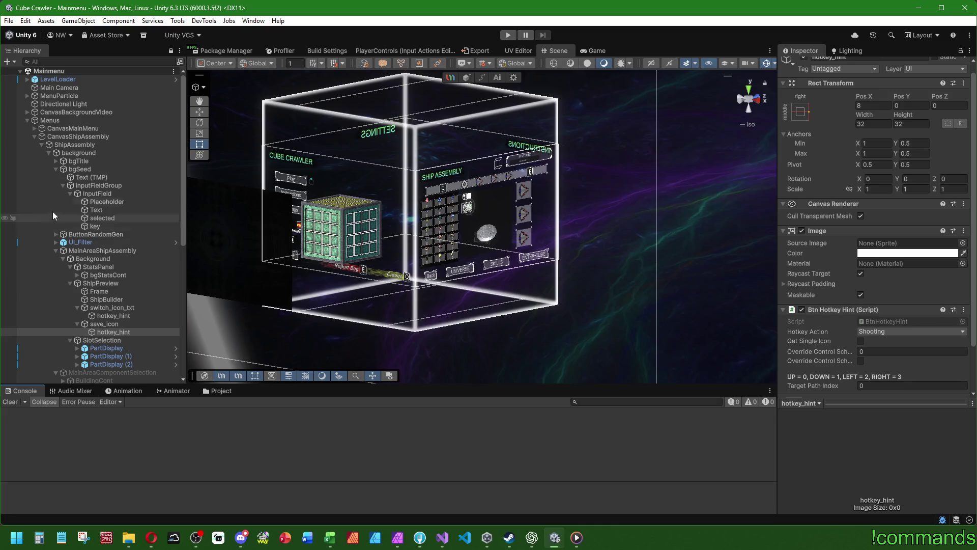
pyautogui.click(28, 120)
pyautogui.click(88, 285)
pyautogui.click(508, 34)
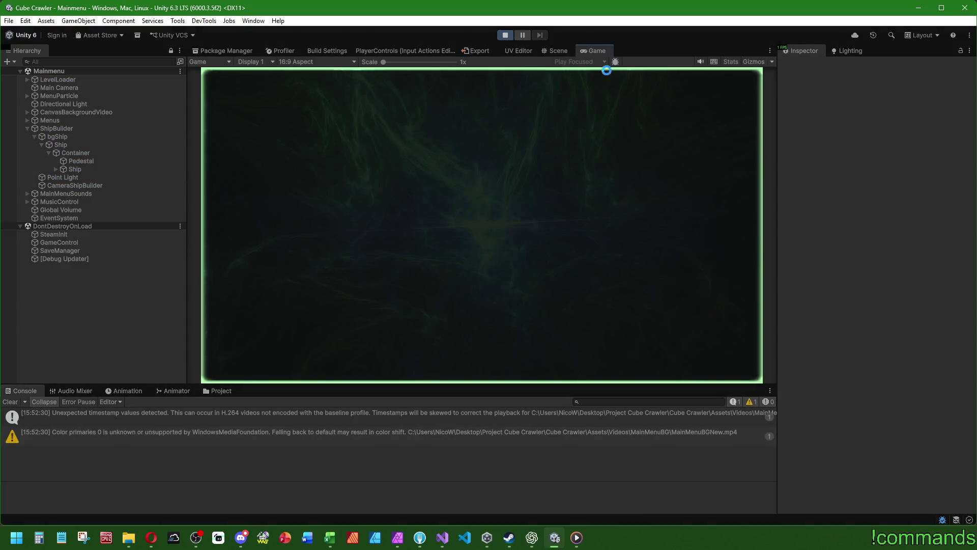
# Enter the Ship Assembly screen in a maximized Game view and cycle presets with Q and E
pyautogui.click(13, 402)
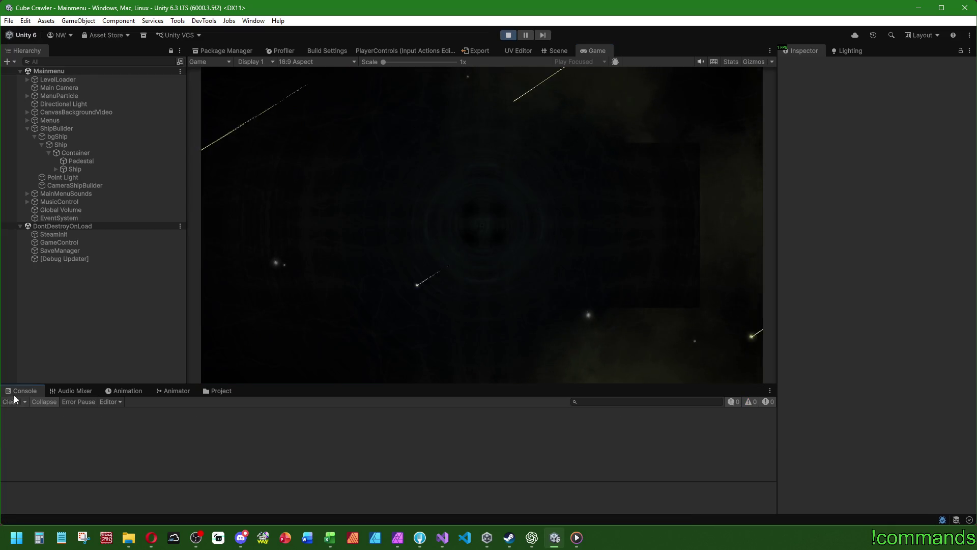
pyautogui.doubleClick(594, 52)
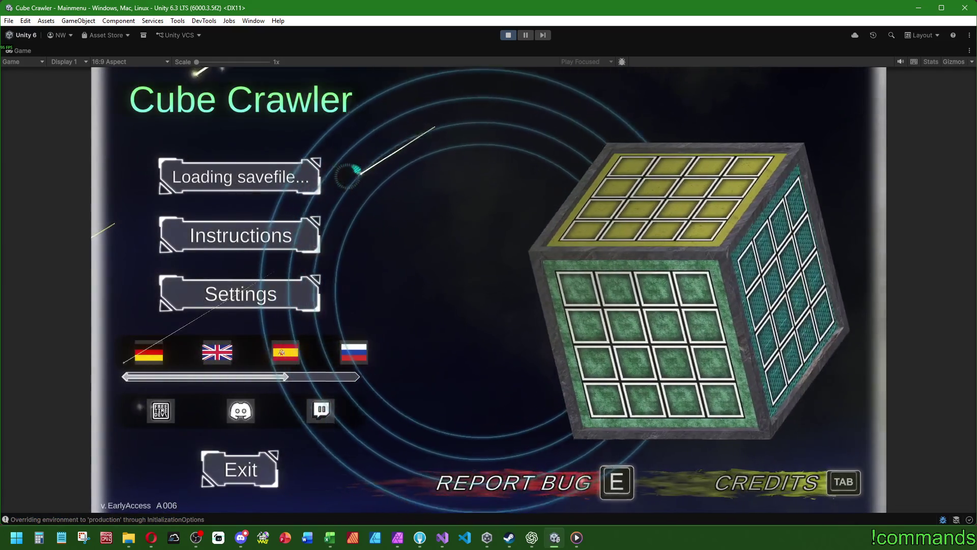
pyautogui.press('Return')
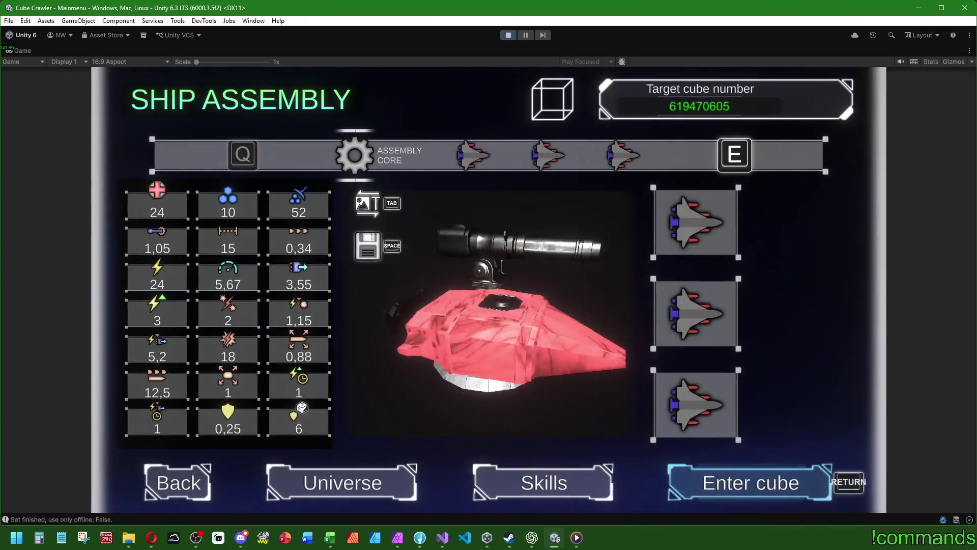
pyautogui.press('Left')
pyautogui.press('Left')
pyautogui.press('Right')
pyautogui.press('Right')
pyautogui.press('e')
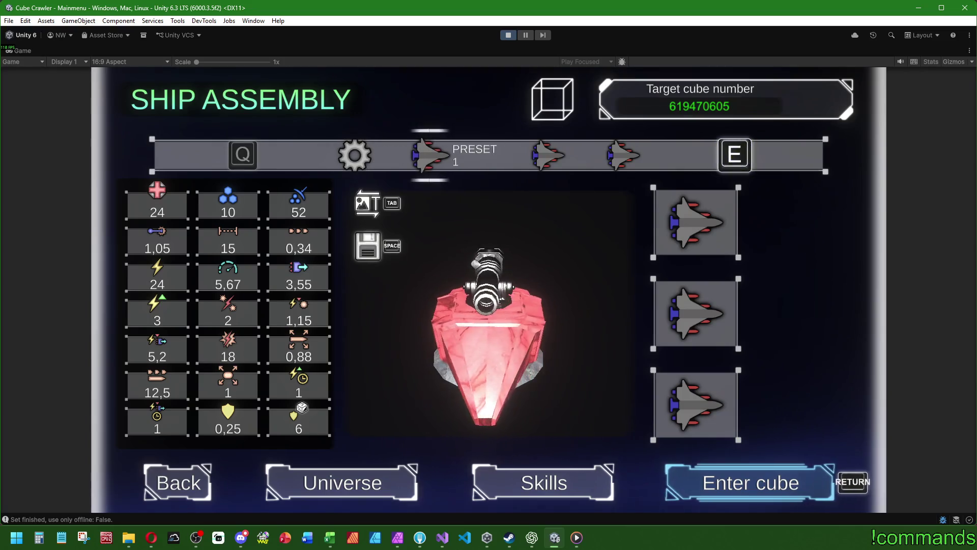
pyautogui.press('e')
pyautogui.press('q')
pyautogui.press('q')
pyautogui.press('q')
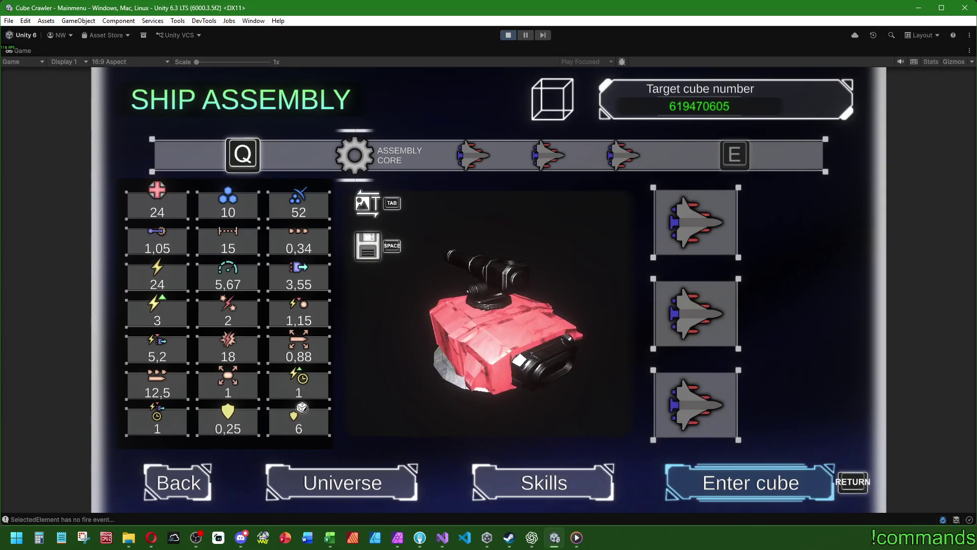
pyautogui.press('e')
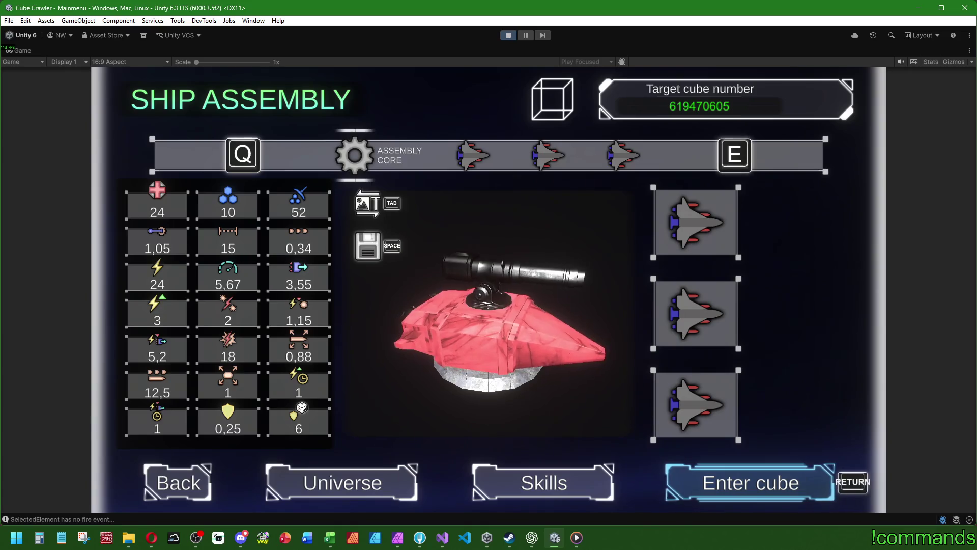
pyautogui.press('e')
pyautogui.press('q')
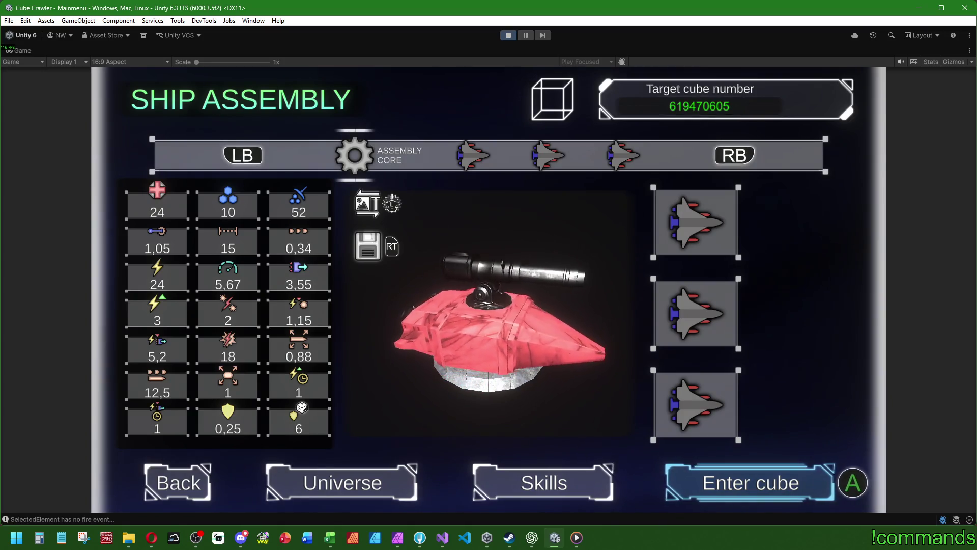
# Move focus between the three part slots and Enter cube using clicks and Up/Down keys
pyautogui.click(733, 313)
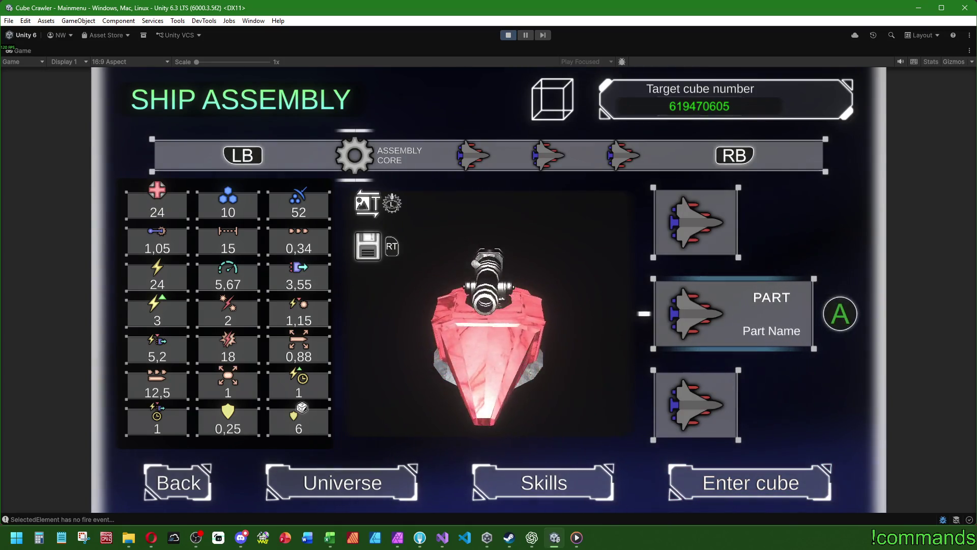
pyautogui.press('Up')
pyautogui.press('Down')
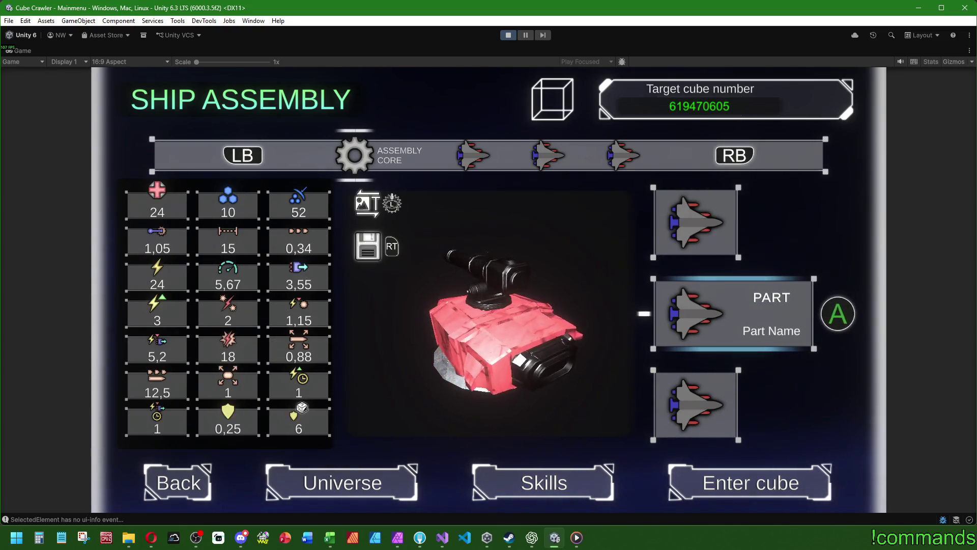
pyautogui.press('Down')
pyautogui.click(733, 223)
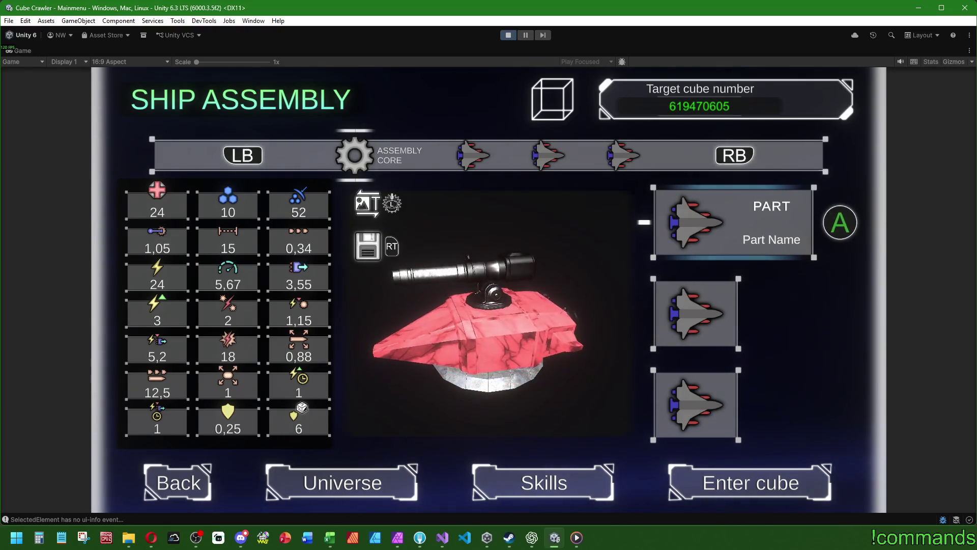
pyautogui.click(733, 313)
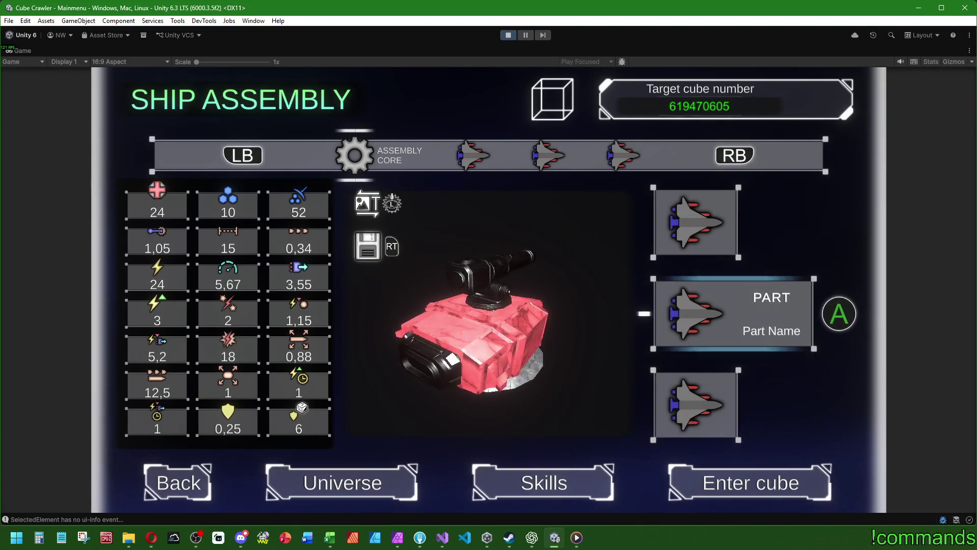
pyautogui.press('Down')
pyautogui.press('Down')
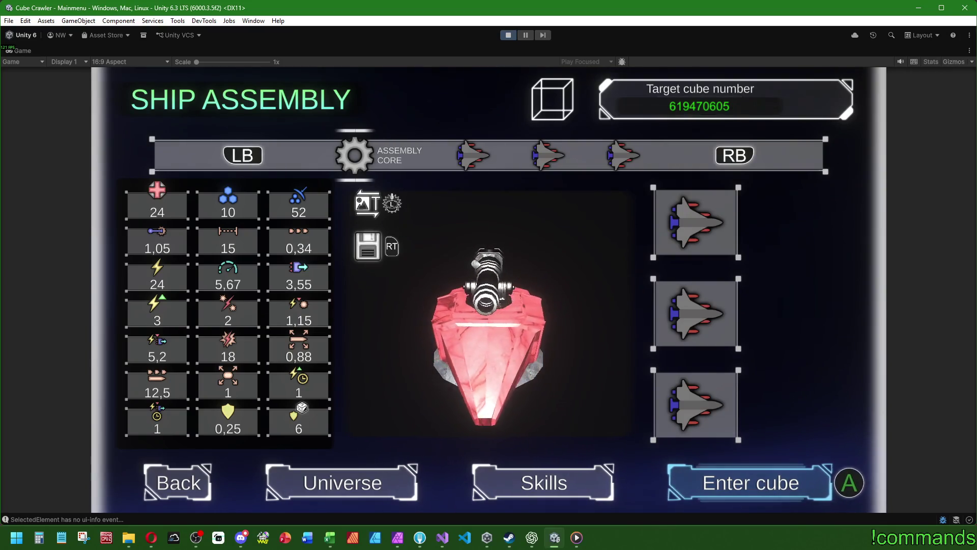
pyautogui.press('Up')
pyautogui.press('Up')
pyautogui.press('Up')
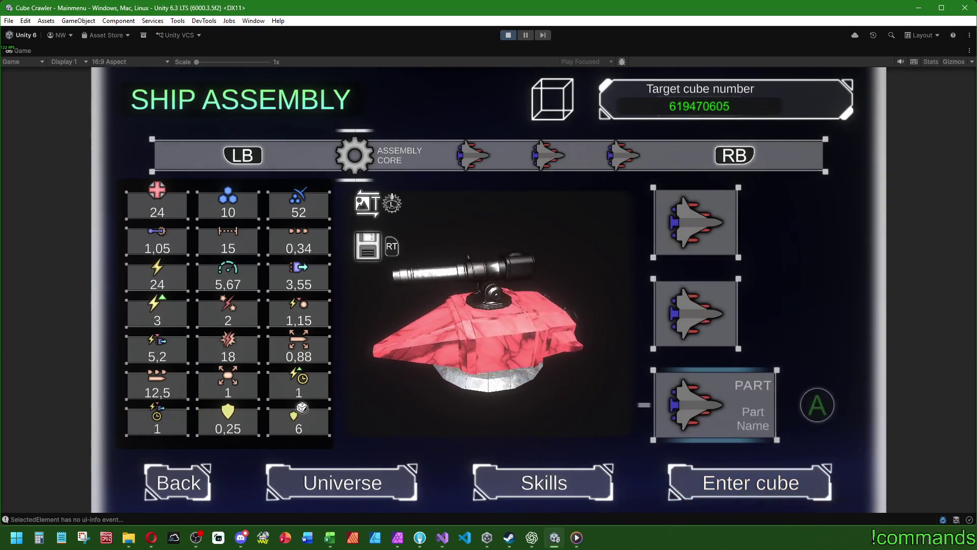
pyautogui.press('Down')
pyautogui.press('Down')
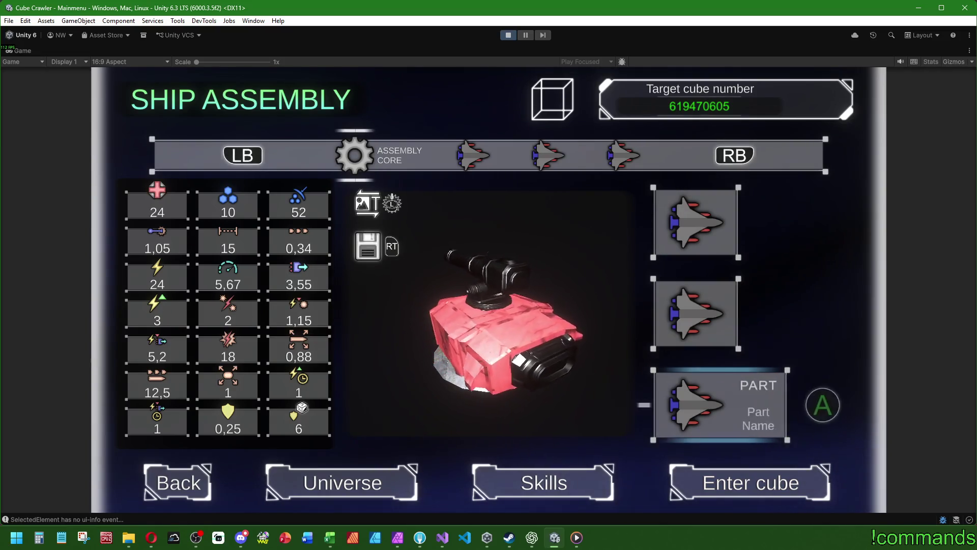
pyautogui.press('Down')
pyautogui.press('Up')
pyautogui.press('Up')
pyautogui.press('Up')
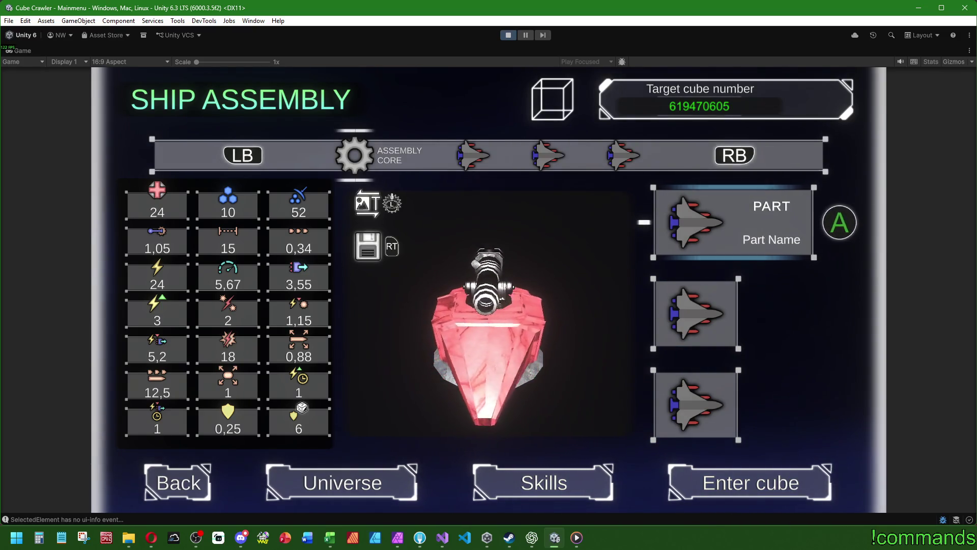
pyautogui.press('Down')
pyautogui.press('Down')
pyautogui.press('Down')
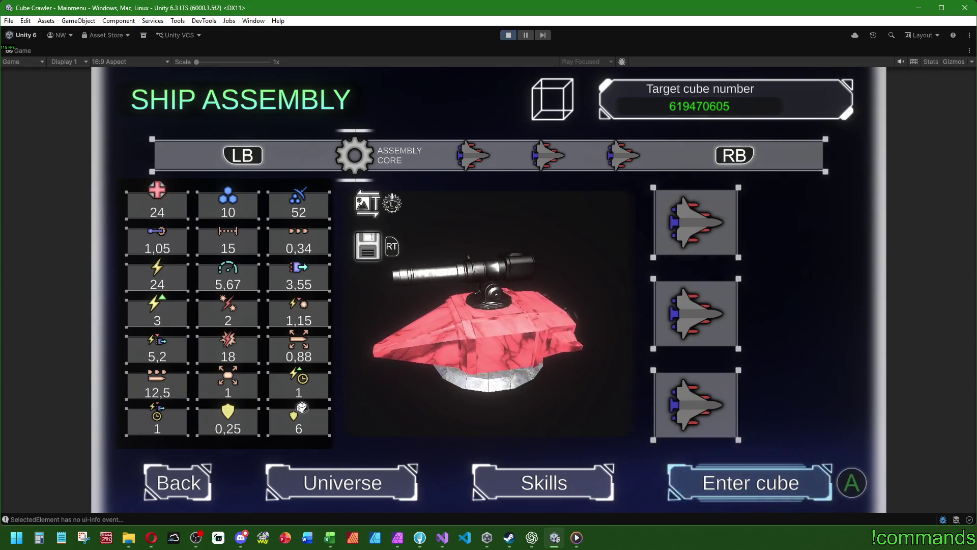
pyautogui.press('Up')
pyautogui.press('Up')
pyautogui.press('Up')
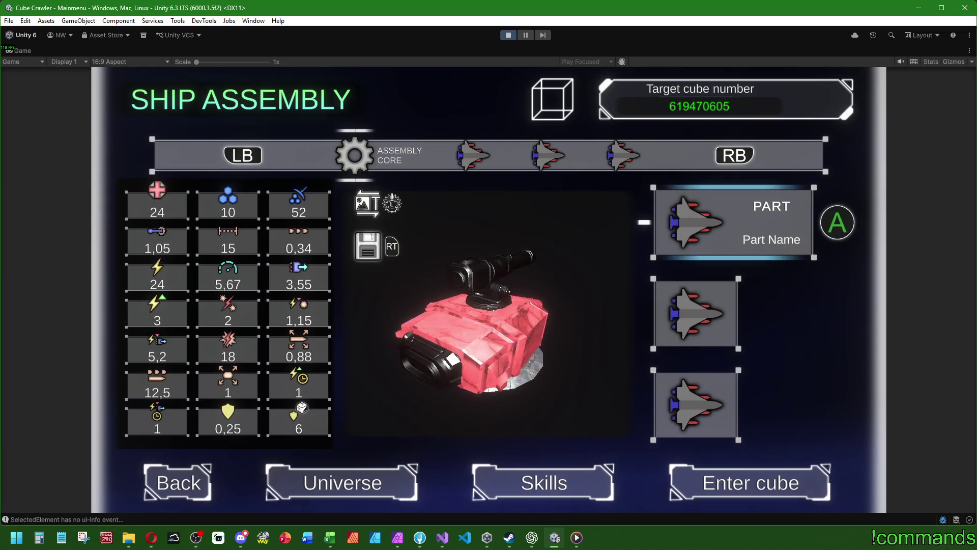
# Keep stepping focus up and down through the part slots, then stop the game
pyautogui.press('Down')
pyautogui.press('Down')
pyautogui.press('Up')
pyautogui.press('Up')
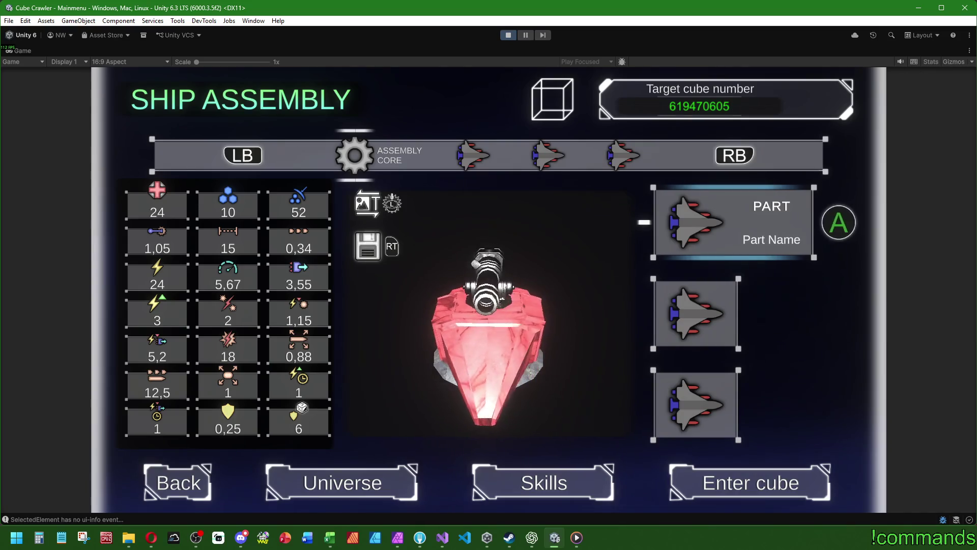
pyautogui.press('Down')
pyautogui.press('Down')
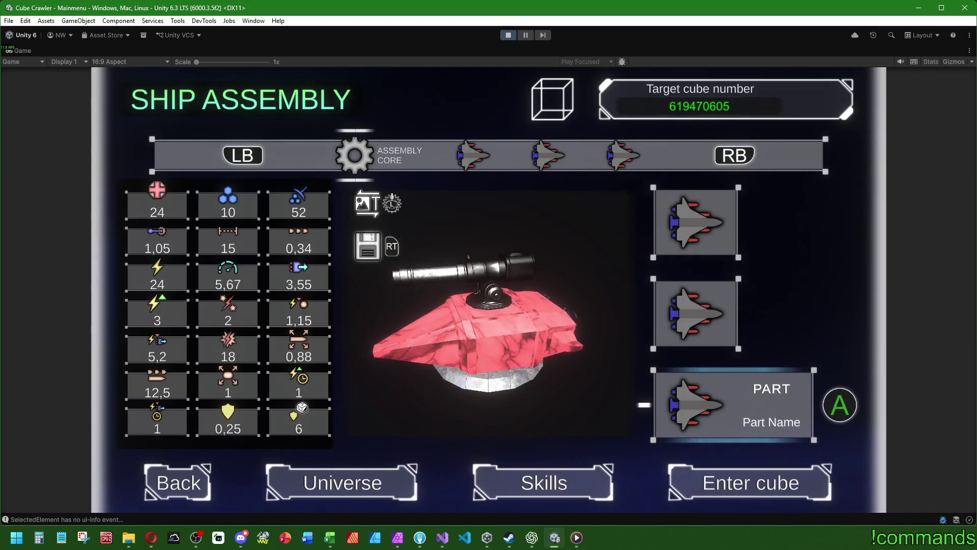
pyautogui.press('Up')
pyautogui.press('Up')
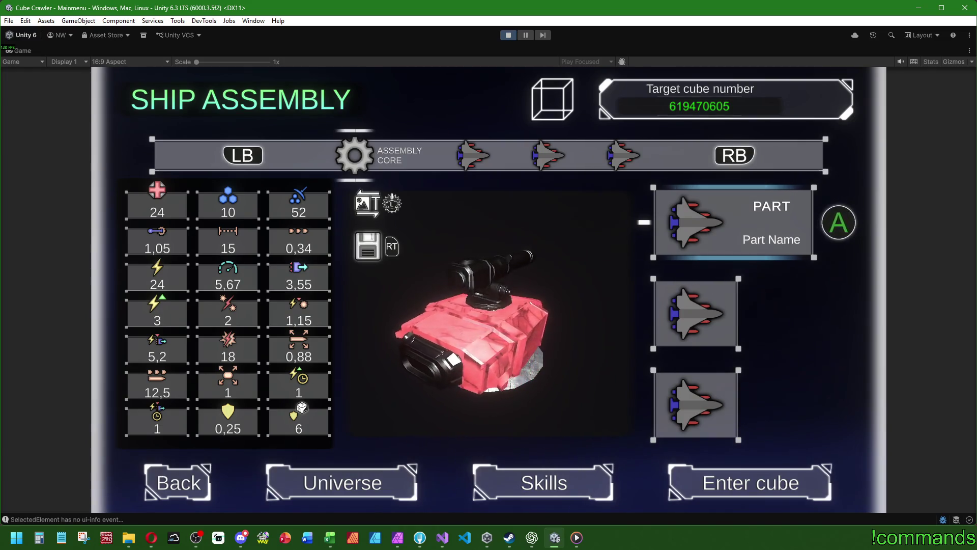
pyautogui.press('Down')
pyautogui.press('Up')
pyautogui.press('Down')
pyautogui.press('Down')
pyautogui.press('Down')
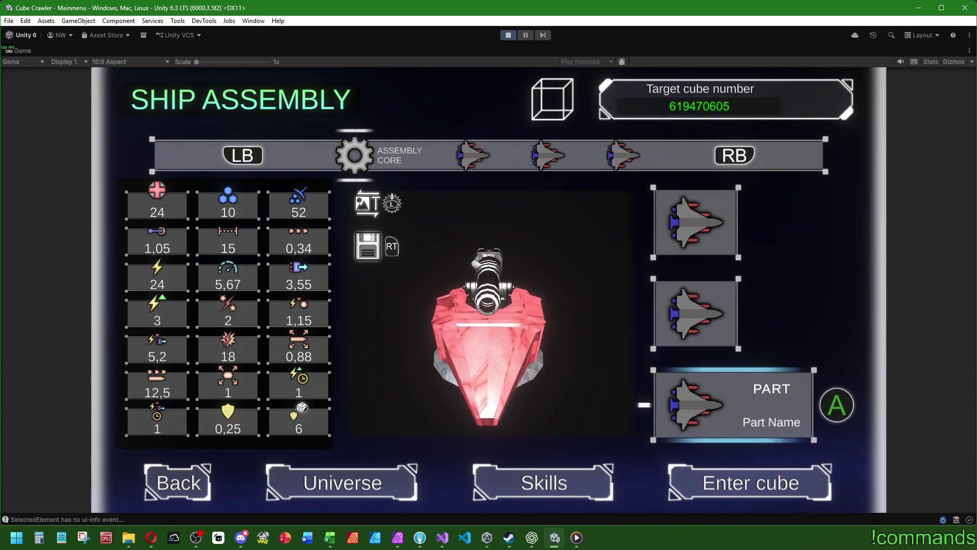
pyautogui.press('Up')
pyautogui.press('Up')
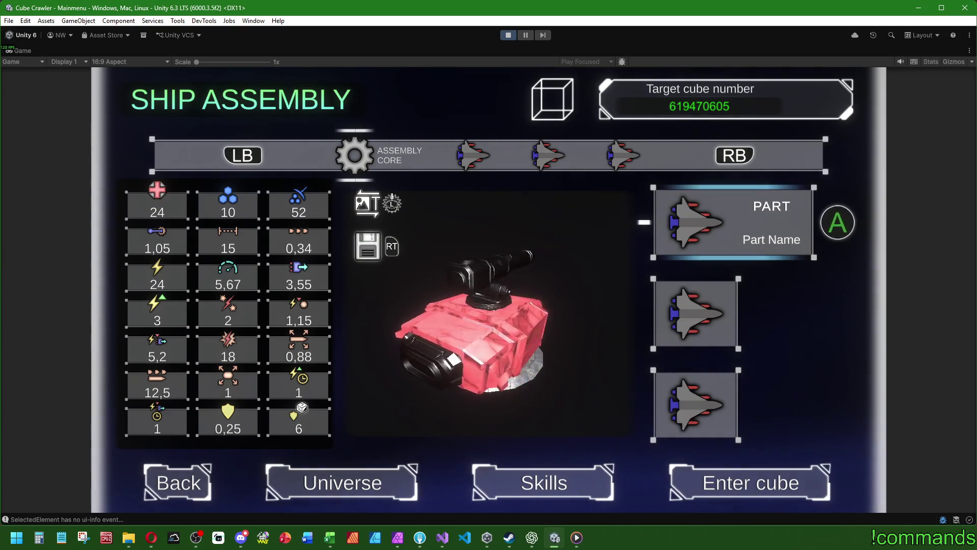
pyautogui.press('super')
pyautogui.press('super')
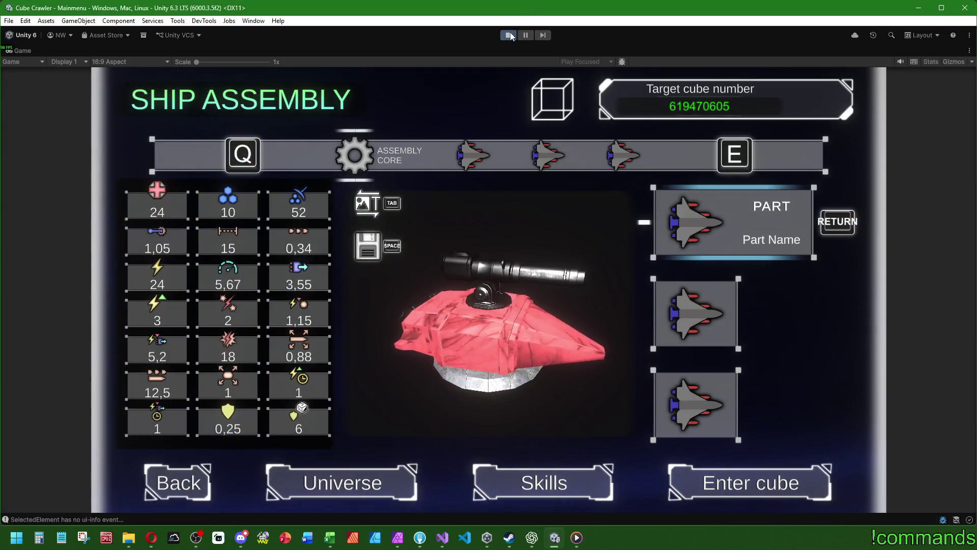
pyautogui.click(509, 35)
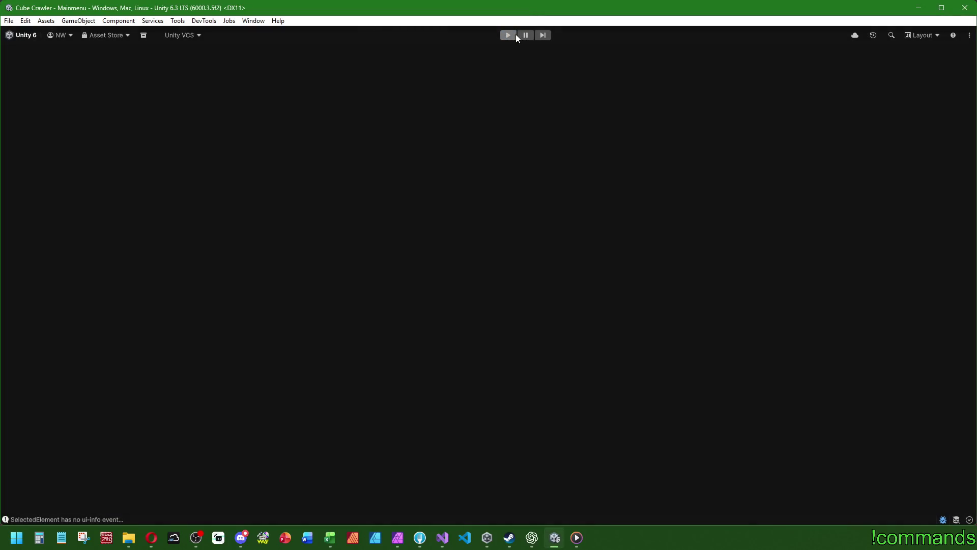
# Run the main menu scene again after the asset import, then stop it with Ctrl+P
pyautogui.click(509, 35)
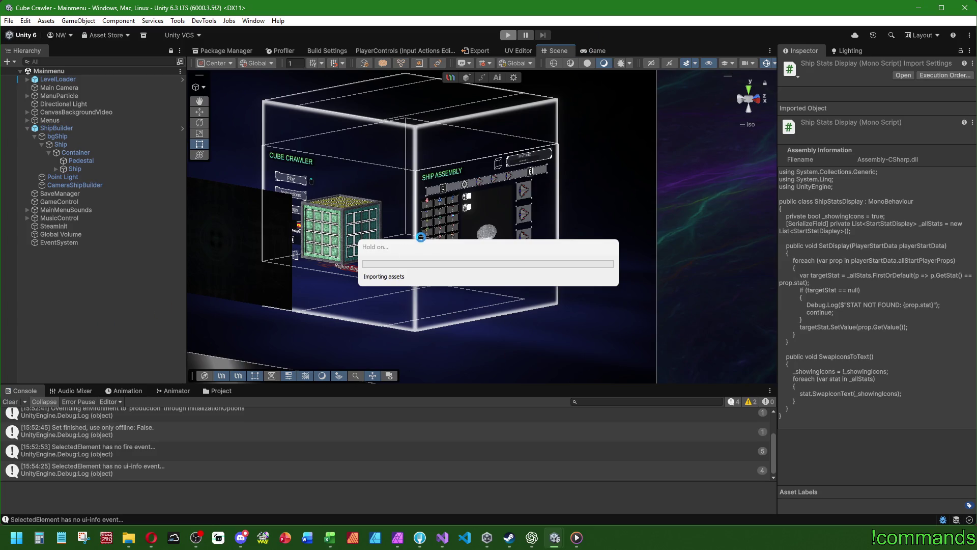
pyautogui.moveTo(421, 252); pyautogui.dragTo(467, 248)
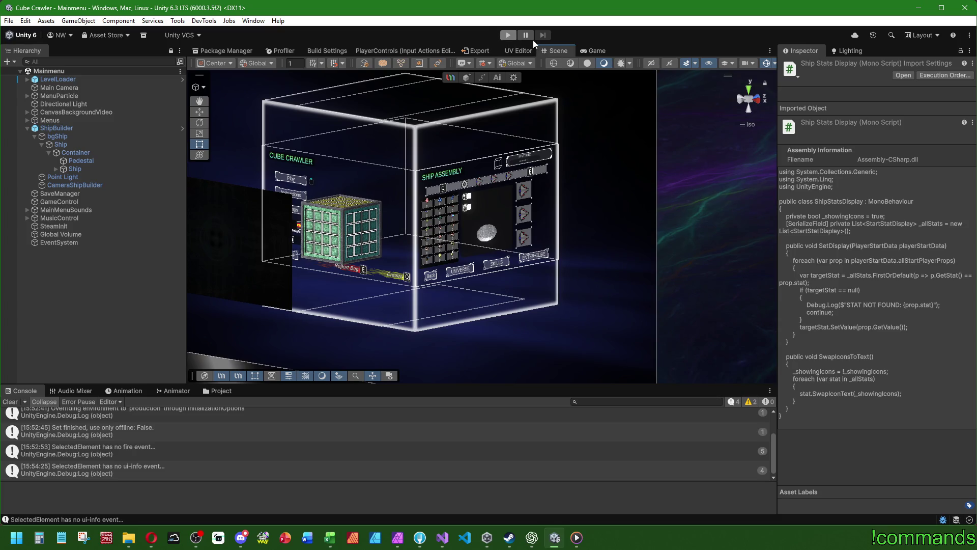
pyautogui.click(508, 35)
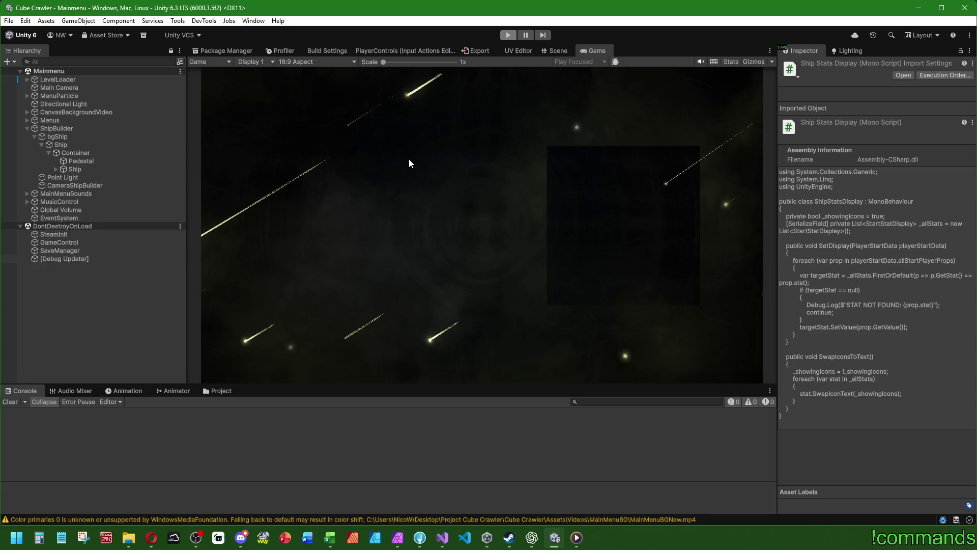
pyautogui.hotkey('ctrl', 'p')
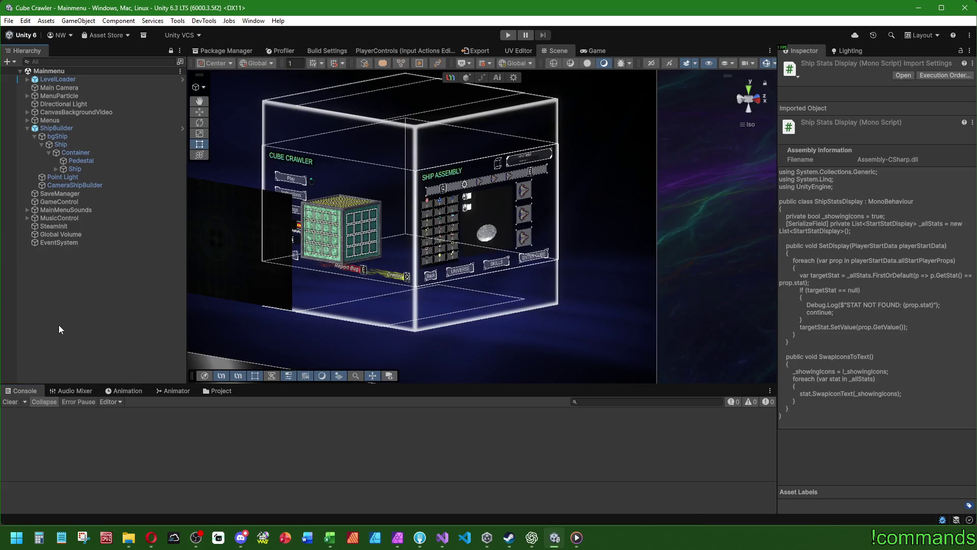
# Save the scene and swap the expanded ShipBuilder object for Menus in the Hierarchy
pyautogui.click(8, 20)
pyautogui.click(27, 70)
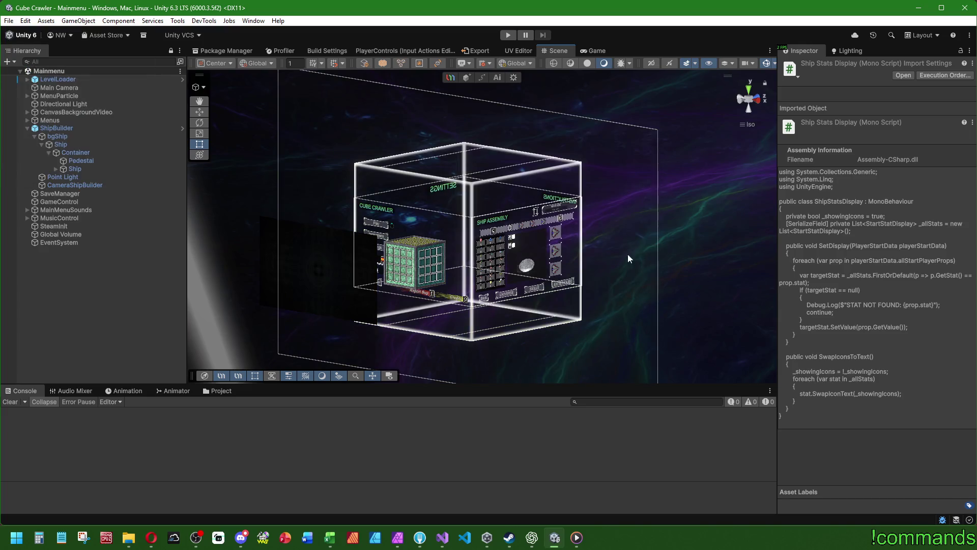
pyautogui.click(758, 99)
pyautogui.scroll(8, 629, 256)
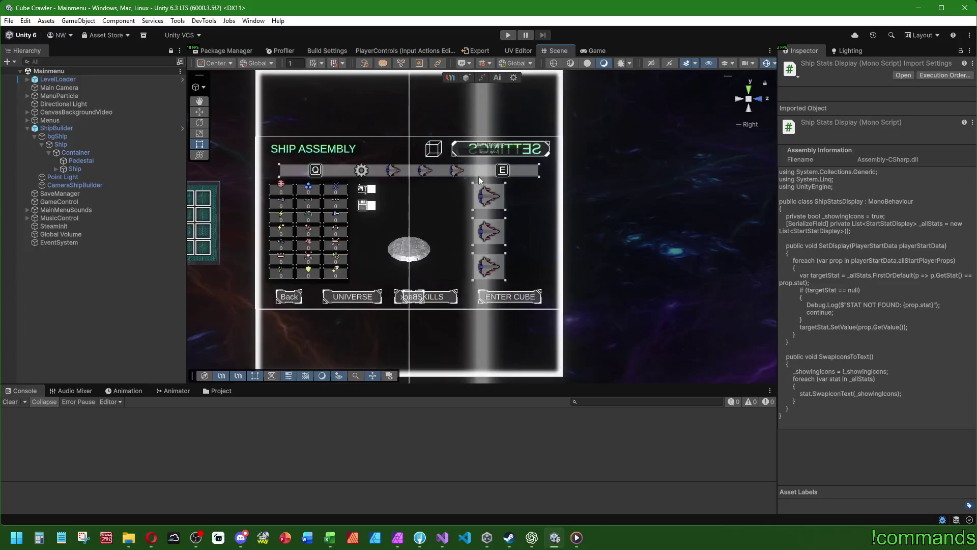
pyautogui.click(27, 128)
pyautogui.click(26, 120)
pyautogui.scroll(-5, 96, 283)
# Expand the three PartDisplay objects and their Visuals children, leaving KeyAnchor collapsed
pyautogui.click(76, 212)
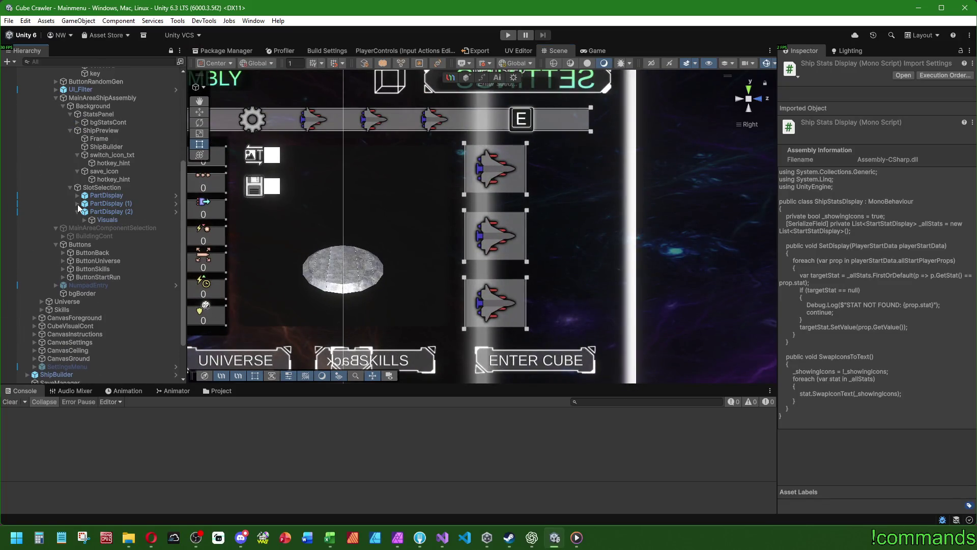
pyautogui.click(78, 204)
pyautogui.click(77, 196)
pyautogui.click(90, 198)
pyautogui.click(84, 203)
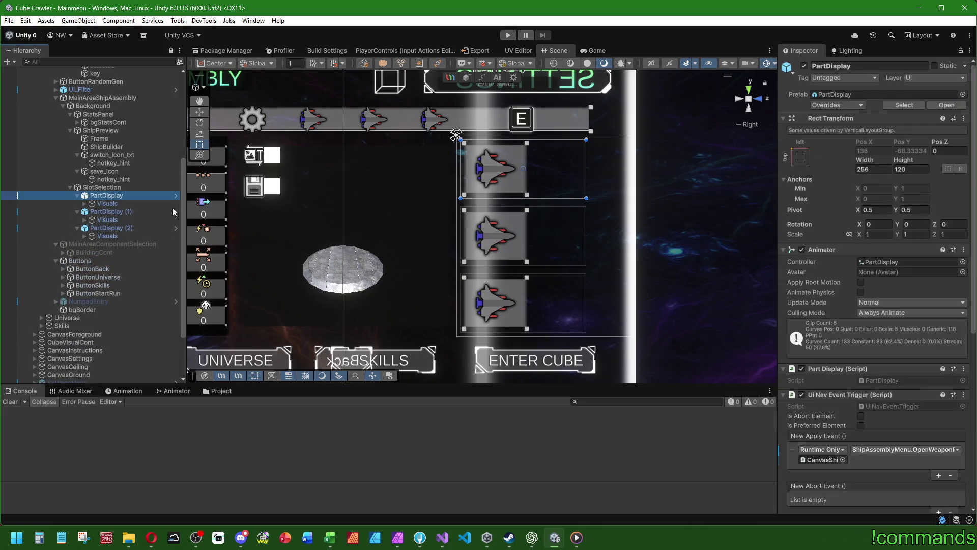
pyautogui.scroll(-5, 838, 269)
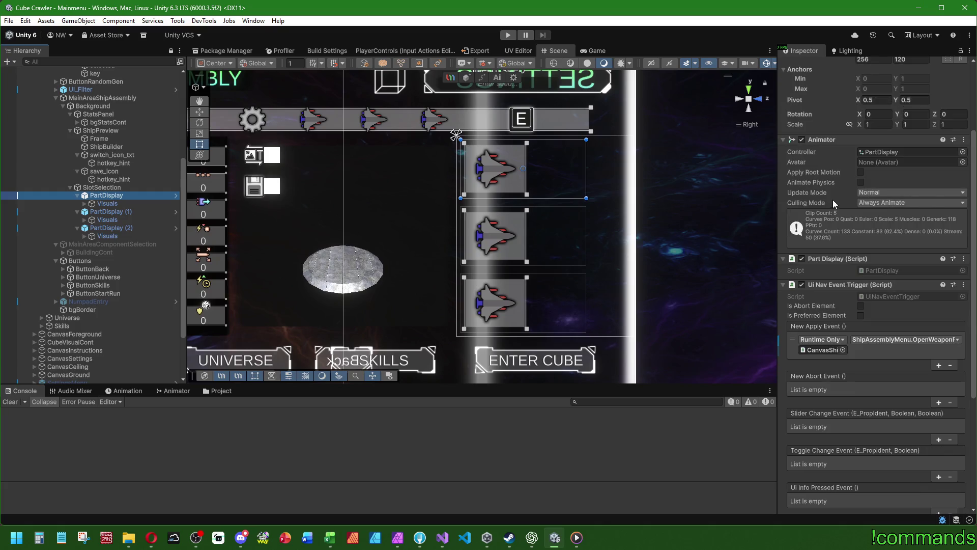
pyautogui.click(84, 235)
pyautogui.click(85, 219)
pyautogui.click(84, 203)
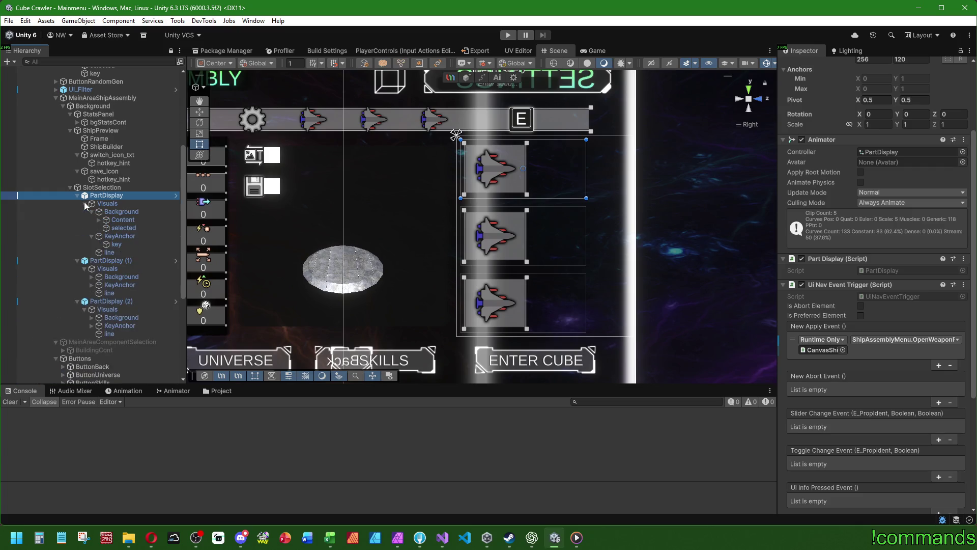
pyautogui.click(92, 325)
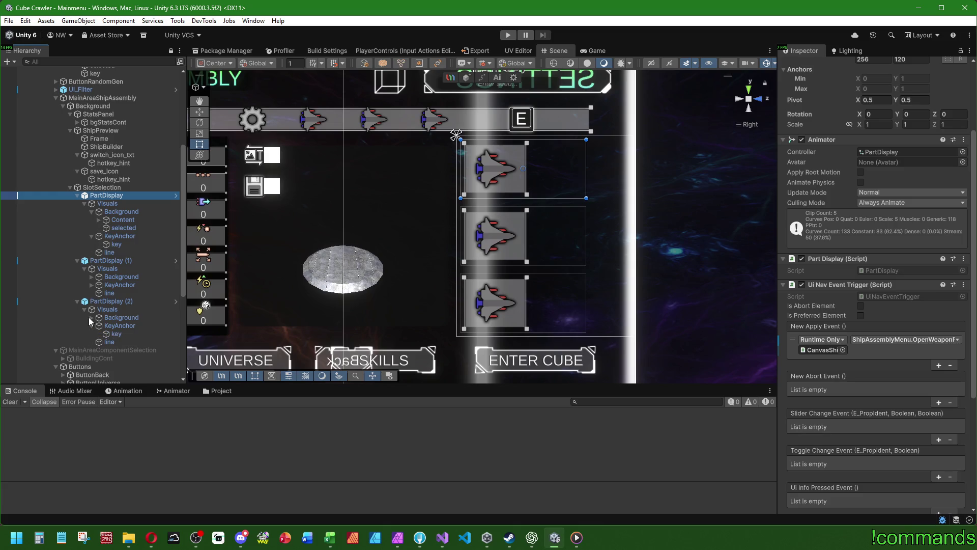
pyautogui.click(90, 325)
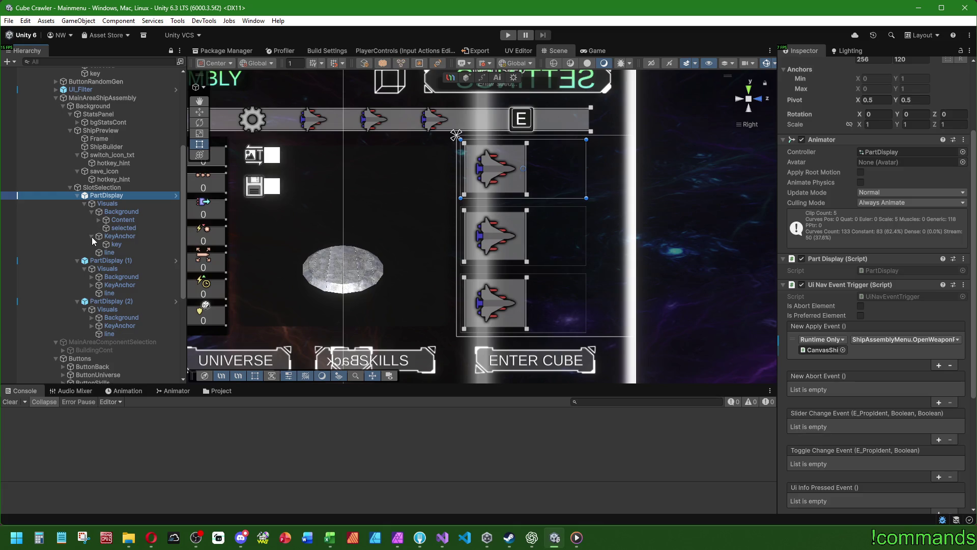
pyautogui.click(92, 236)
# Expand each slot's Background, Content, icon and info groups, then select the first Part_Text
pyautogui.click(92, 309)
pyautogui.click(93, 269)
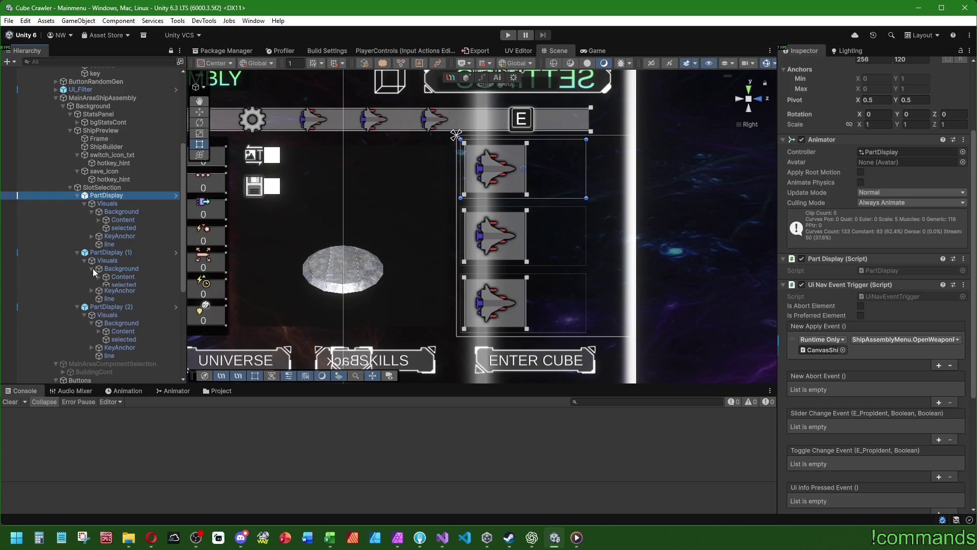
pyautogui.click(99, 277)
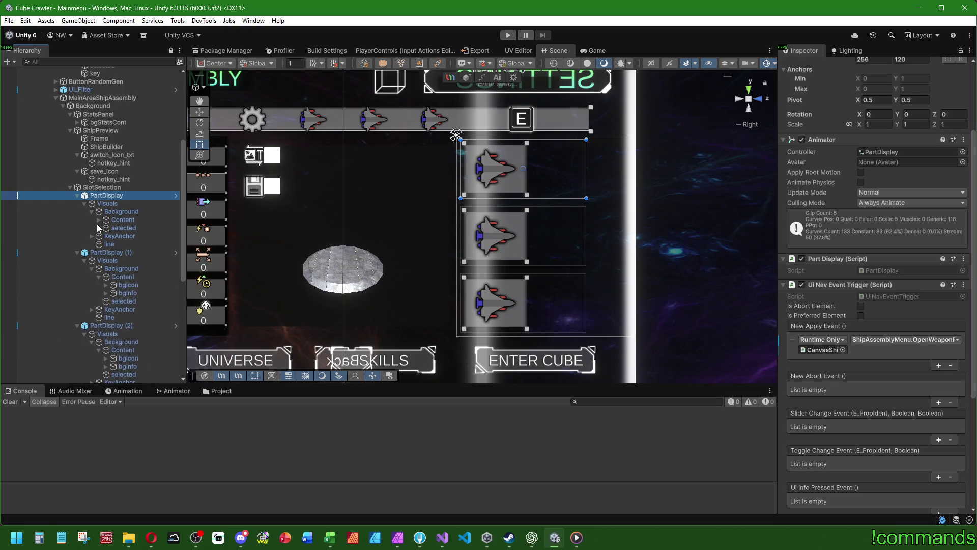
pyautogui.click(98, 220)
pyautogui.scroll(-5, 121, 231)
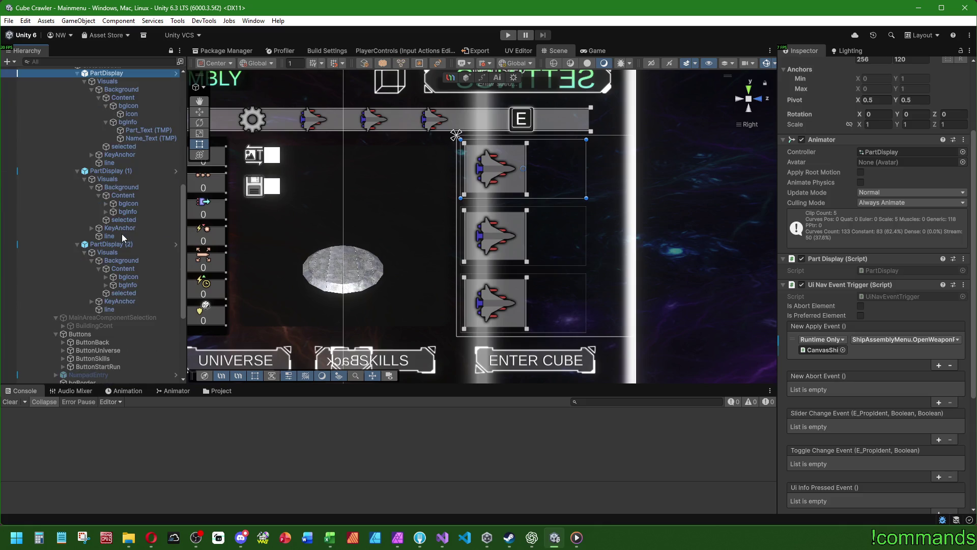
pyautogui.click(106, 283)
pyautogui.click(105, 278)
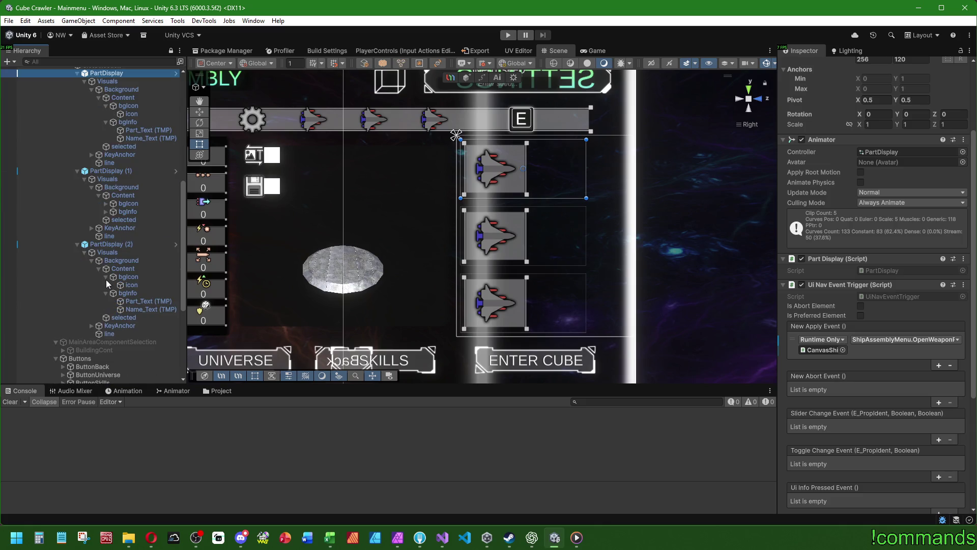
pyautogui.click(106, 212)
pyautogui.click(106, 203)
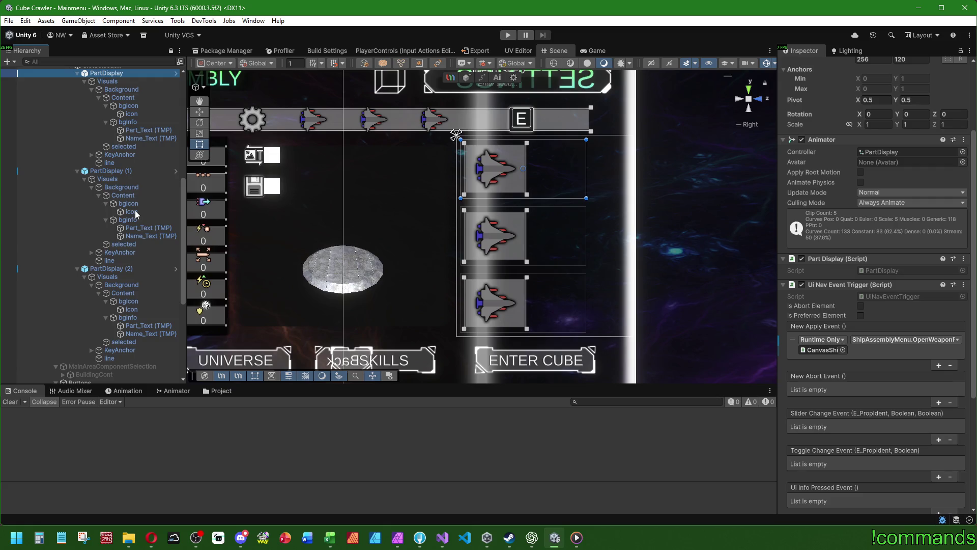
pyautogui.scroll(3, 135, 210)
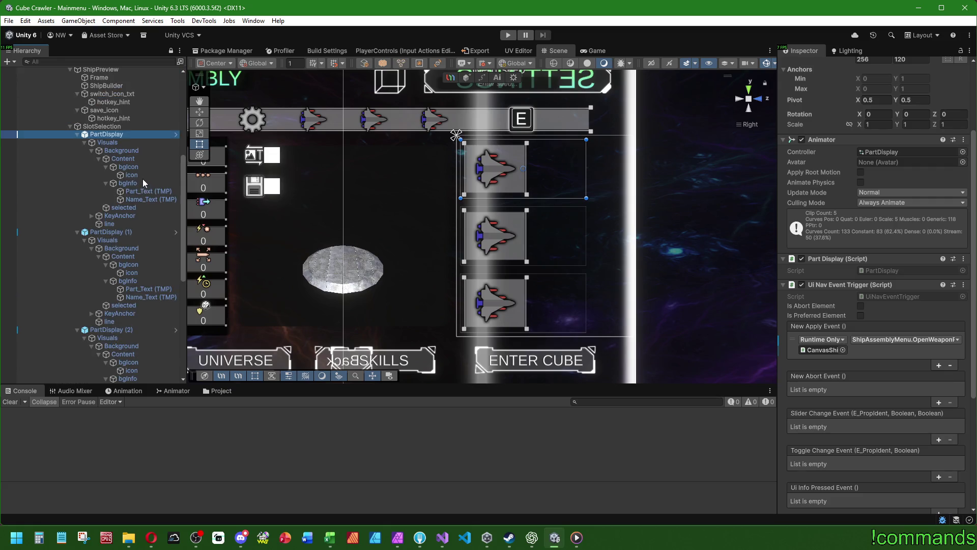
pyautogui.click(143, 191)
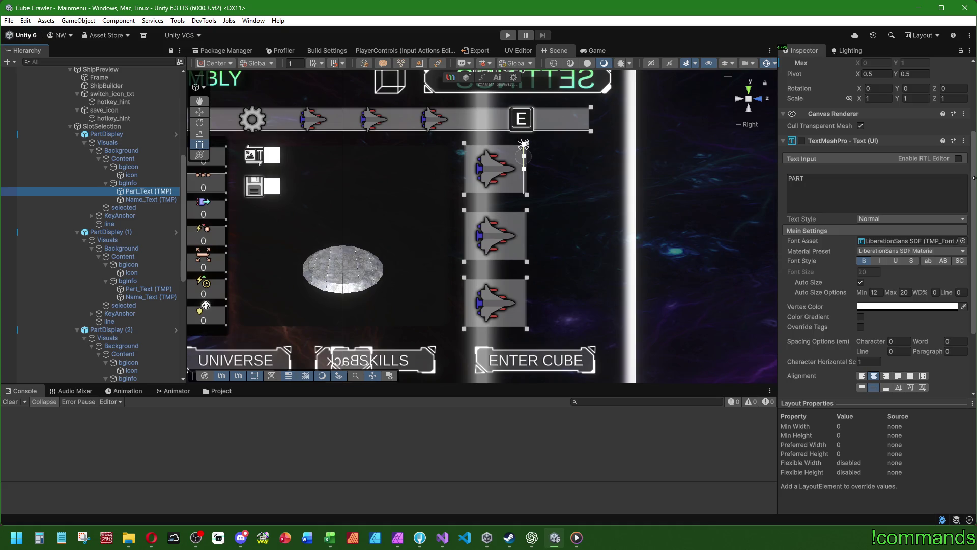
# Add a Load Language Key component to the first Part_Text with key weapon
pyautogui.scroll(-3, 835, 265)
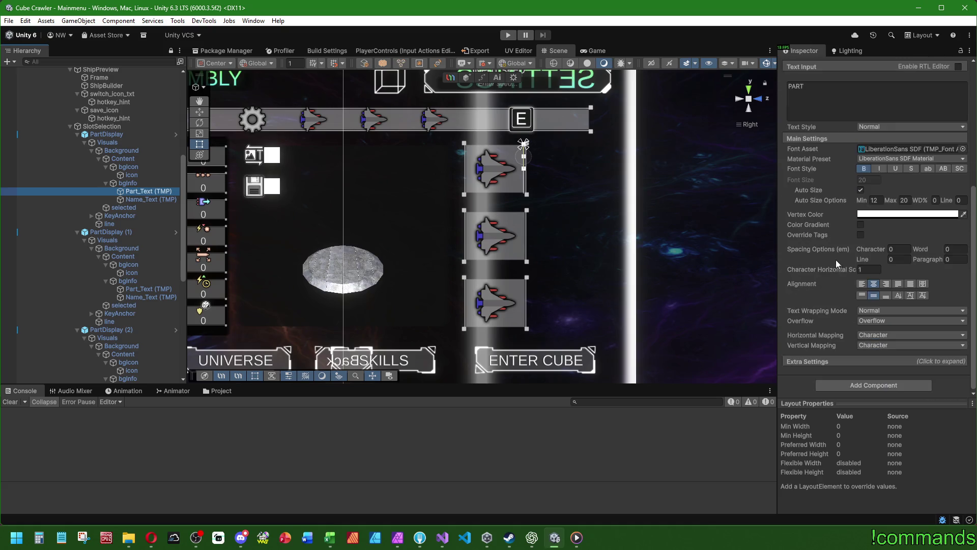
pyautogui.write('loca')
pyautogui.press('BackSpace')
pyautogui.press('BackSpace')
pyautogui.press('BackSpace')
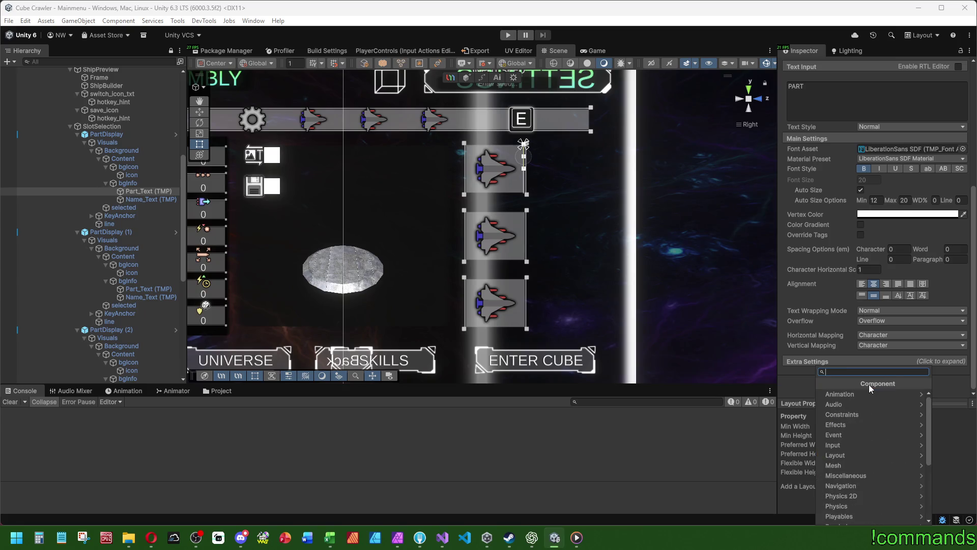
pyautogui.write('lan')
pyautogui.press('Return')
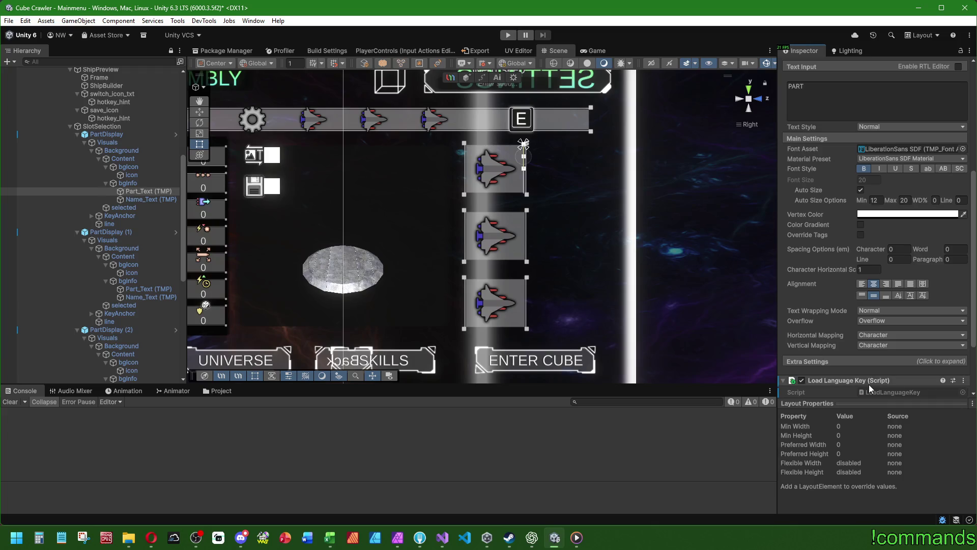
pyautogui.click(879, 323)
pyautogui.write('wea')
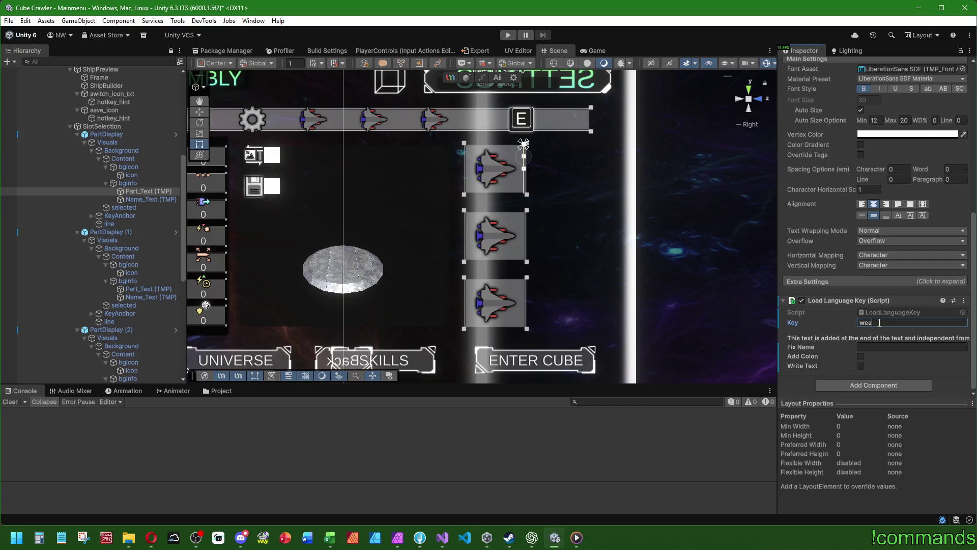
pyautogui.write('pon')
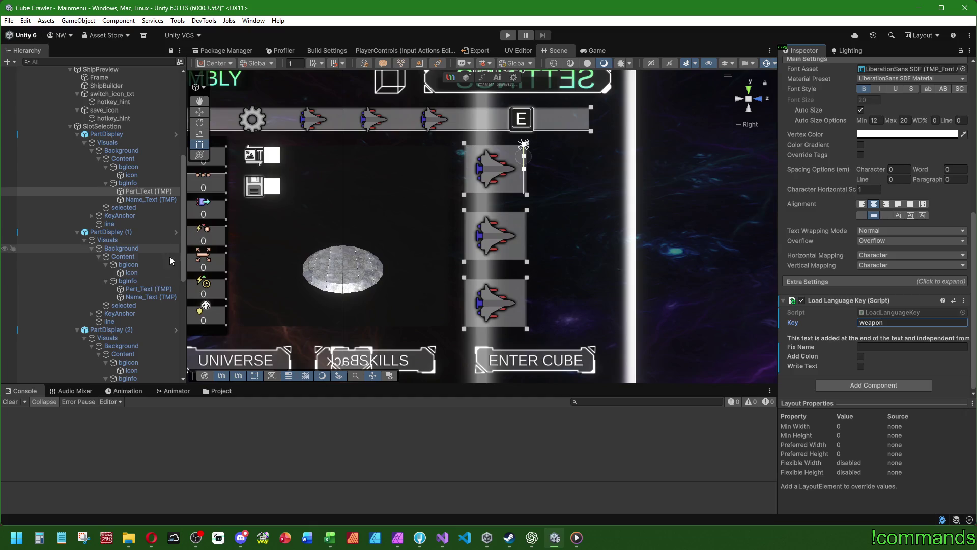
# Give the second slot's Part_Text a Load Language Key component with key body
pyautogui.click(146, 289)
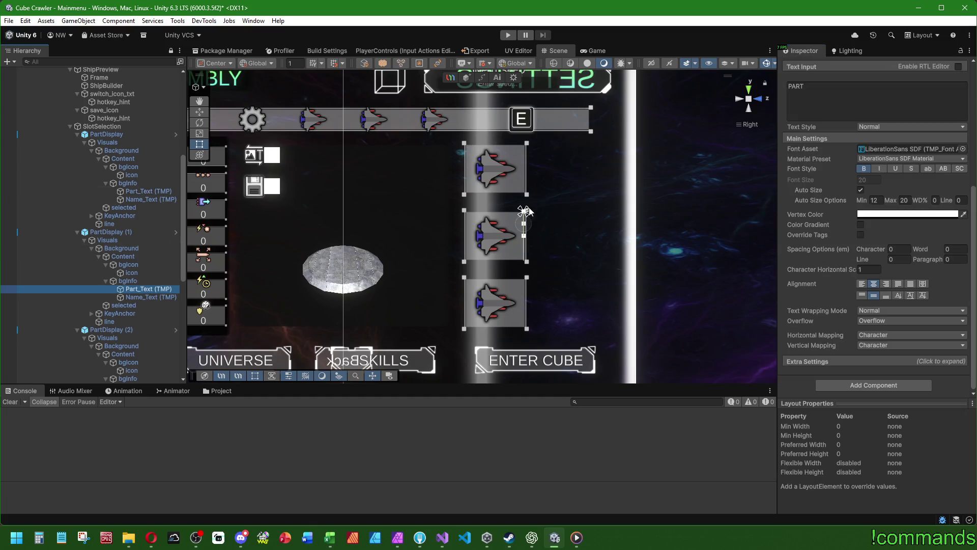
pyautogui.click(862, 387)
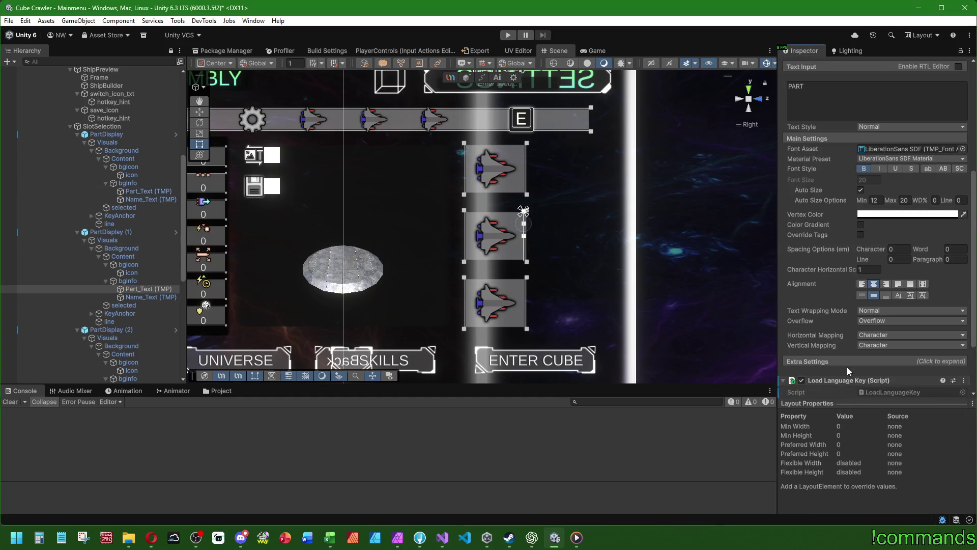
pyautogui.click(848, 379)
pyautogui.click(893, 323)
pyautogui.write('body')
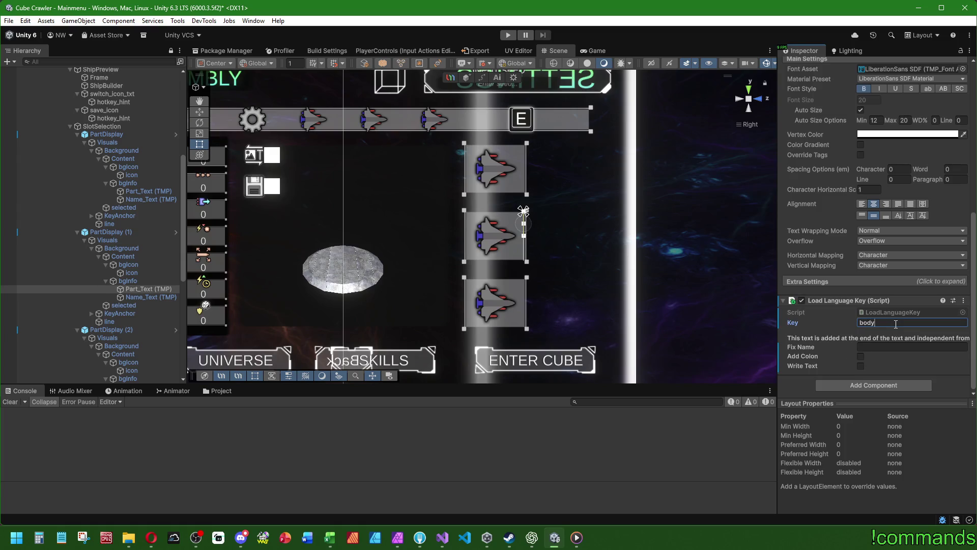
# Give the third slot's Part_Text a Load Language Key component with key engine
pyautogui.scroll(-3, 102, 324)
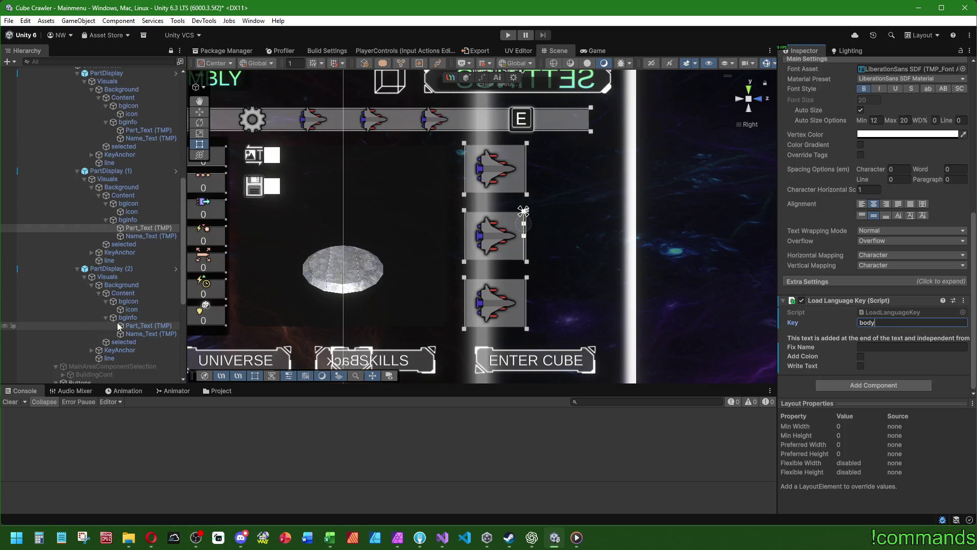
pyautogui.click(145, 324)
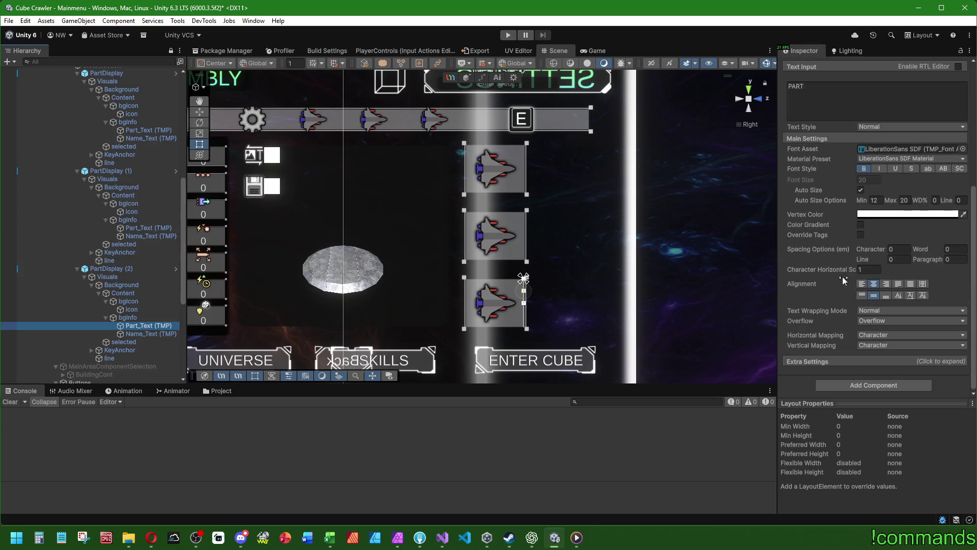
pyautogui.click(879, 383)
pyautogui.click(860, 428)
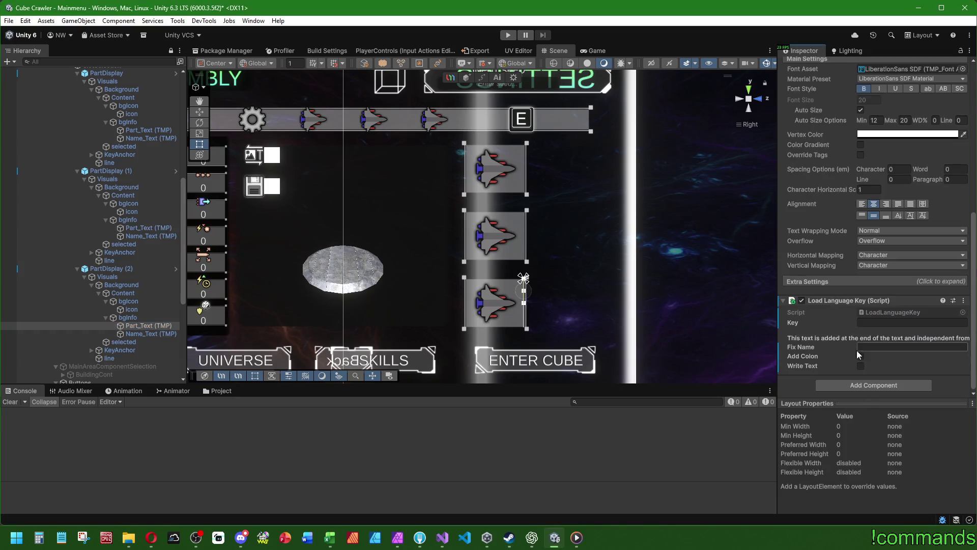
pyautogui.click(883, 324)
pyautogui.write('engine')
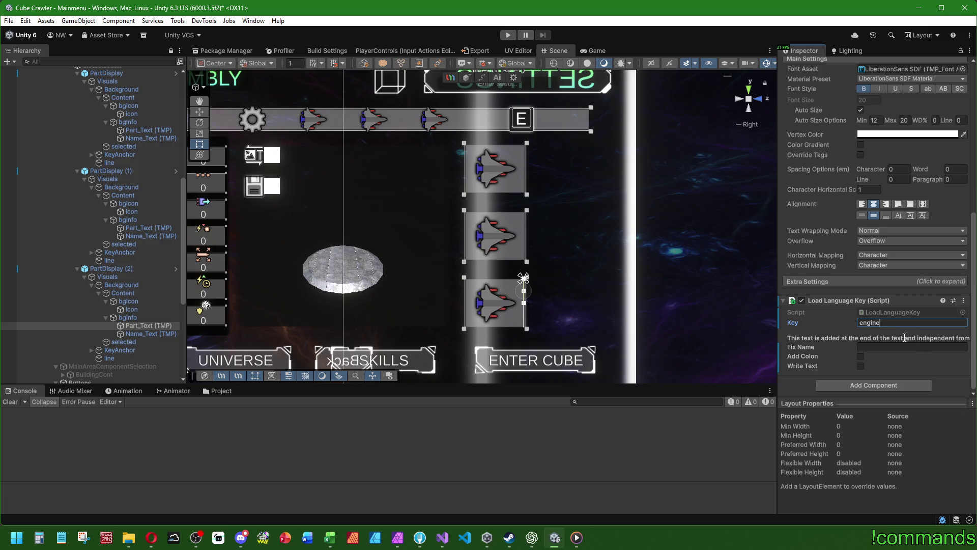
# Open Language_English.json in Visual Studio, search it for engine, then go to ChatGPT
pyautogui.click(442, 537)
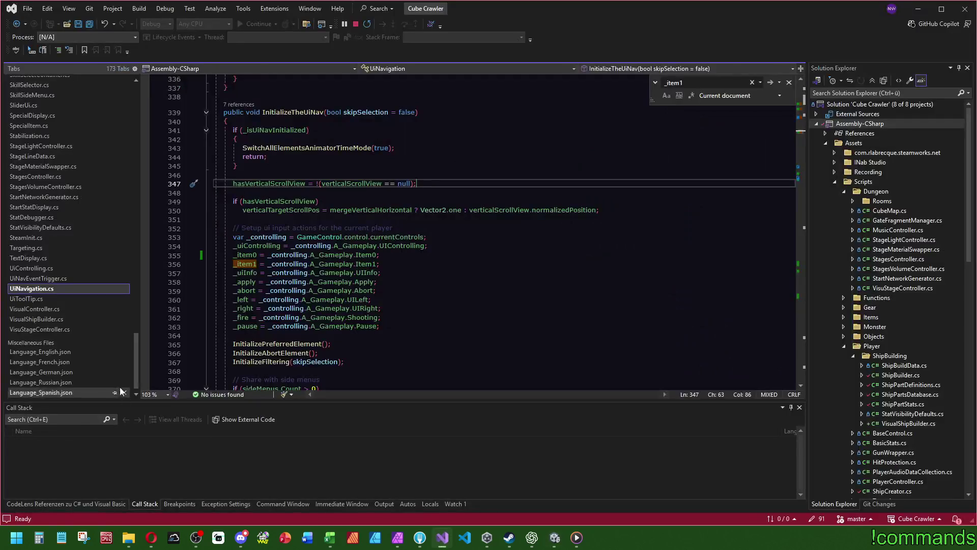
pyautogui.click(61, 347)
pyautogui.hotkey('ctrl', 'f')
pyautogui.write('engine')
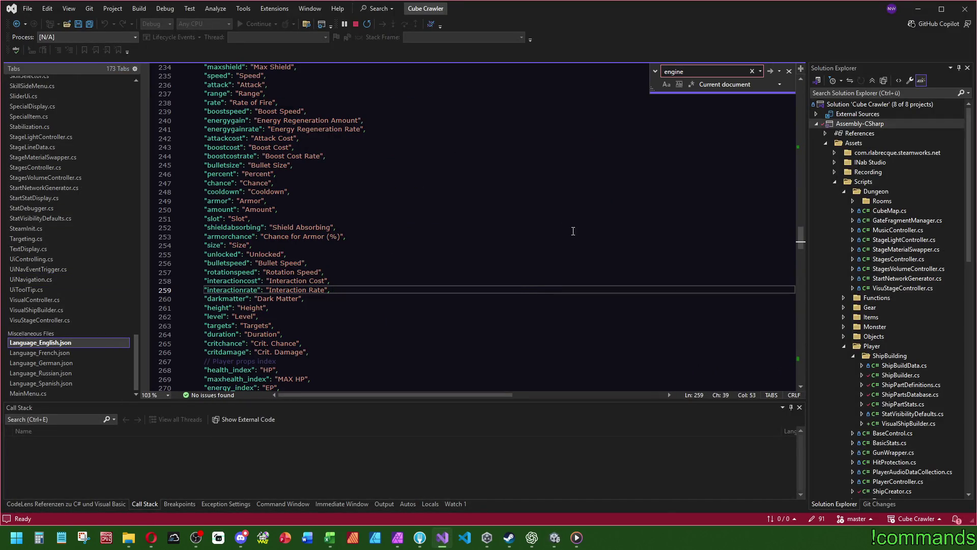
pyautogui.scroll(-20, 585, 206)
pyautogui.click(659, 279)
pyautogui.scroll(6, 498, 258)
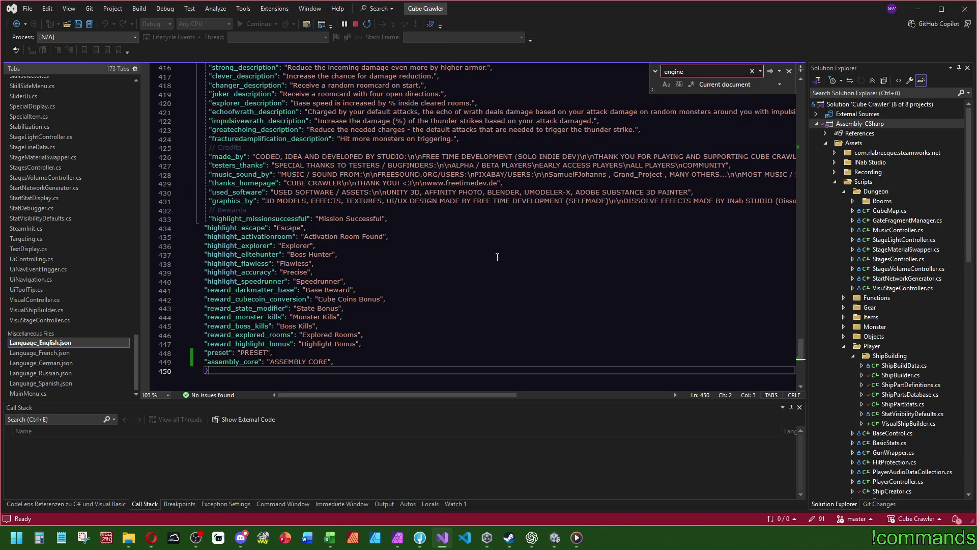
pyautogui.press('Escape')
pyautogui.click(532, 537)
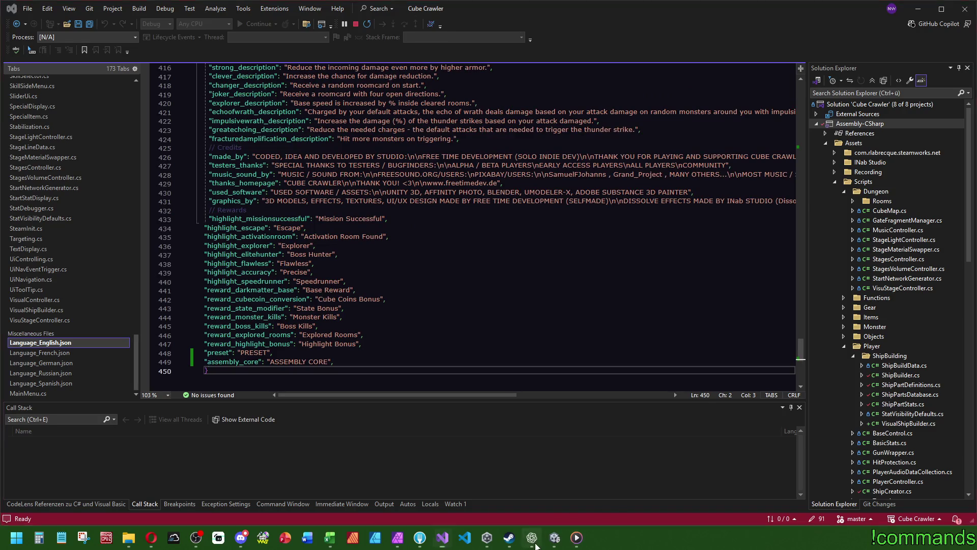
pyautogui.click(536, 411)
# Start a ChatGPT message 'Das hier übersetzen:' followed by three empty JSON key-value lines
pyautogui.scroll(-4, 536, 411)
pyautogui.write('Das hier übersetzen:')
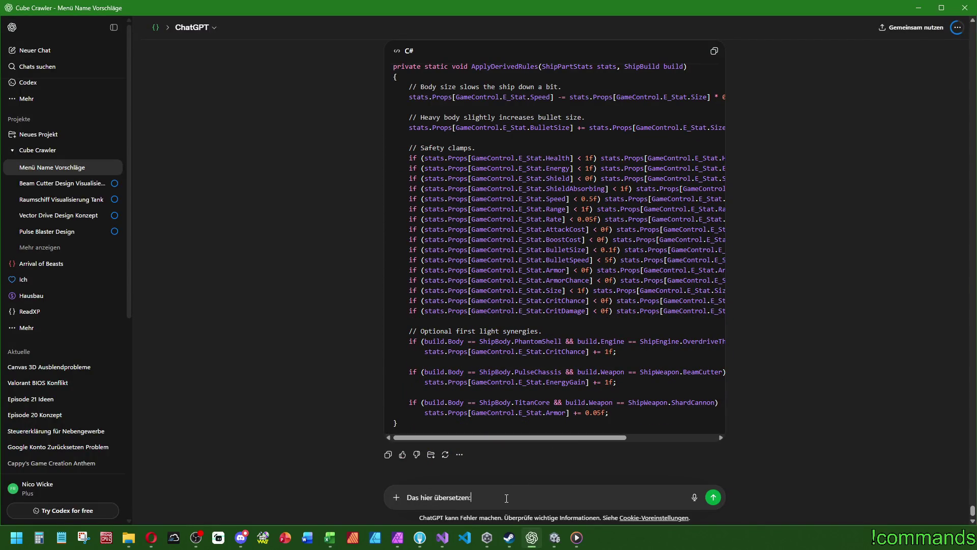
pyautogui.hotkey('shift', 'Return')
pyautogui.hotkey('shift', 'Return')
pyautogui.write('`: ``')
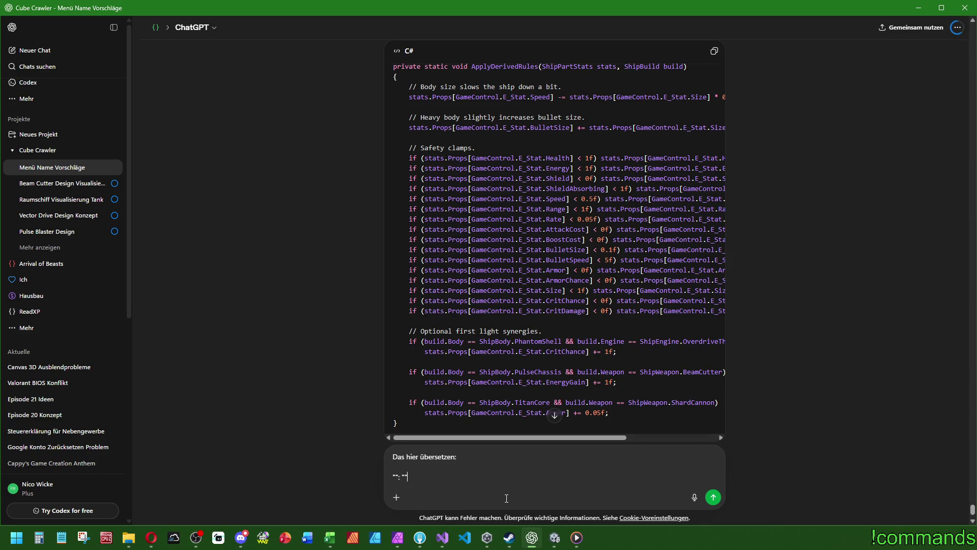
pyautogui.hotkey('shift', 'Left')
pyautogui.hotkey('shift', 'Left')
pyautogui.hotkey('shift', 'Left')
pyautogui.hotkey('ctrl', 'c')
pyautogui.press('Right')
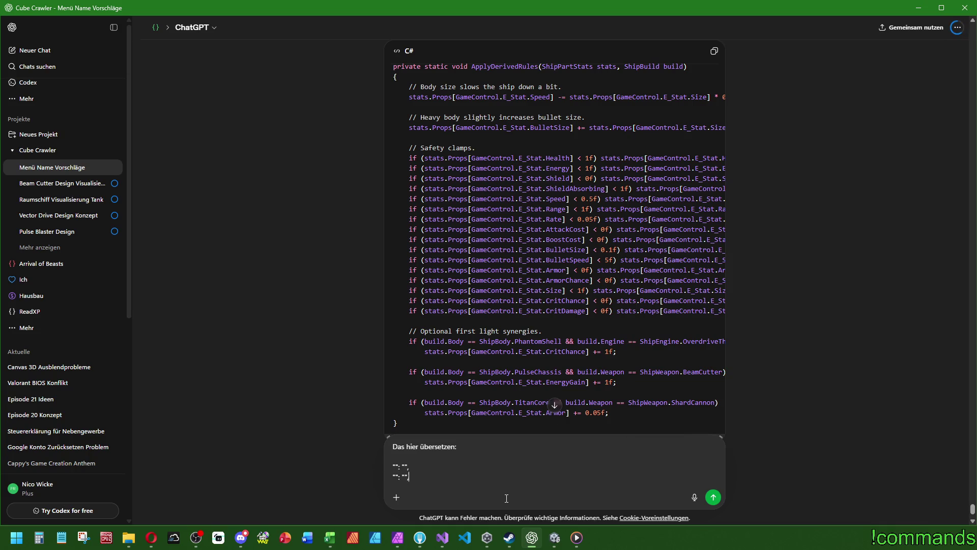
pyautogui.hotkey('shift', 'Return')
pyautogui.hotkey('ctrl', 'v')
pyautogui.hotkey('shift', 'Return')
pyautogui.hotkey('ctrl', 'v')
# Fill the lines with weapon/WEAPON, body/BODY, engine/ENGINE, send, and return to Visual Studio
pyautogui.write('weapon')
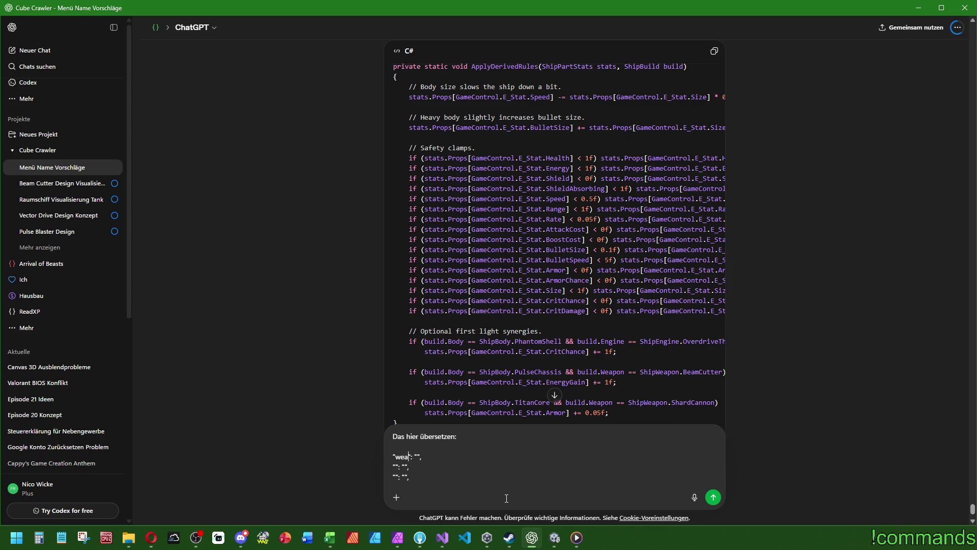
pyautogui.press('Left')
pyautogui.press('Left')
pyautogui.press('Left')
pyautogui.write('body')
pyautogui.press('Left')
pyautogui.press('Left')
pyautogui.write('engine": "ENGINE')
pyautogui.press('Up')
pyautogui.press('Left')
pyautogui.write('BODY')
pyautogui.press('Up')
pyautogui.write('WEAPON')
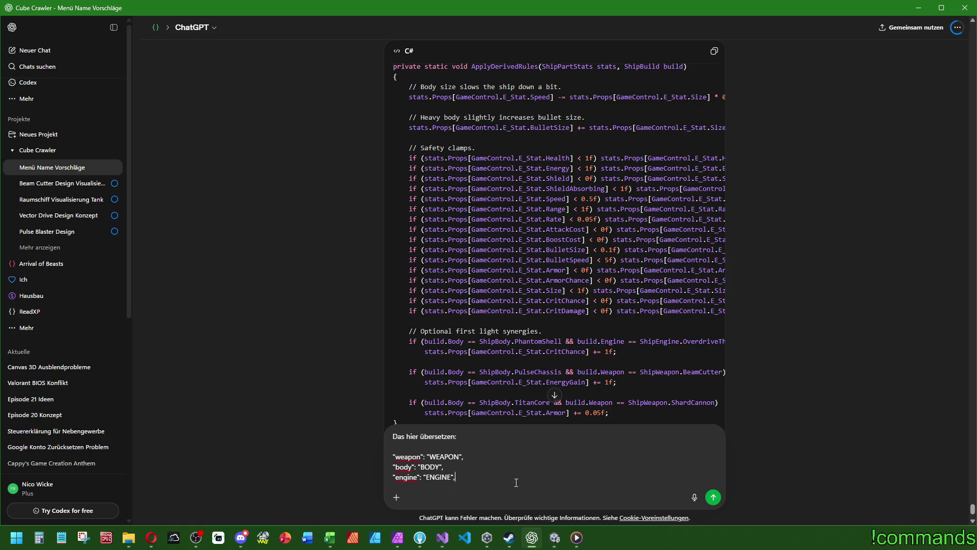
pyautogui.press('Return')
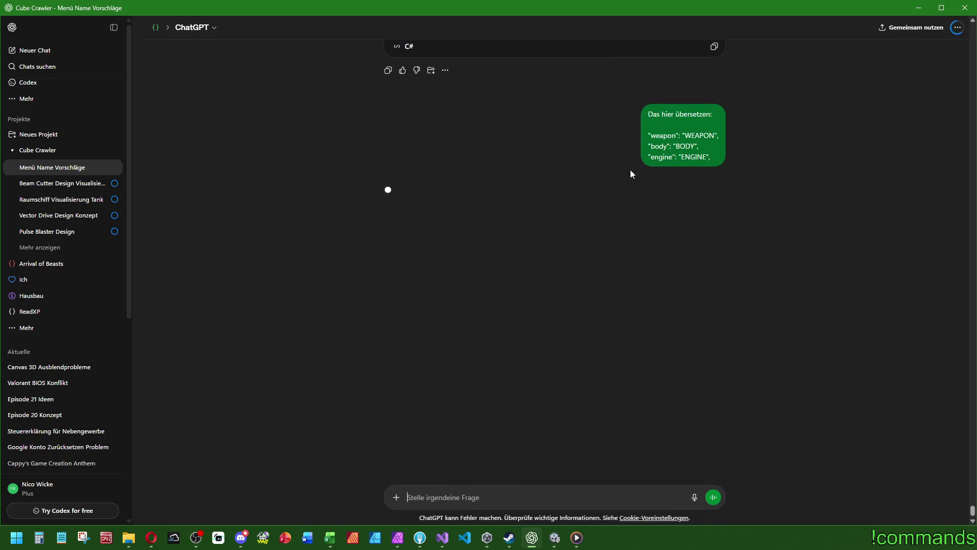
pyautogui.hotkey('alt', 'Tab')
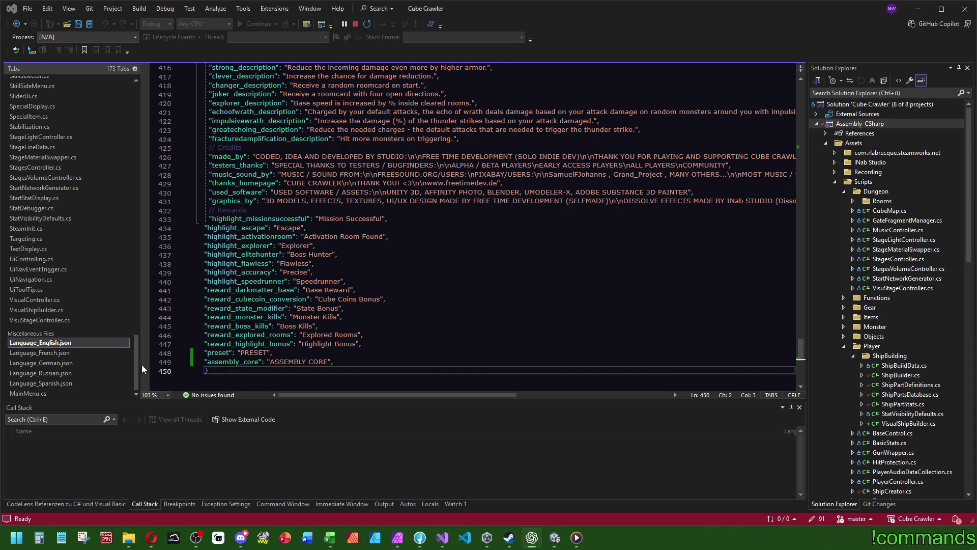
# Paste weapon, body and engine entries into the German and English language files after assembly_core
pyautogui.click(42, 362)
pyautogui.write('"weapon": "WAFFE", "body": "RUMPF", "engine": "ANTRIEB",')
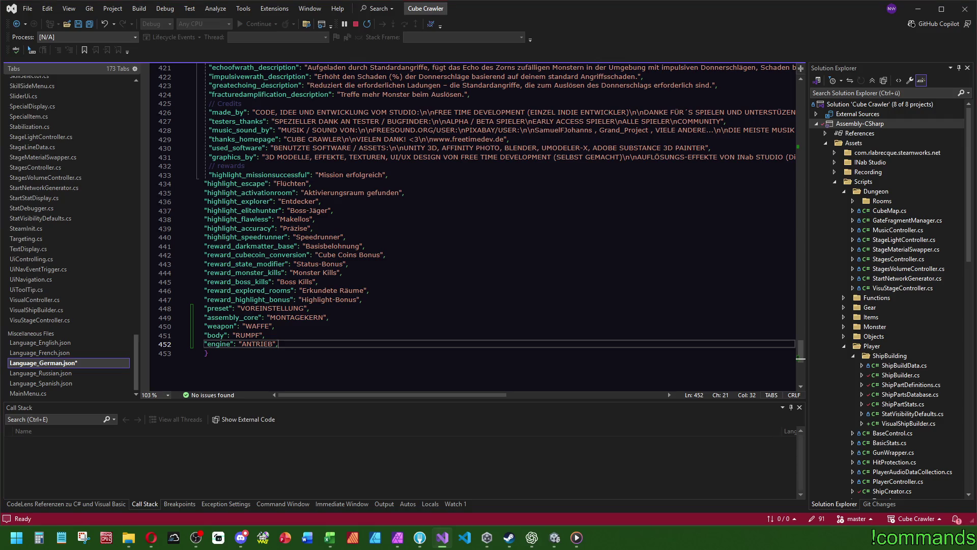
pyautogui.click(117, 343)
pyautogui.click(362, 361)
pyautogui.press('Return')
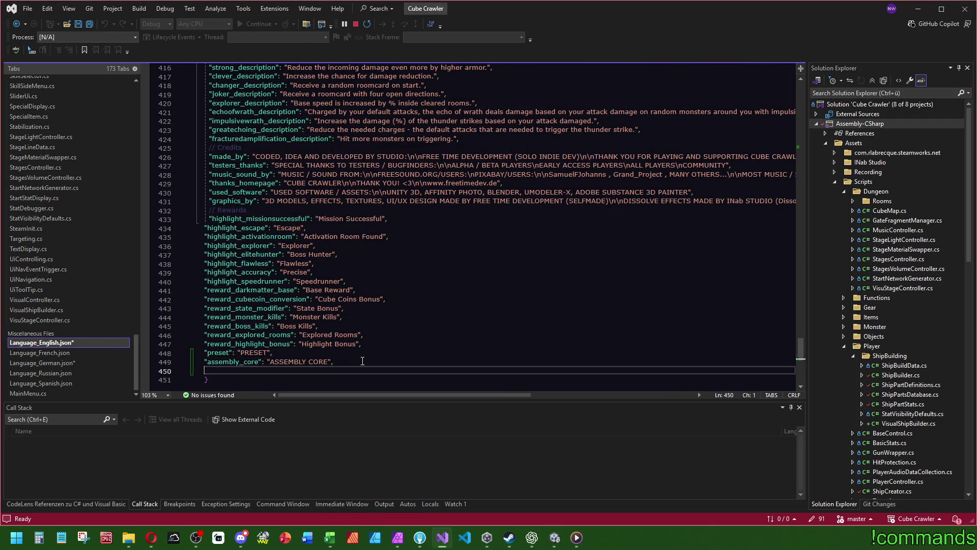
pyautogui.write('"weapon": "WEAPON", "body": "BODY", "engine": "ENGINE",')
pyautogui.scroll(-4, 362, 306)
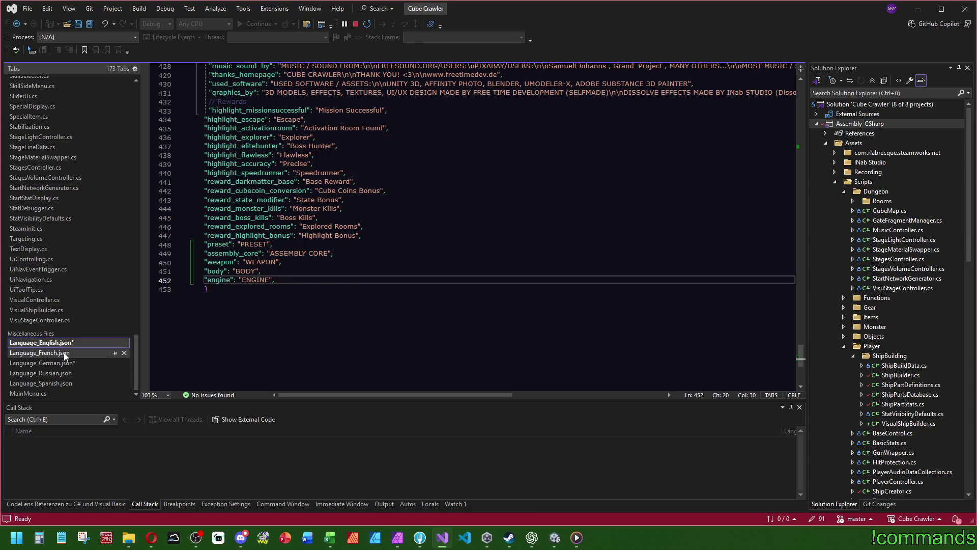
# Paste the translated weapon, body and engine entries into the French and Spanish files
pyautogui.click(65, 353)
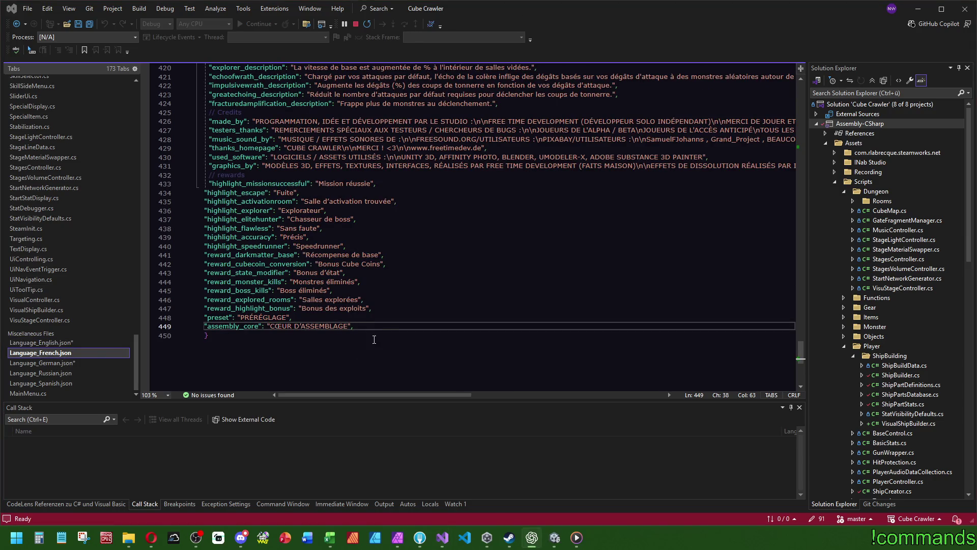
pyautogui.press('Return')
pyautogui.write('"weapon": "ARME", "body": "COQUE", "engine": "MOTEUR",')
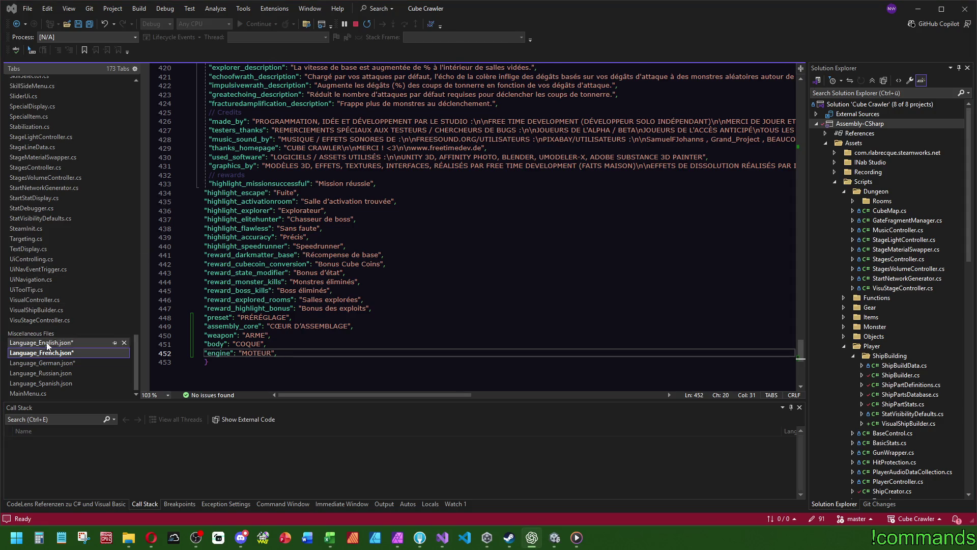
pyautogui.click(45, 383)
pyautogui.click(397, 204)
pyautogui.press('Return')
pyautogui.write('"weapon": "ARMA", "body": "CASCO", "engine": "MOTOR",')
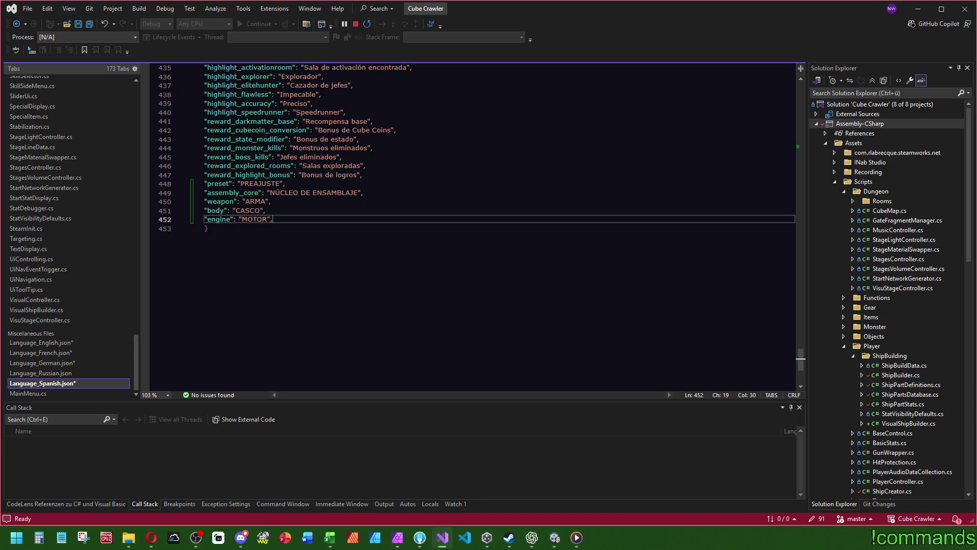
# Paste the Russian weapon, body and engine entries, save all files, and return to Unity
pyautogui.click(40, 375)
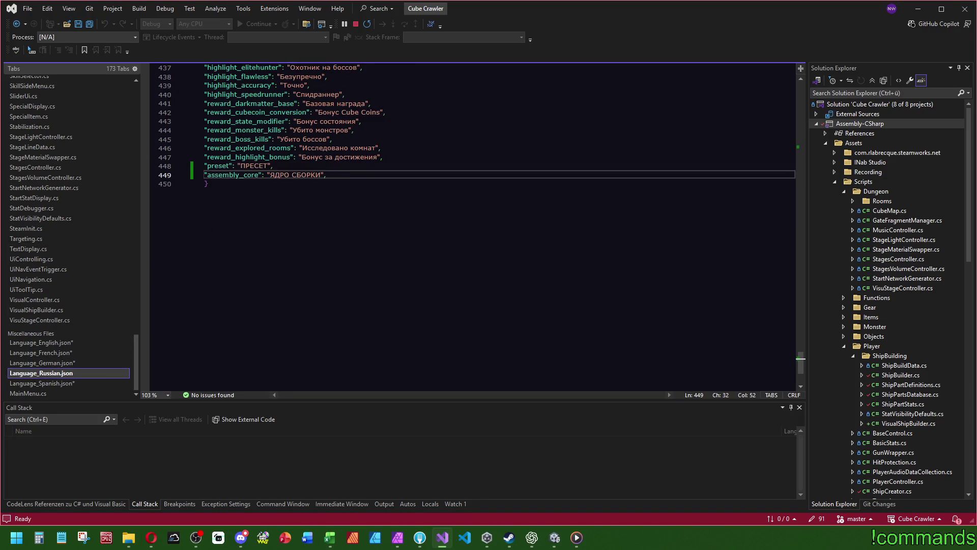
pyautogui.press('Return')
pyautogui.write('"weapon": "ОРУЖИЕ", "body": "КОРПУС", "engine": "ДВИГАТЕЛЬ",')
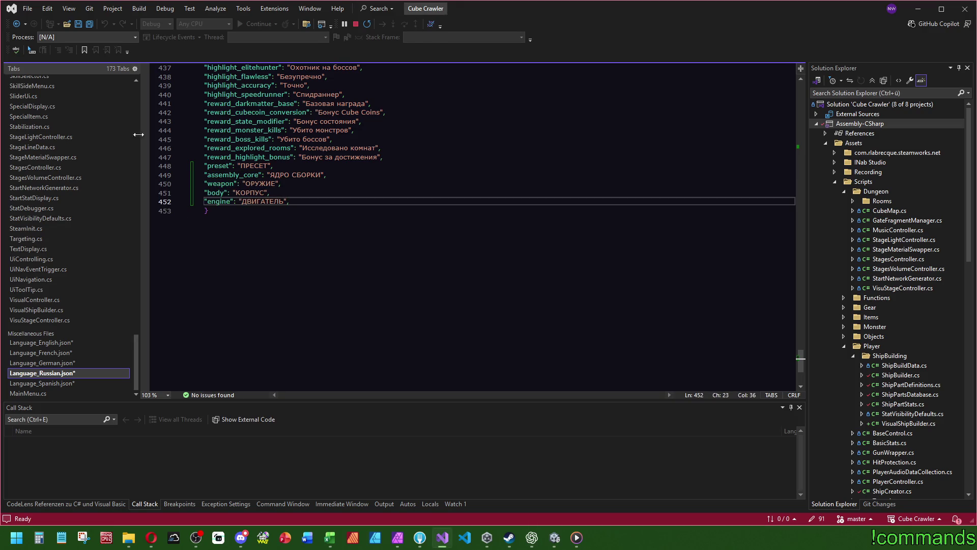
pyautogui.hotkey('ctrl', 'shift', 's')
pyautogui.moveTo(555, 537)
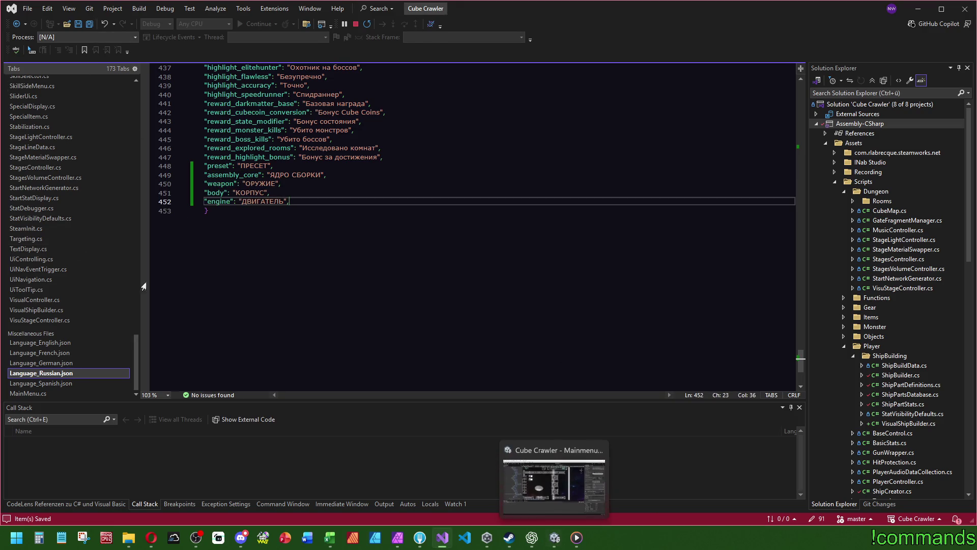
pyautogui.hotkey('alt', 'Tab')
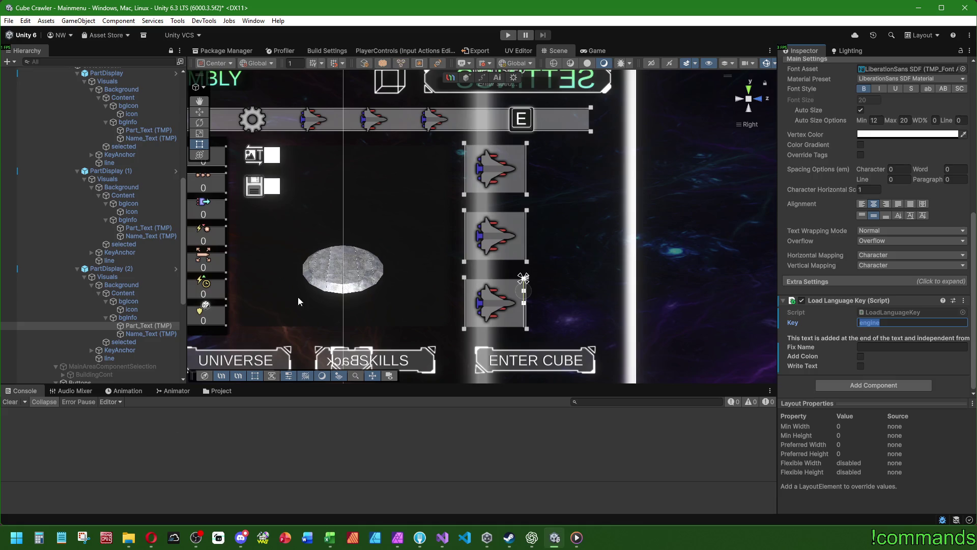
# Select PartDisplay (2) in the Hierarchy and focus its Part Display (Script) component in the Inspector
pyautogui.scroll(-5, 523, 216)
pyautogui.scroll(1, 463, 249)
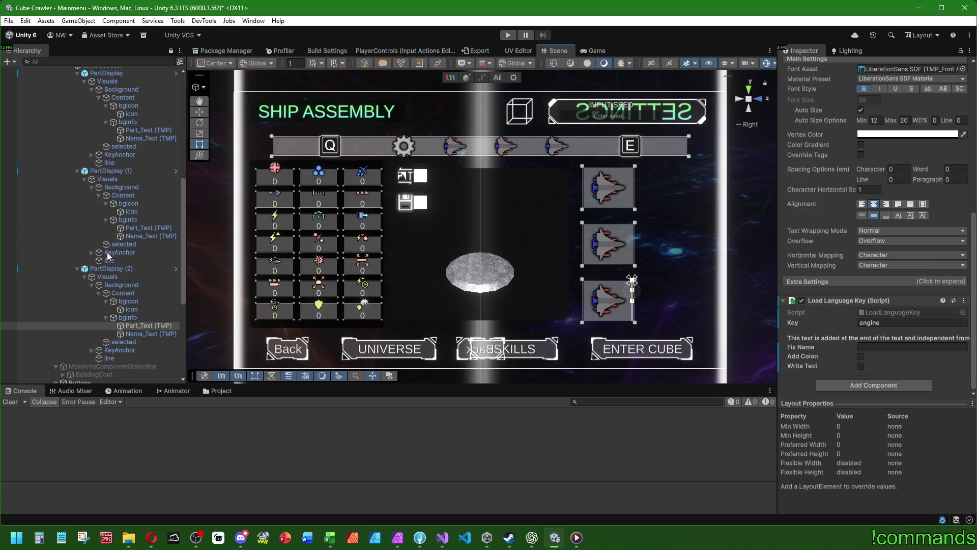
pyautogui.click(137, 269)
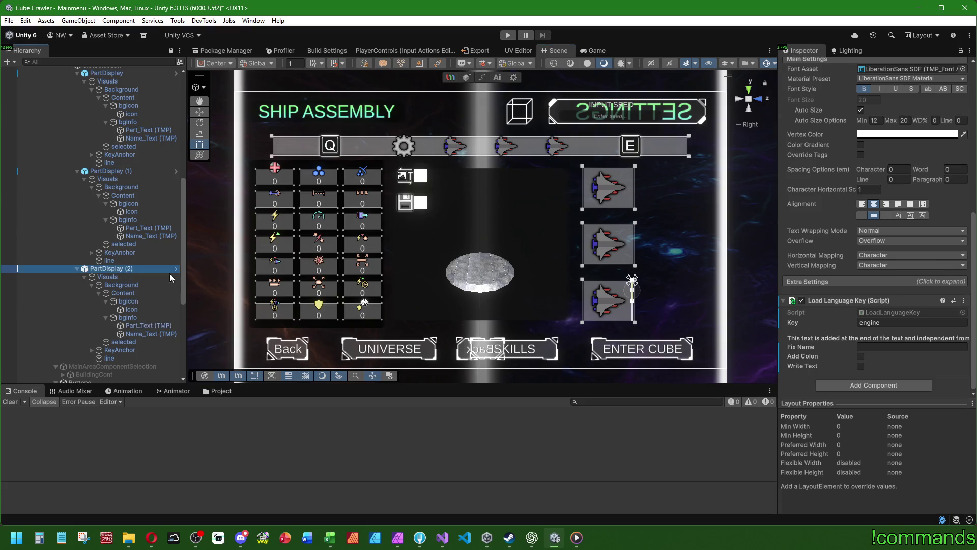
pyautogui.scroll(5, 797, 276)
pyautogui.click(881, 264)
# Open PartDisplay.cs and add a [SerializeField] private Image _icon field
pyautogui.doubleClick(875, 265)
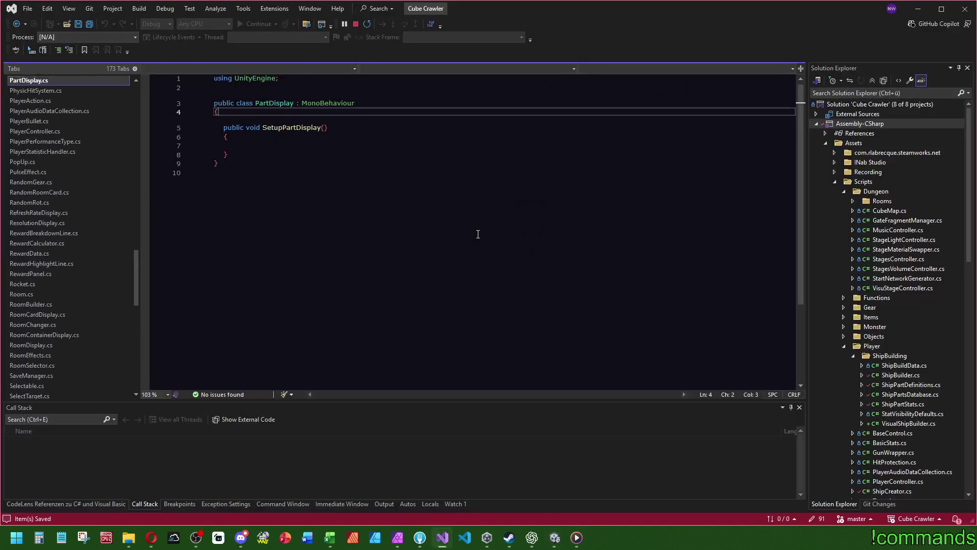
pyautogui.press('Return')
pyautogui.press('Up')
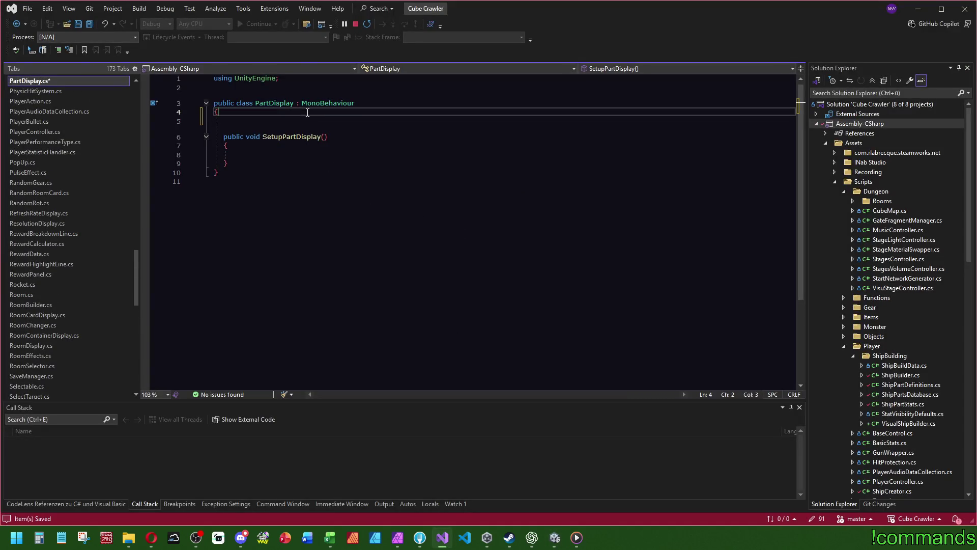
pyautogui.press('Return')
pyautogui.write('[SerializeField]')
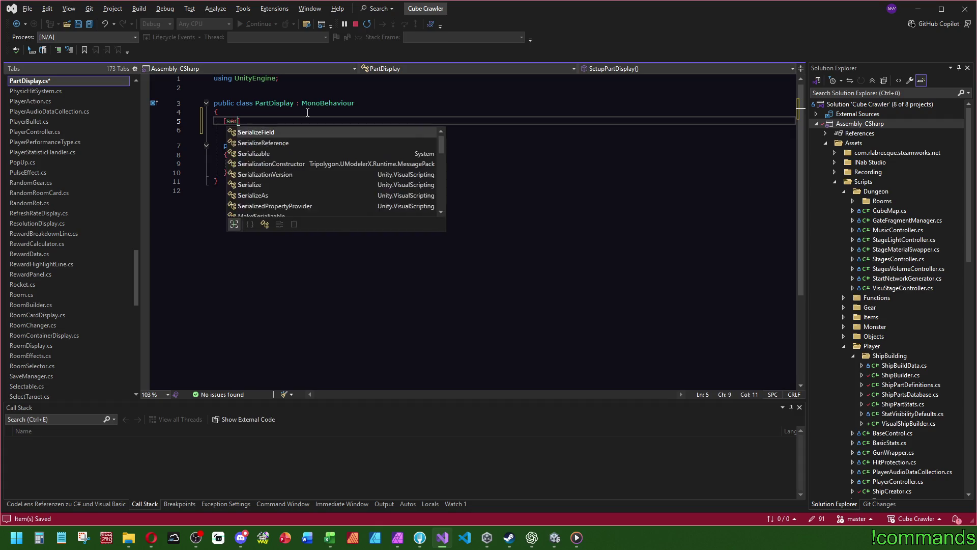
pyautogui.write(' private ')
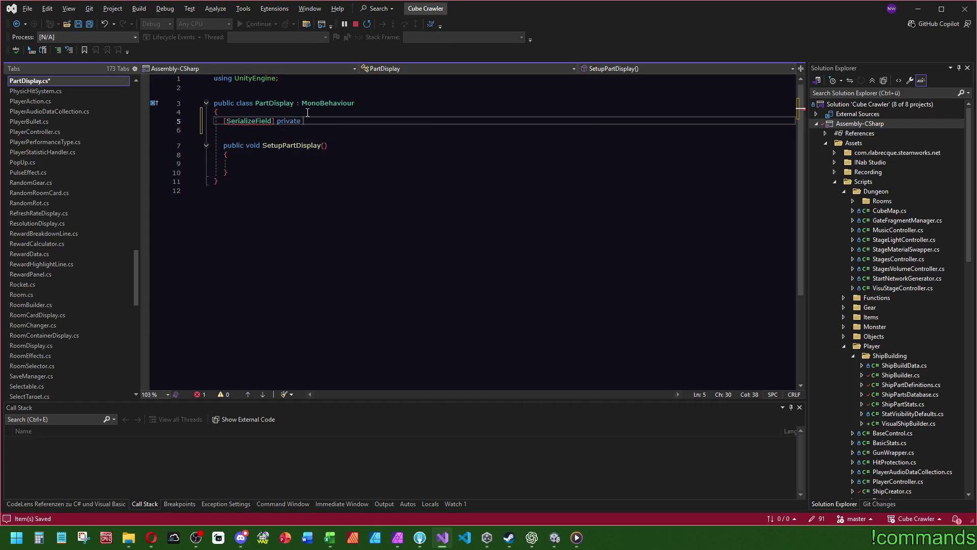
pyautogui.write('Image')
pyautogui.press('Tab')
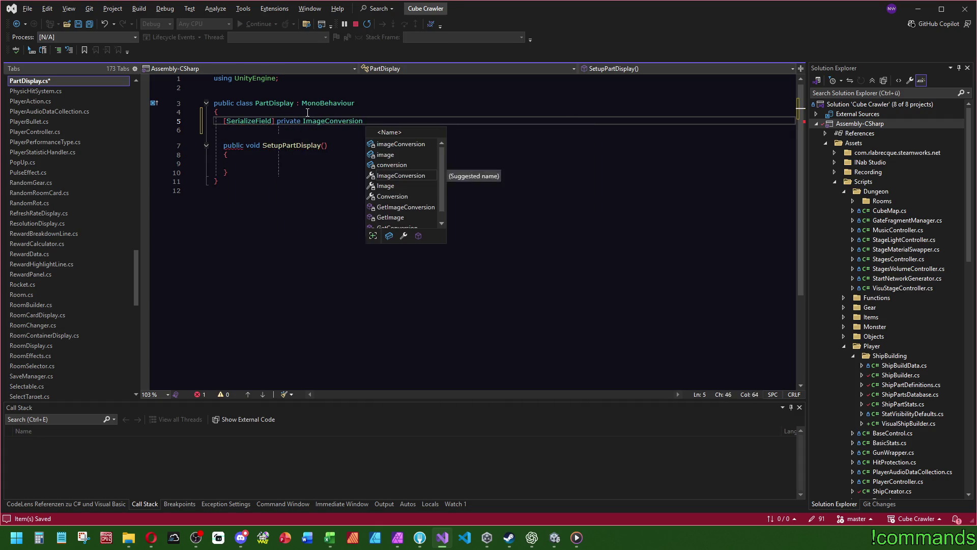
pyautogui.press('Escape')
pyautogui.press('BackSpace')
pyautogui.press('BackSpace')
pyautogui.press('BackSpace')
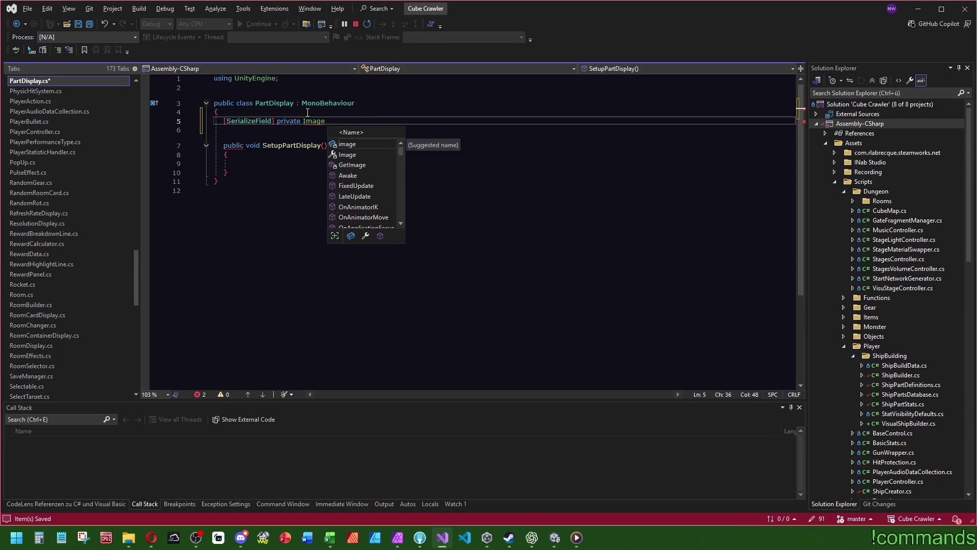
pyautogui.write('_icon;')
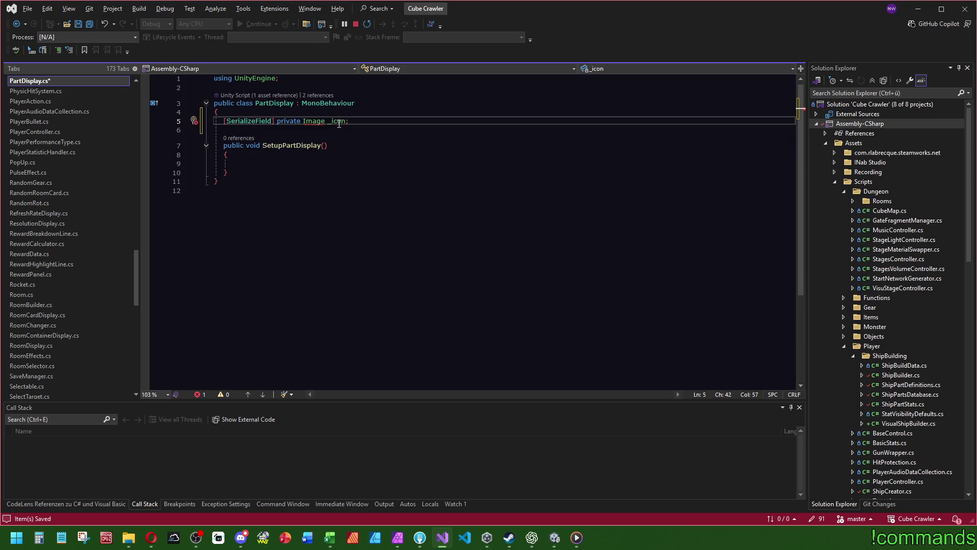
pyautogui.press('Left')
# Add a using UnityEngine.UI import and save PartDisplay.cs
pyautogui.click(293, 79)
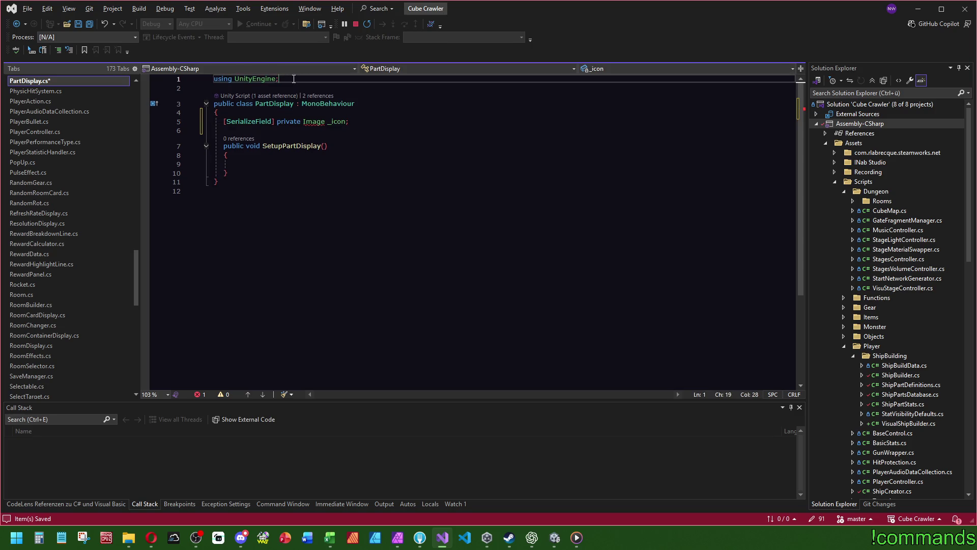
pyautogui.hotkey('ctrl', 'd')
pyautogui.press('BackSpace')
pyautogui.write('.UI;')
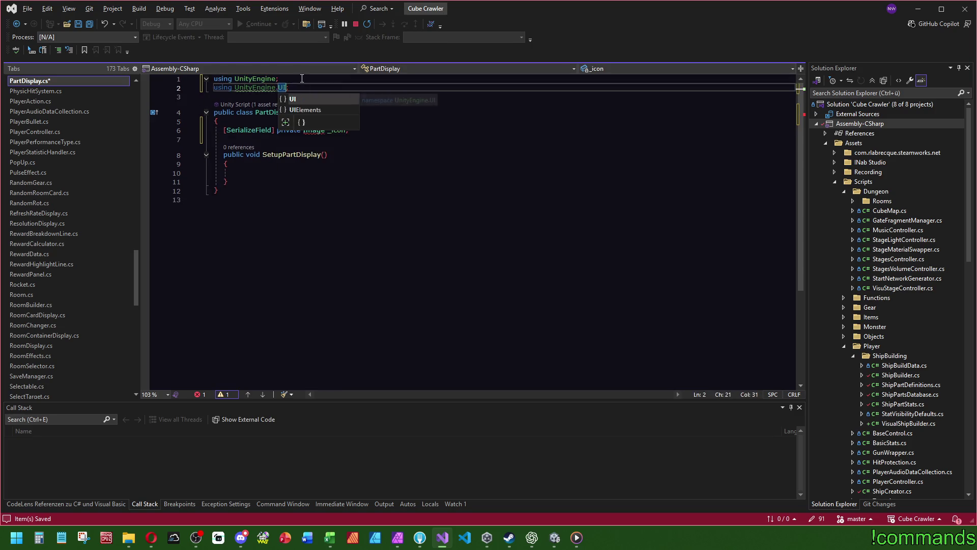
pyautogui.click(386, 180)
pyautogui.click(89, 24)
# Add a serialized TextMeshProUGUI _partNameText field below _icon, importing TMPro
pyautogui.click(359, 130)
pyautogui.hotkey('ctrl', 'd')
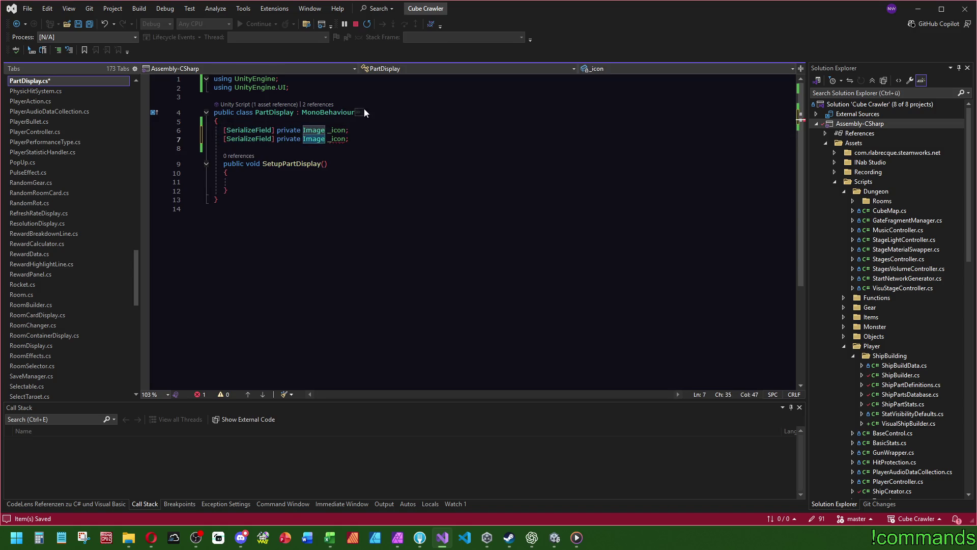
pyautogui.write('TextMeshPro')
pyautogui.press('Tab')
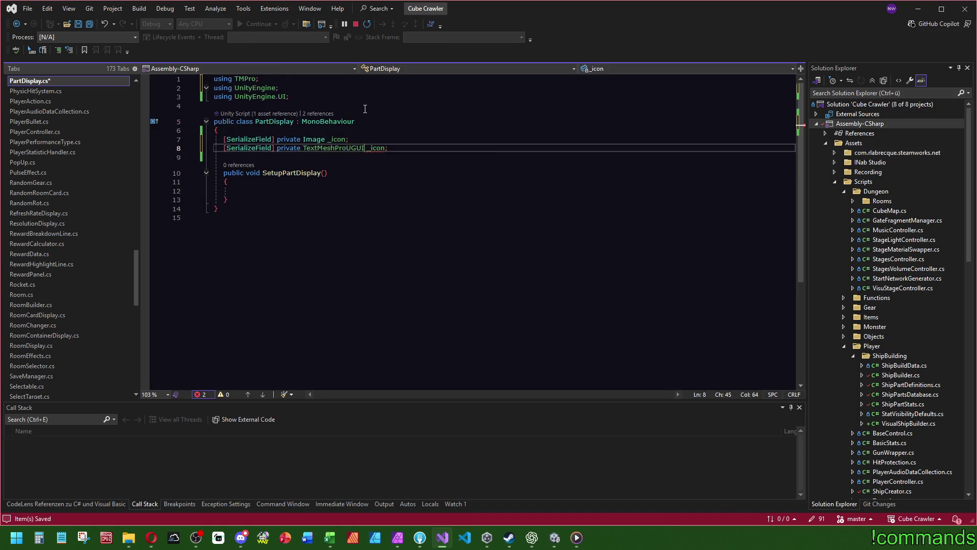
pyautogui.hotkey('shift', 'End')
pyautogui.write('_partName')
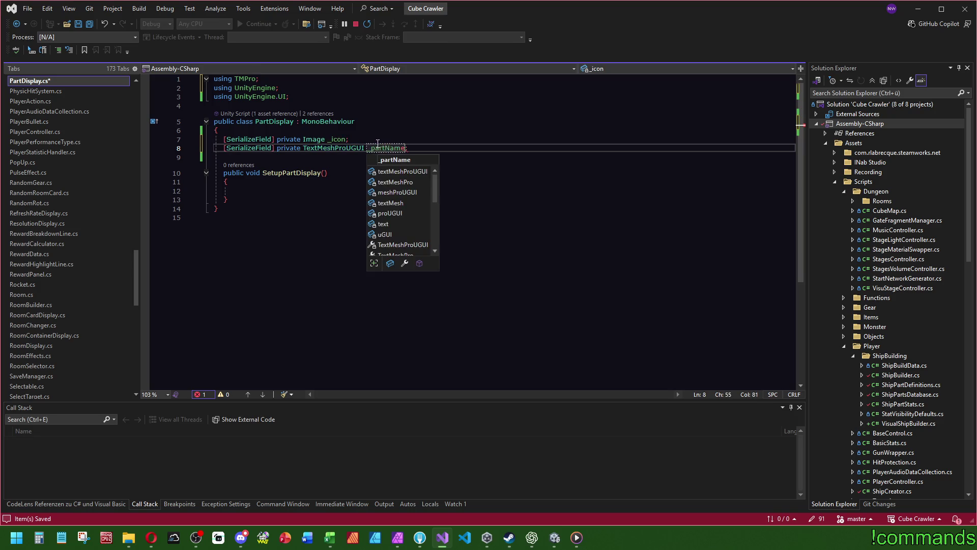
pyautogui.write('Text')
pyautogui.press('Escape')
pyautogui.press('Up')
pyautogui.press('Up')
pyautogui.press('Up')
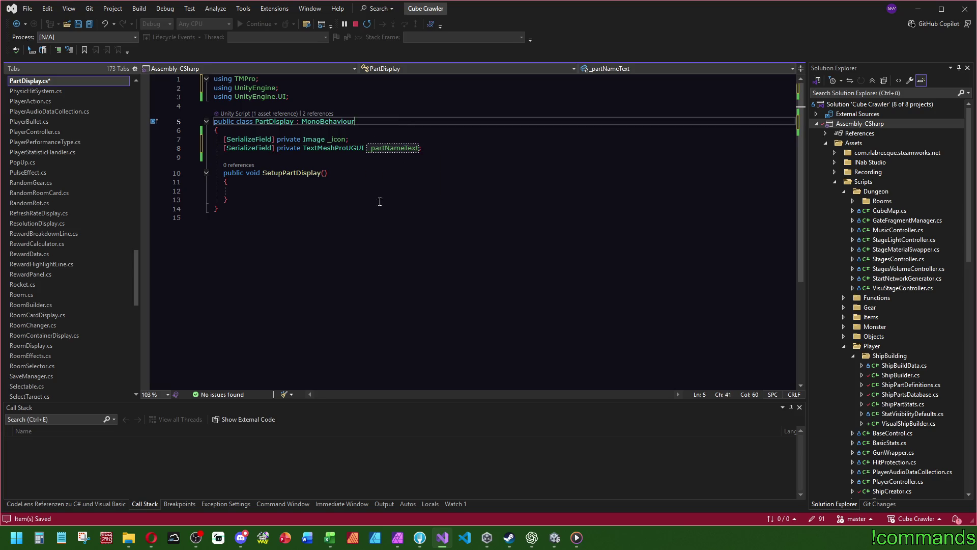
pyautogui.click(328, 173)
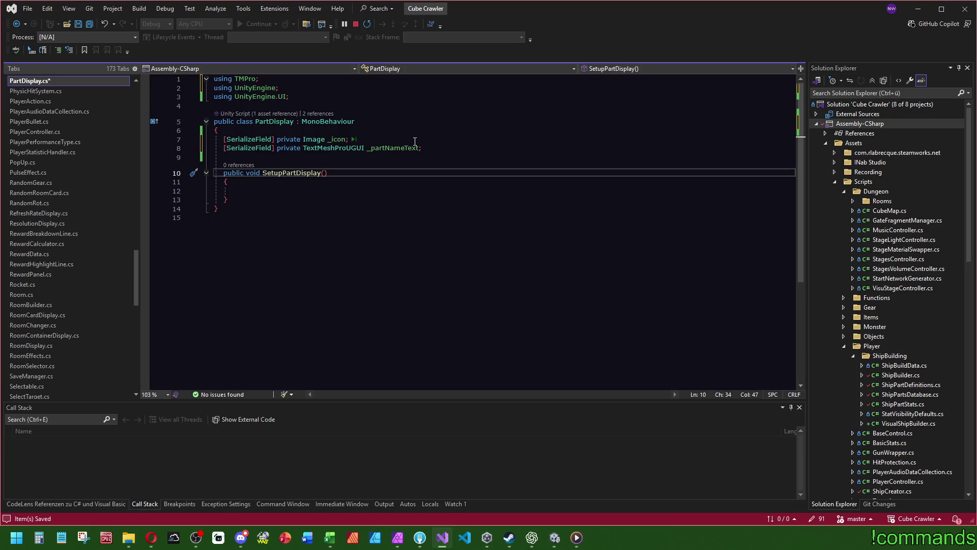
# Complete ShipBuild as SetupPartDisplay's parameter type and name the parameter build
pyautogui.write('Shipb')
pyautogui.press('Down')
pyautogui.press('Down')
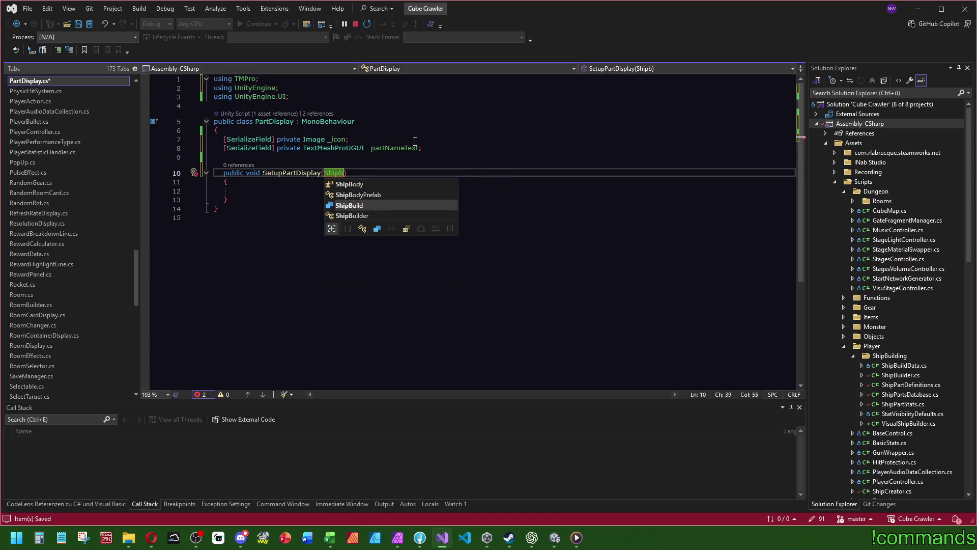
pyautogui.press('Tab')
pyautogui.write('build')
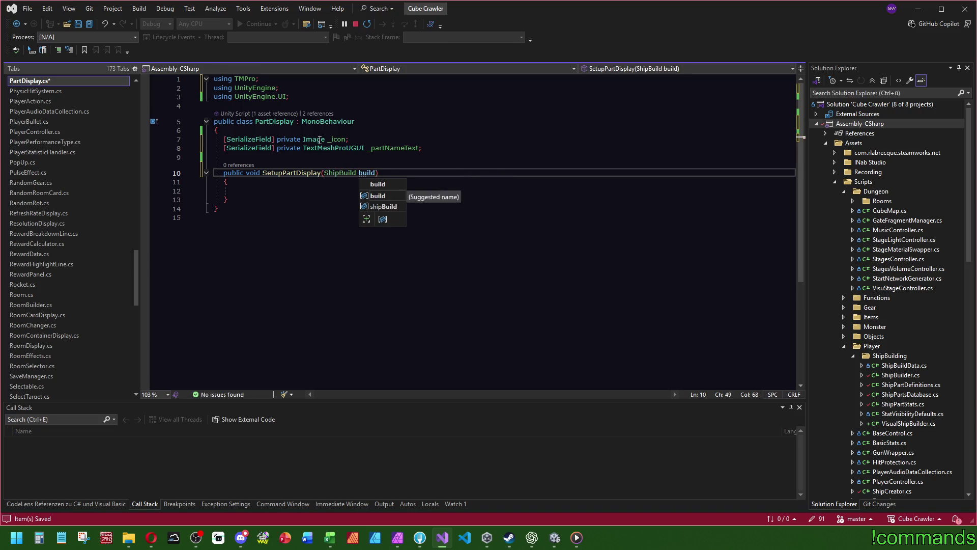
pyautogui.click(323, 139)
# Start a public member line at the top of the PartDisplay class, then undo it
pyautogui.click(329, 131)
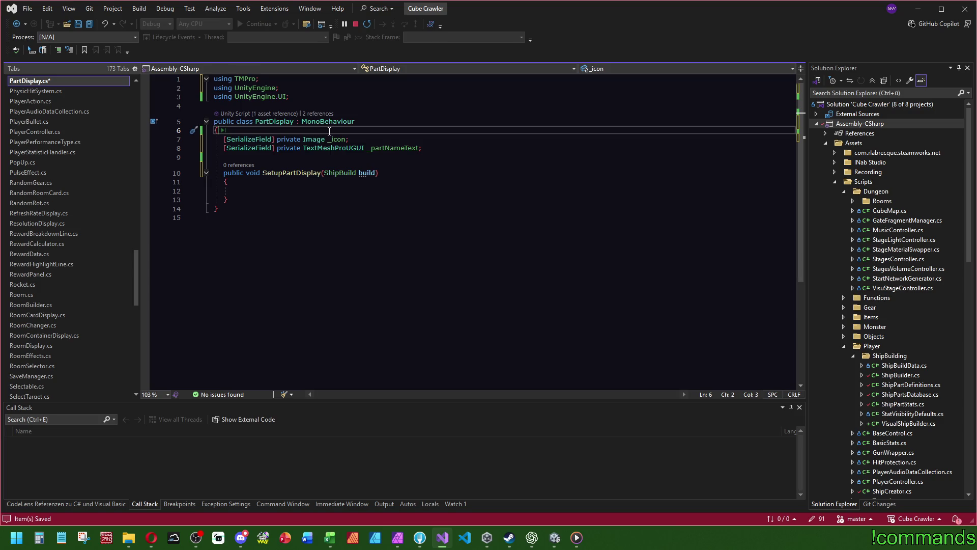
pyautogui.press('Return')
pyautogui.press('Return')
pyautogui.press('Up')
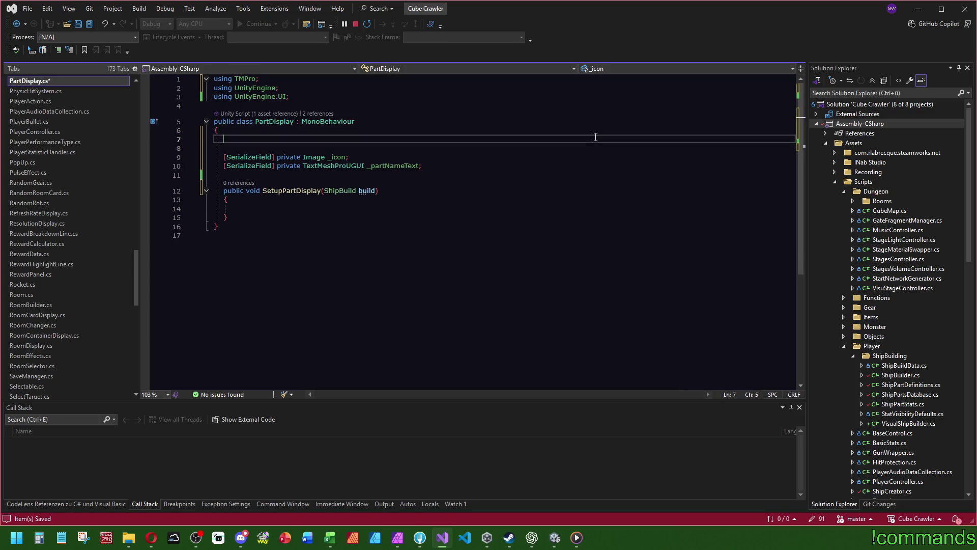
pyautogui.write('public')
pyautogui.press('Escape')
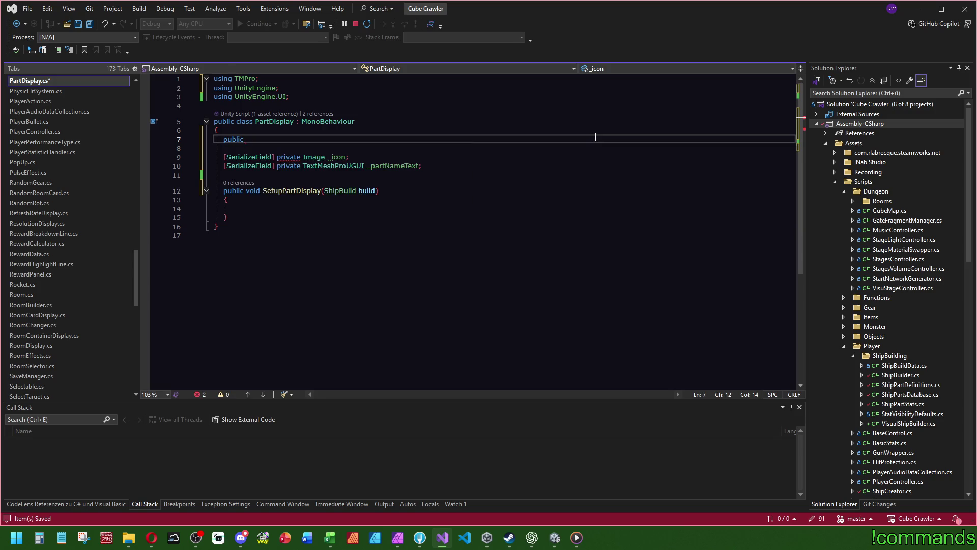
pyautogui.hotkey('ctrl', 'z')
pyautogui.hotkey('ctrl', 'z')
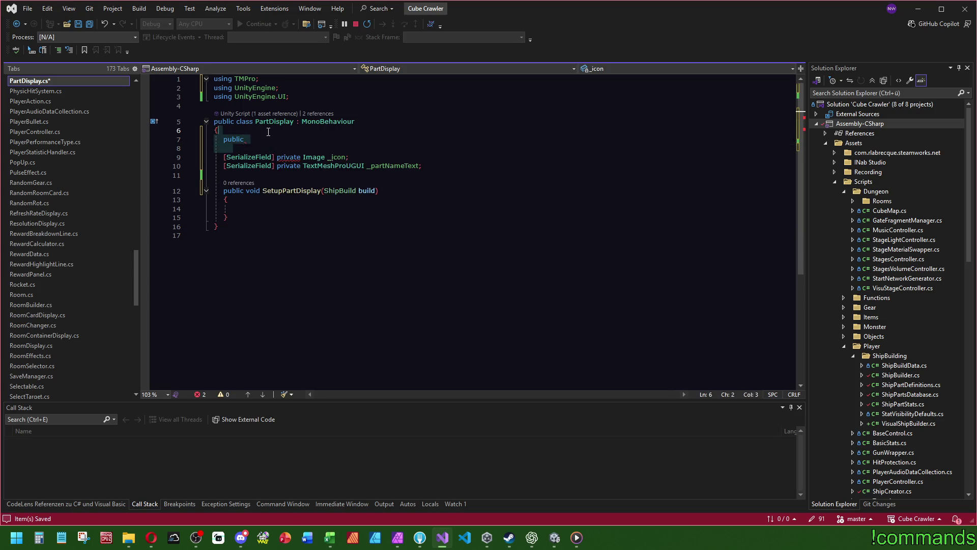
pyautogui.moveTo(136, 275)
pyautogui.mouseDown()
pyautogui.moveTo(136, 90)
pyautogui.moveTo(148, 158)
pyautogui.mouseUp()
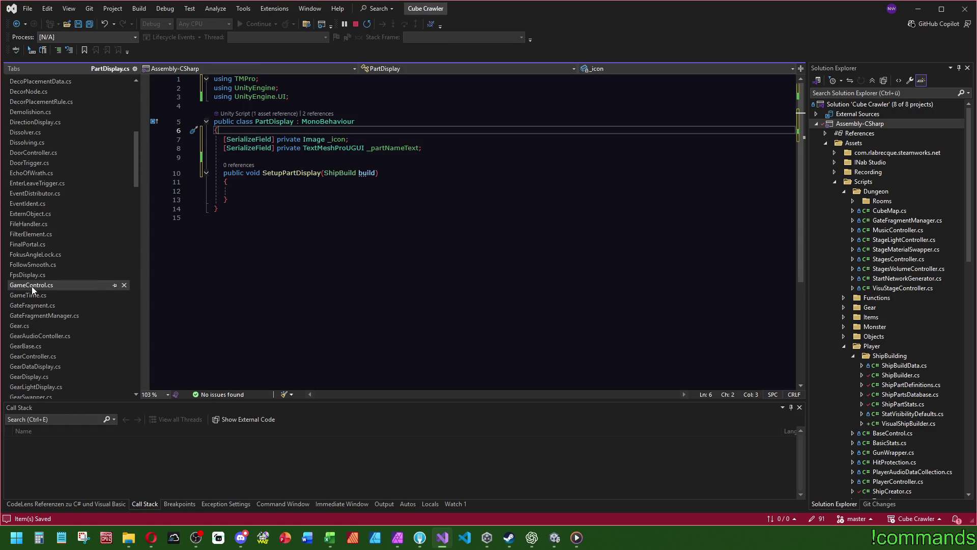
pyautogui.click(31, 285)
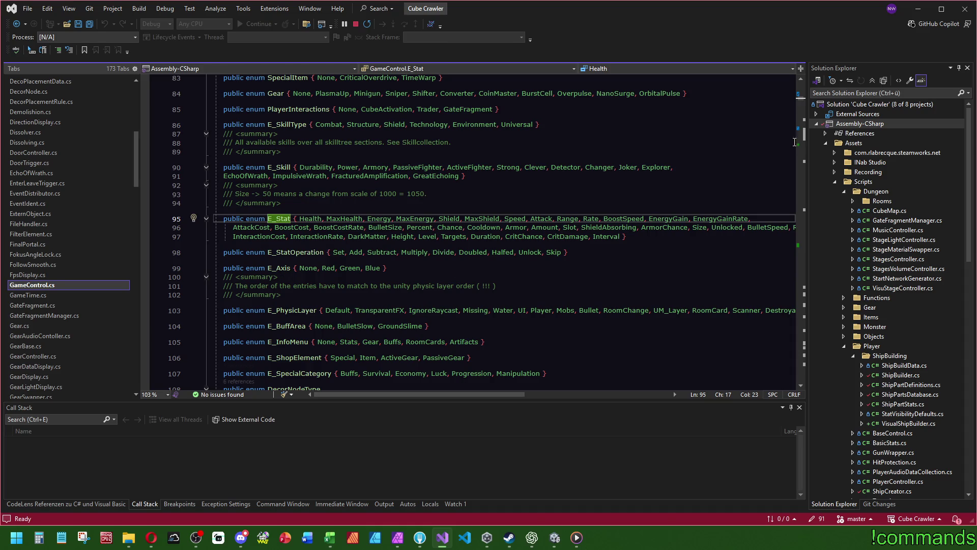
pyautogui.scroll(7, 659, 211)
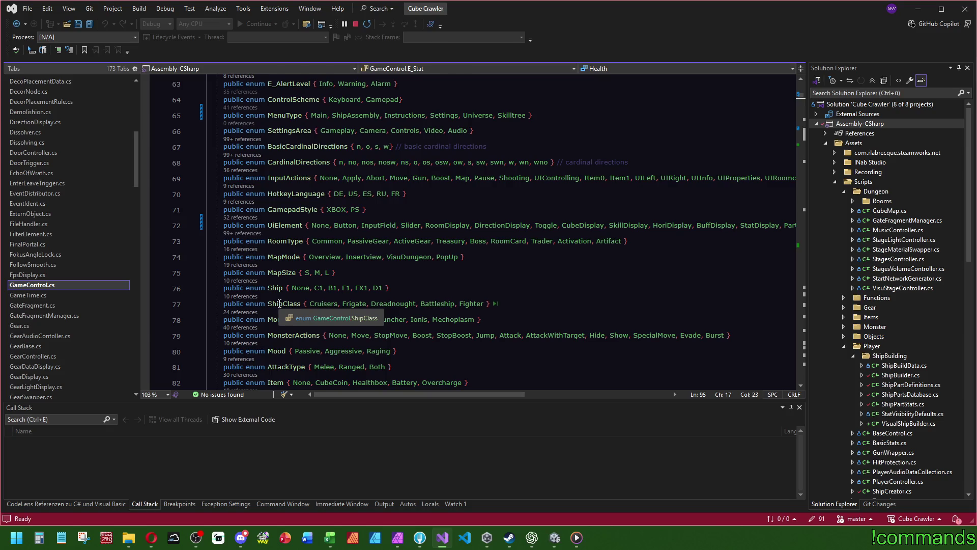
pyautogui.scroll(2, 379, 279)
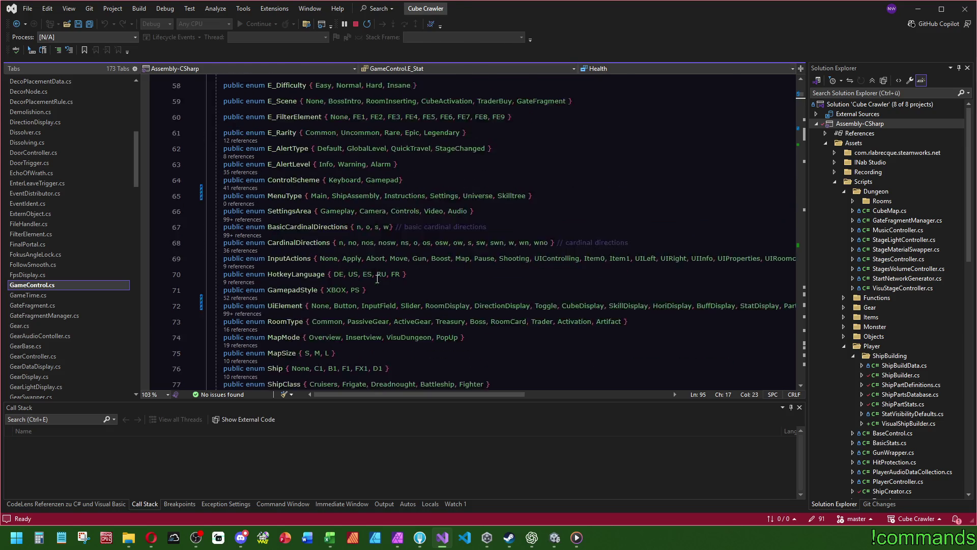
pyautogui.scroll(5, 375, 273)
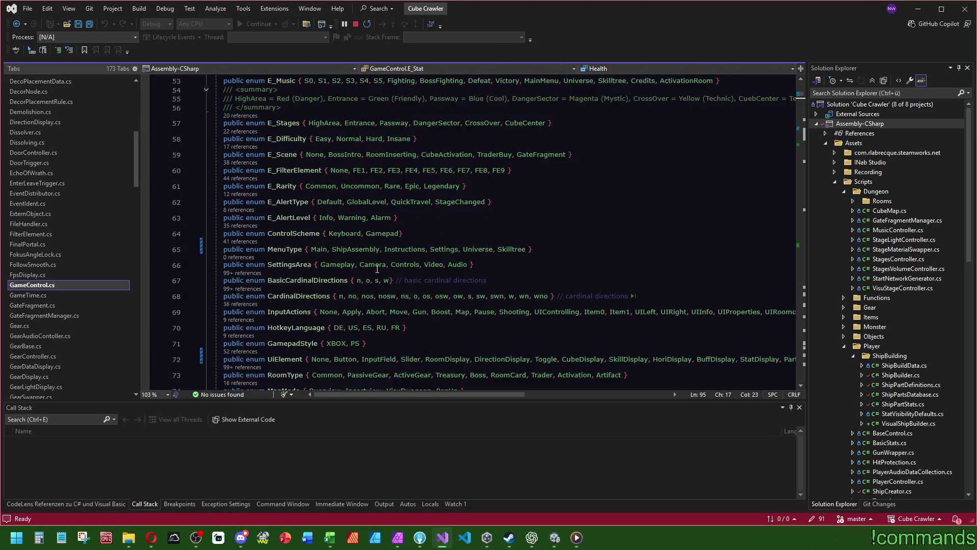
pyautogui.scroll(-3, 390, 261)
pyautogui.click(609, 274)
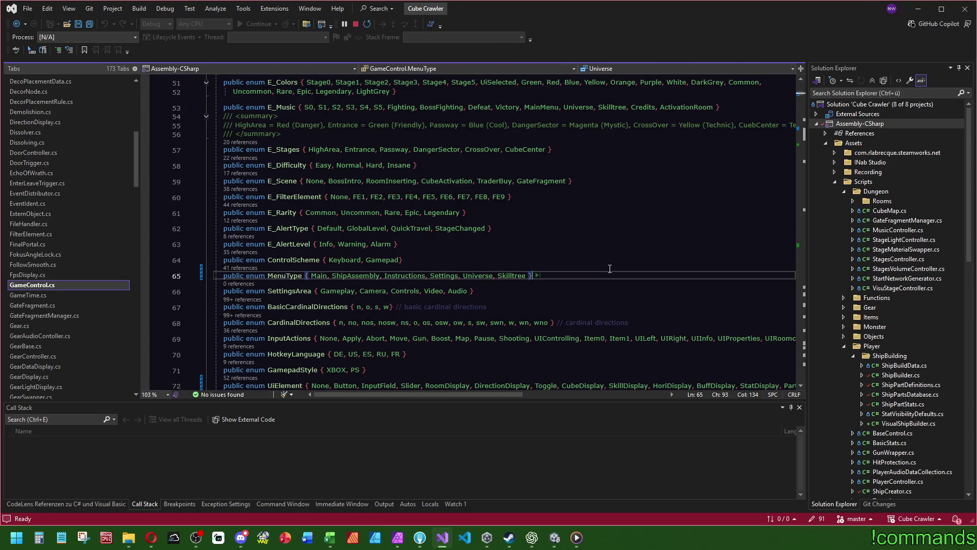
pyautogui.hotkey('ctrl', 'f')
pyautogui.write('body')
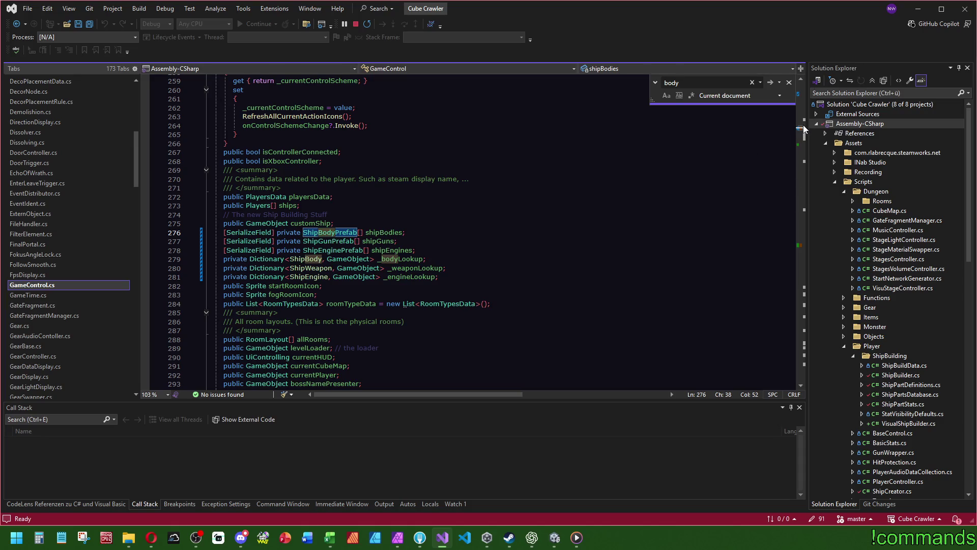
pyautogui.hotkey('ctrl', '-')
pyautogui.hotkey('ctrl', '-')
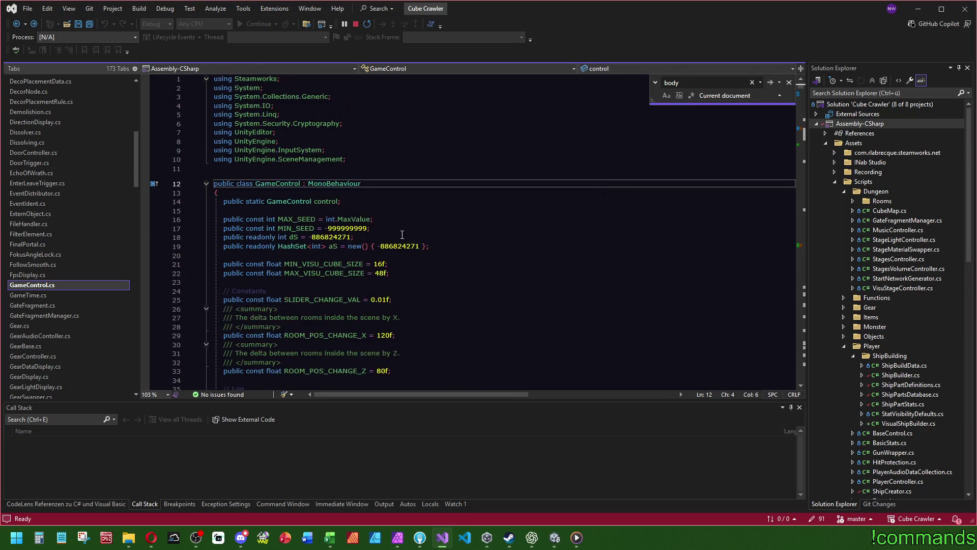
pyautogui.hotkey('ctrl', '-')
pyautogui.hotkey('ctrl', '-')
pyautogui.hotkey('ctrl', '-')
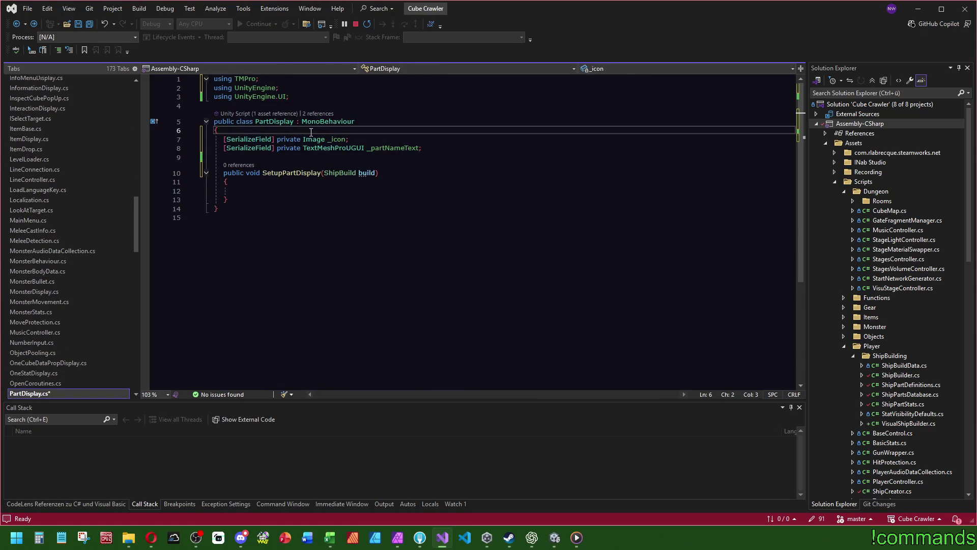
pyautogui.press('Return')
pyautogui.press('Return')
pyautogui.press('Up')
pyautogui.write('p')
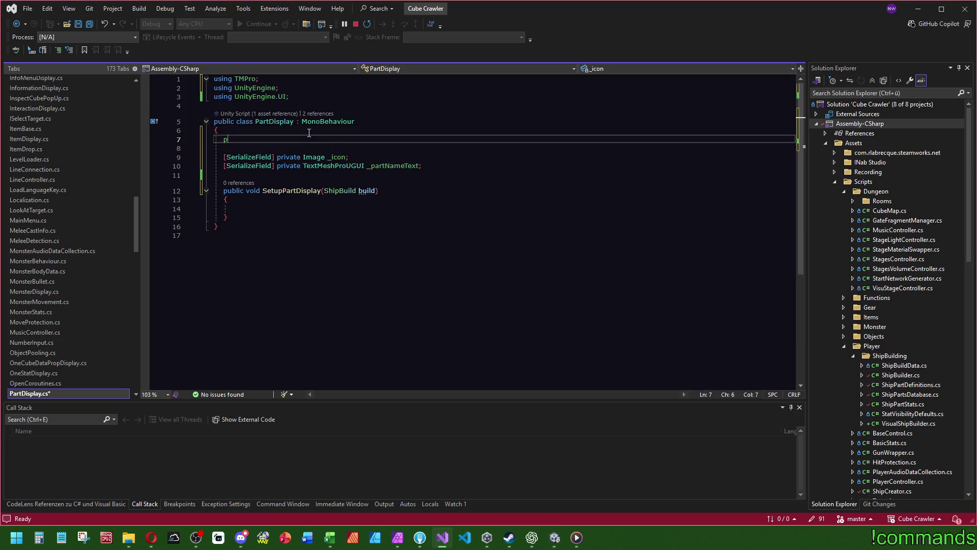
pyautogui.write('ublic bool')
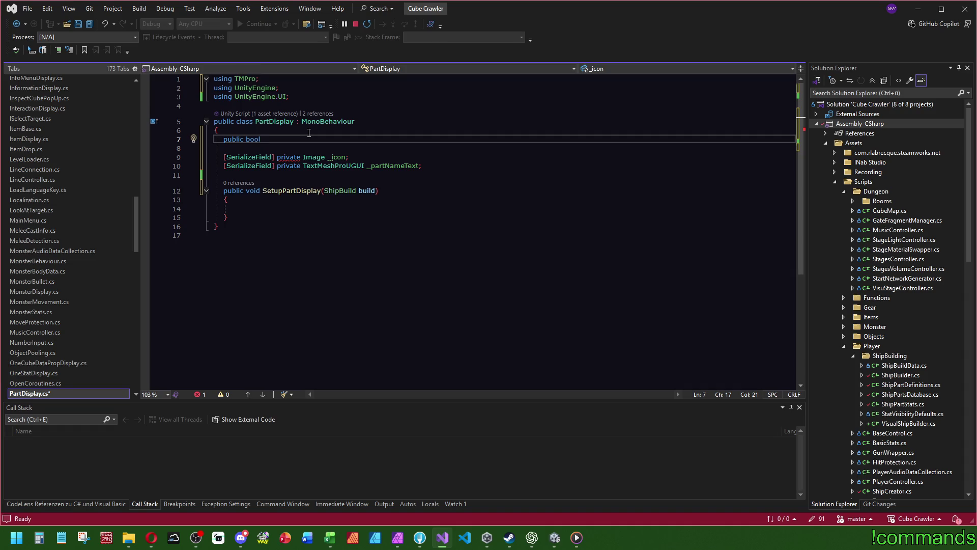
pyautogui.hotkey('ctrl', 'z')
pyautogui.hotkey('ctrl', 'z')
pyautogui.hotkey('ctrl', 'z')
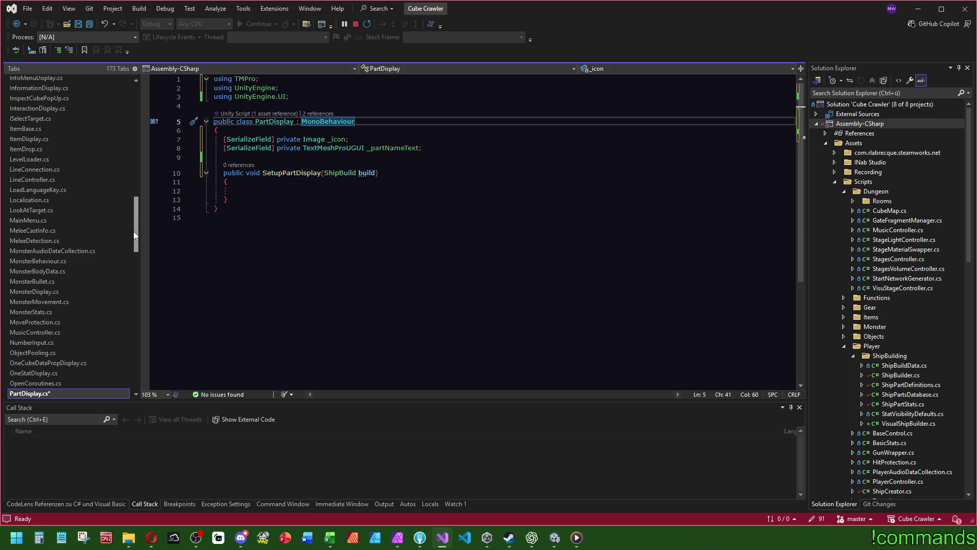
pyautogui.moveTo(136, 234); pyautogui.dragTo(135, 148)
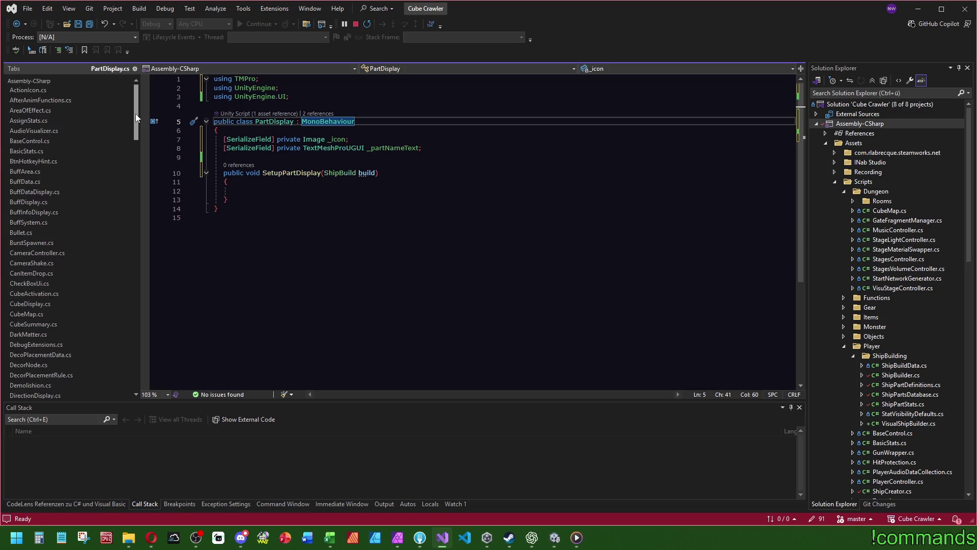
pyautogui.scroll(-3, 38, 356)
# In GameControl.cs, replace the Ship and ShipClass enum lines with public enum ShipParts { Body, Weapon, Engine }
pyautogui.click(41, 314)
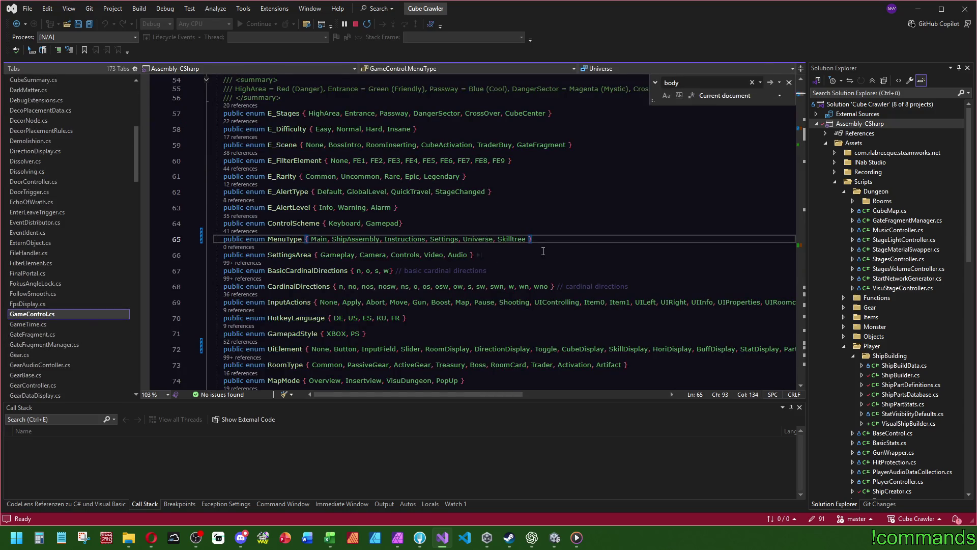
pyautogui.scroll(-4, 518, 244)
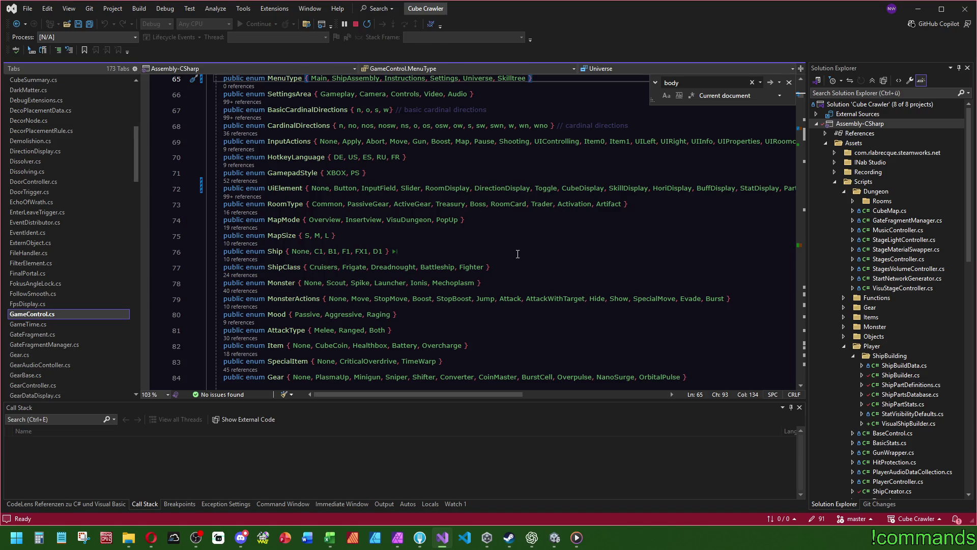
pyautogui.moveTo(420, 248); pyautogui.dragTo(451, 235)
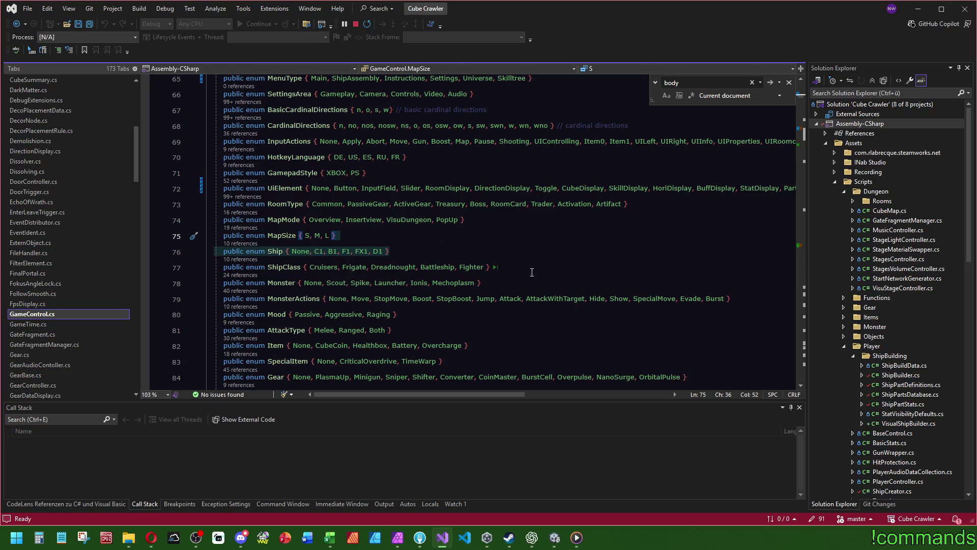
pyautogui.hotkey('shift', 'Down')
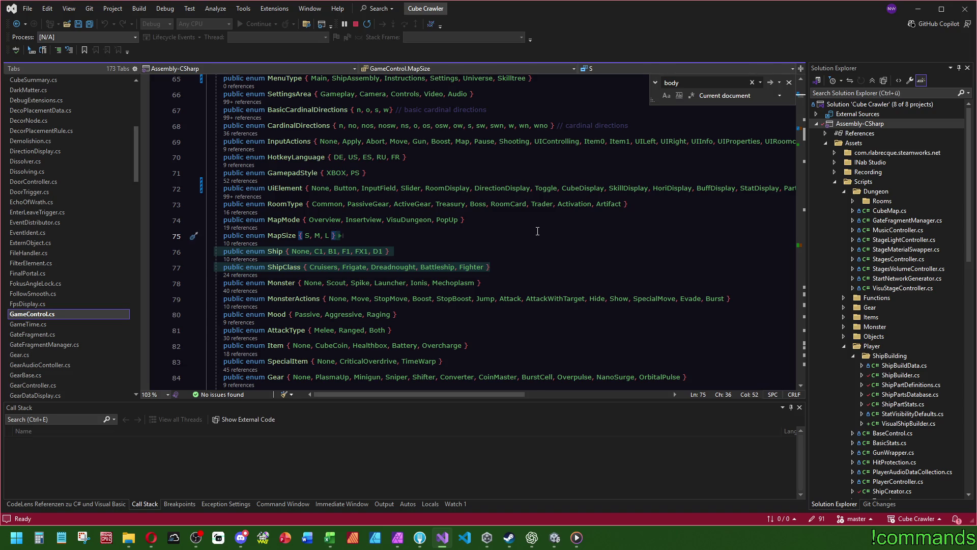
pyautogui.write('public enum')
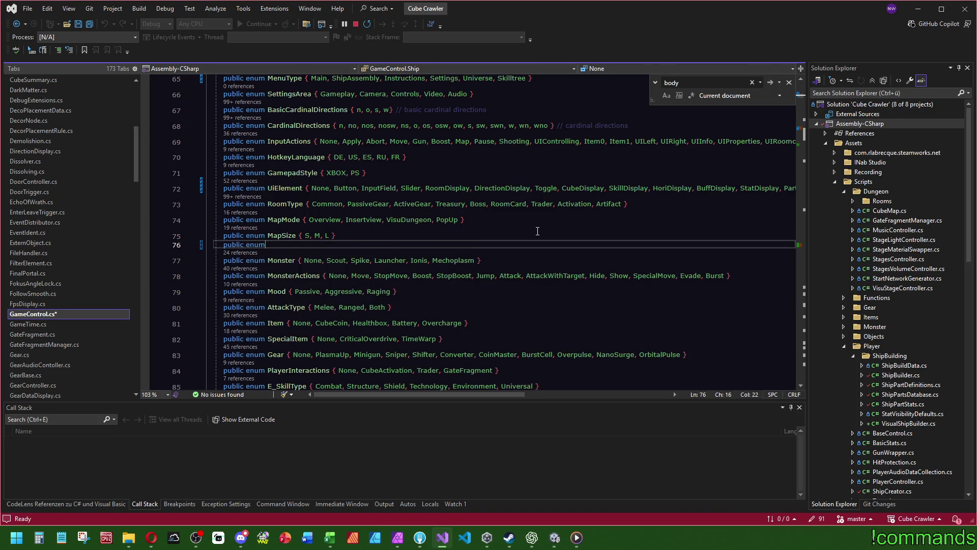
pyautogui.write(' Ship')
pyautogui.write('Parts {')
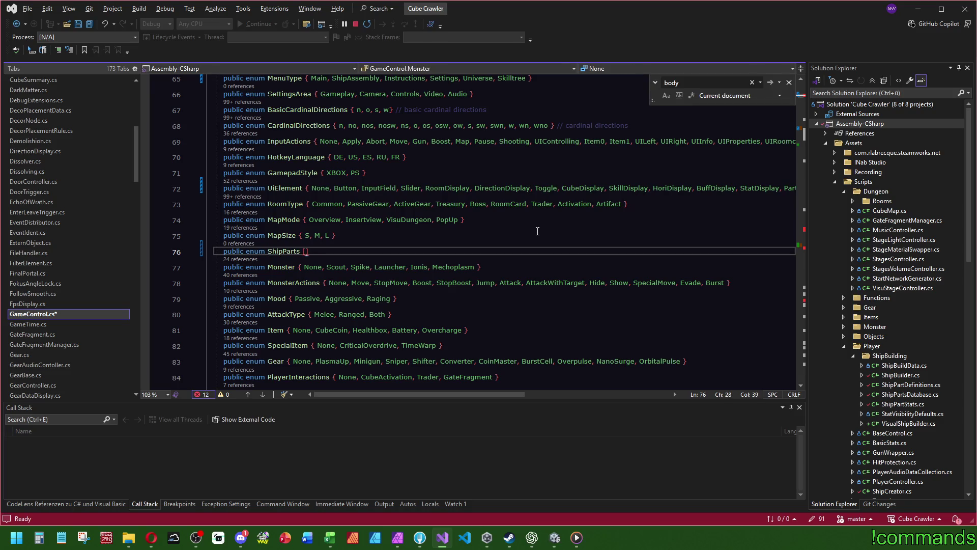
pyautogui.write(' Body,')
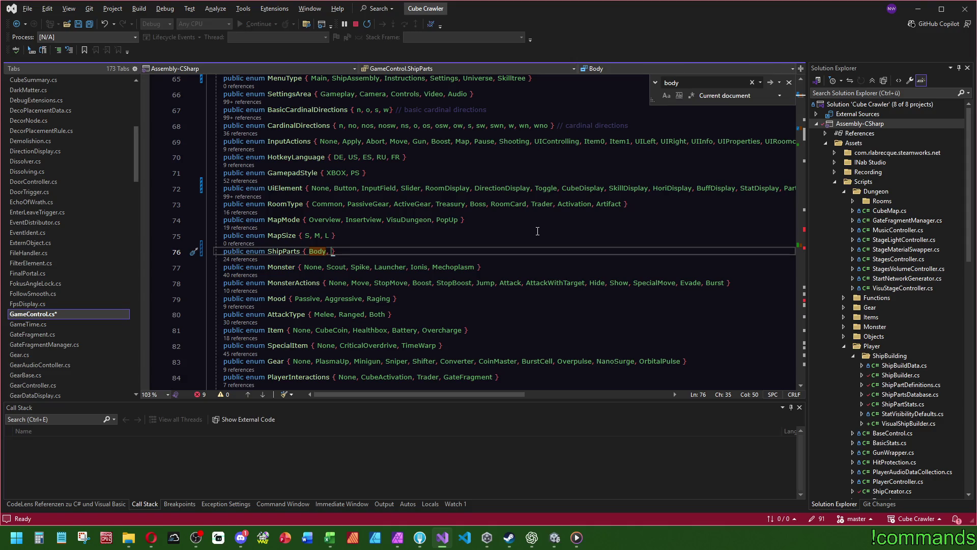
pyautogui.write('Weapon, Engine')
# Save all changed files and open the ShipPartsDatabase script
pyautogui.click(89, 24)
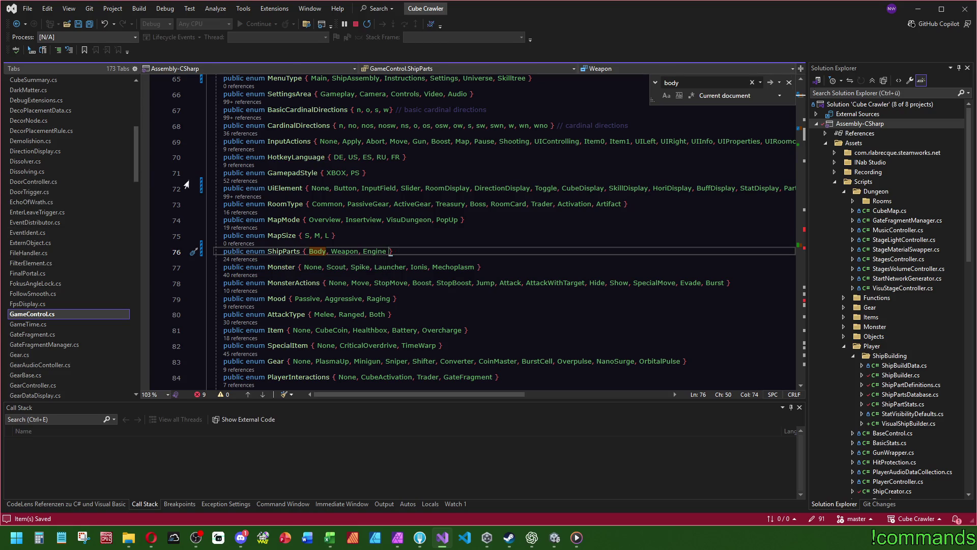
pyautogui.moveTo(141, 157); pyautogui.dragTo(135, 305)
pyautogui.click(31, 319)
# Add 'public GameControl.ShipParts Part = GameControl.ShipParts.Body;' to BodyDefinition in ShipPartDefinitions.cs
pyautogui.click(35, 313)
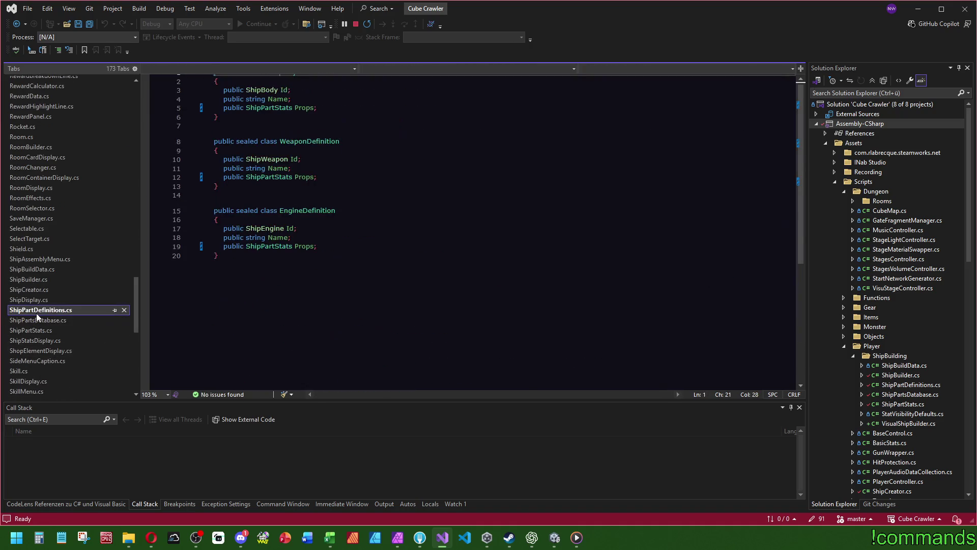
pyautogui.moveTo(272, 158)
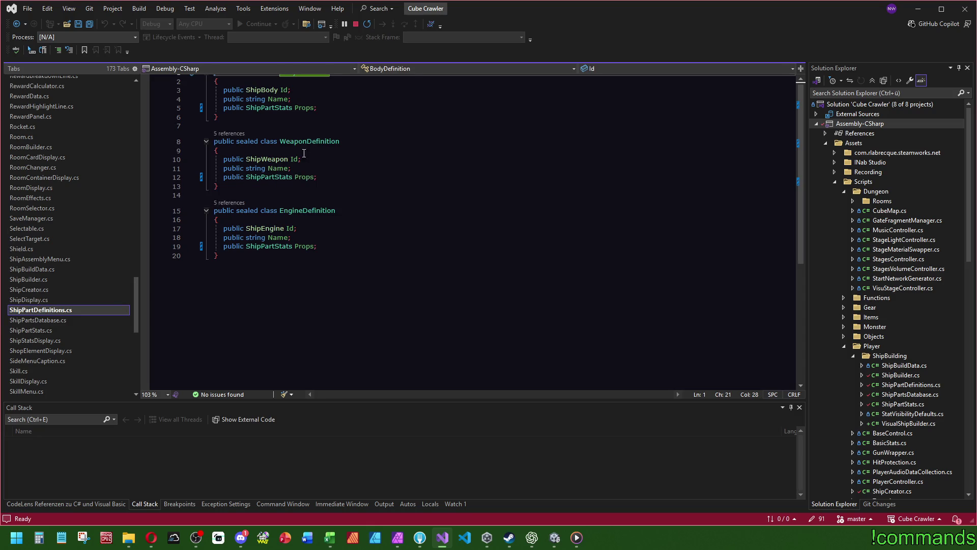
pyautogui.scroll(1, 363, 196)
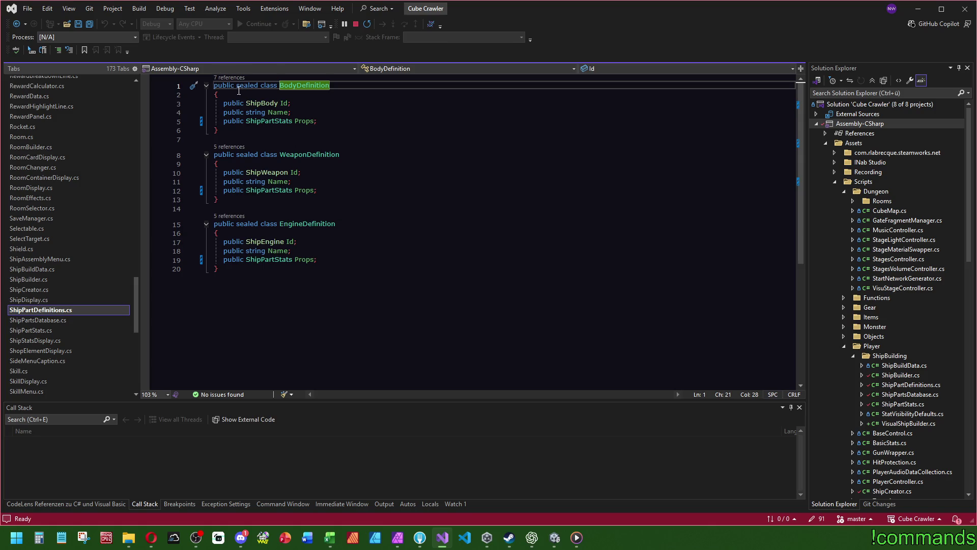
pyautogui.click(278, 95)
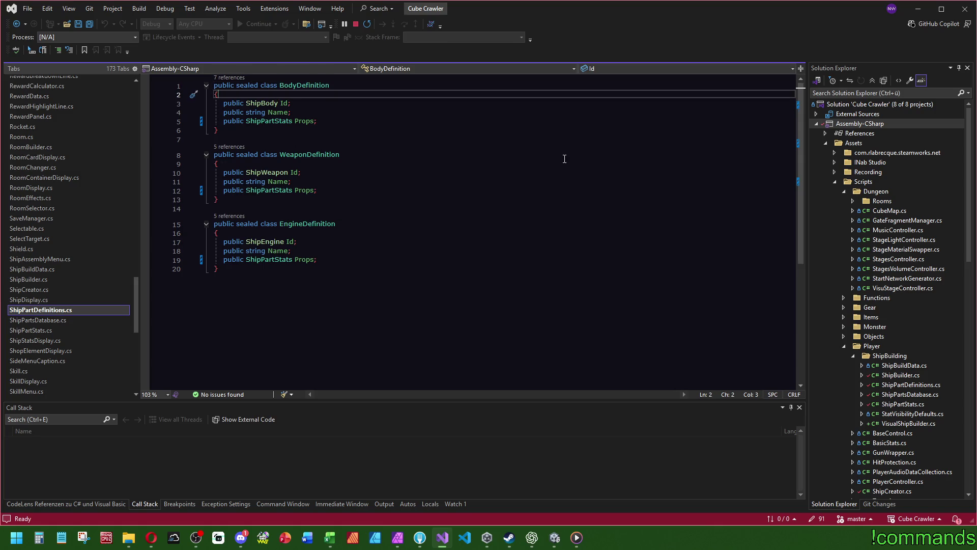
pyautogui.press('Return')
pyautogui.write('pub')
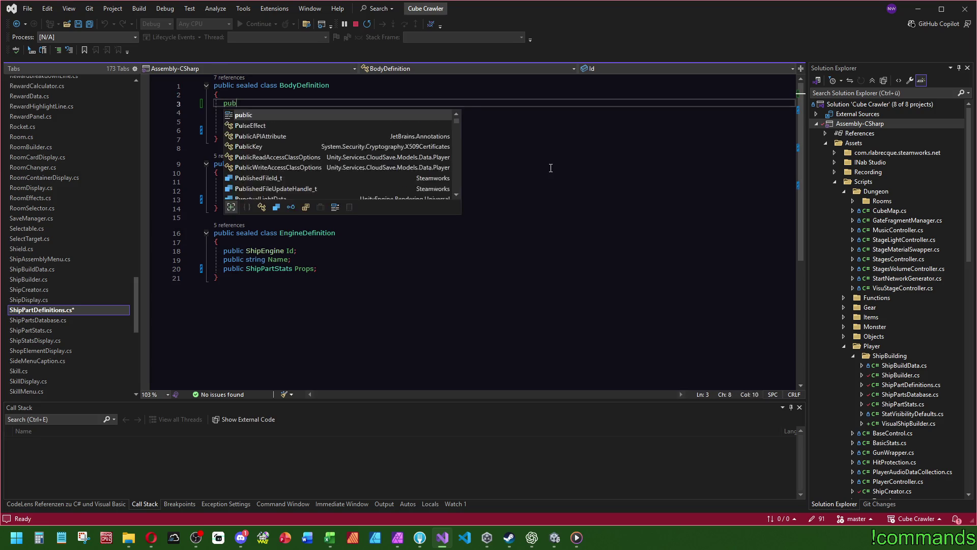
pyautogui.write('lic GameControl.')
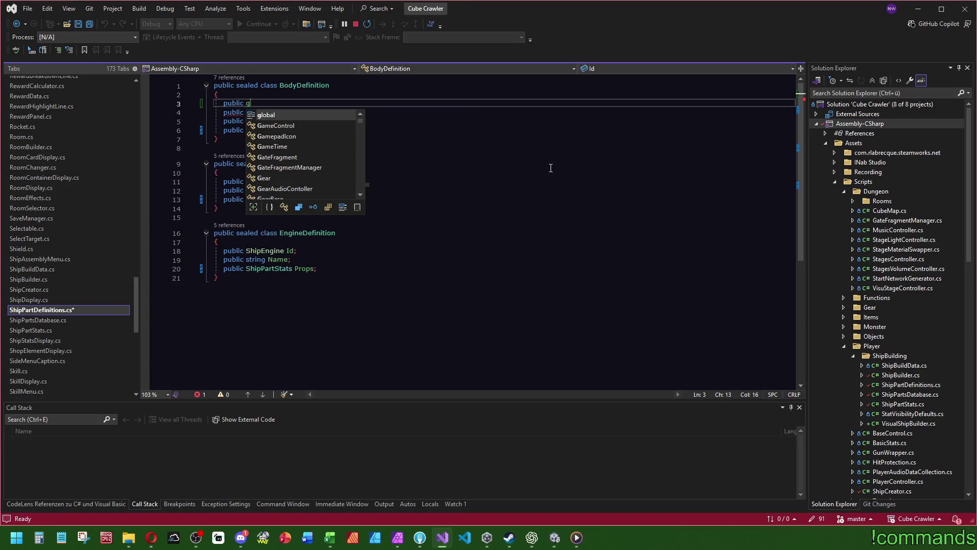
pyautogui.write('ShipParts ')
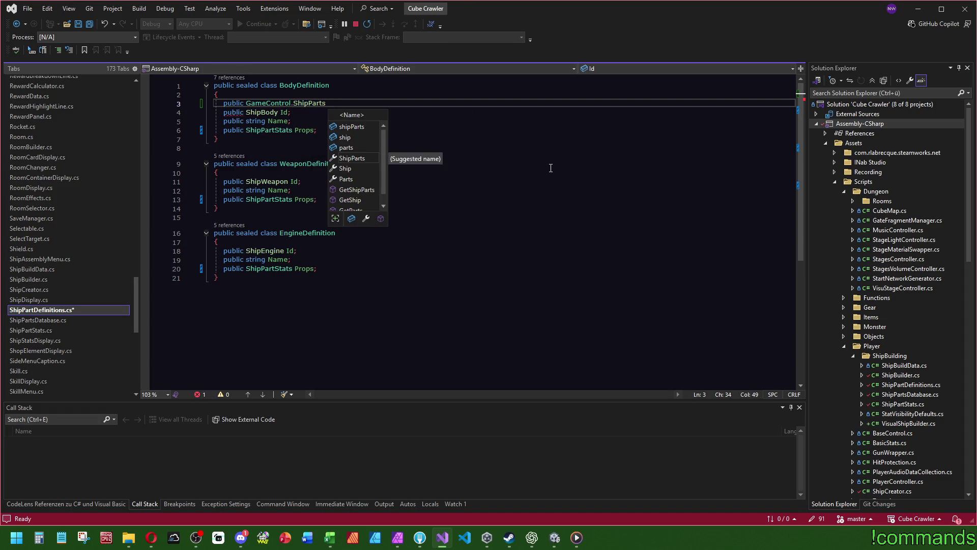
pyautogui.write('Part =')
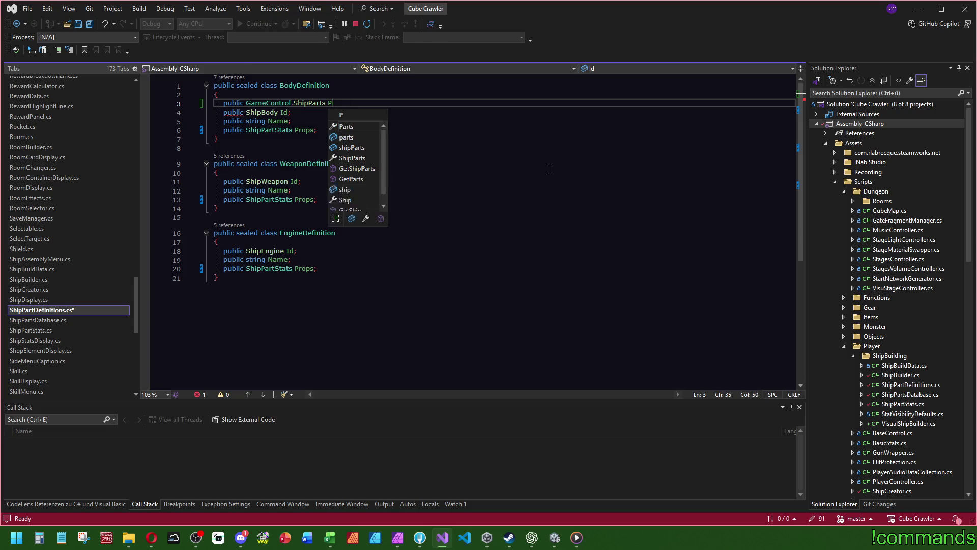
pyautogui.press('Down')
pyautogui.press('Down')
pyautogui.press('Down')
pyautogui.press('Tab')
pyautogui.write(';')
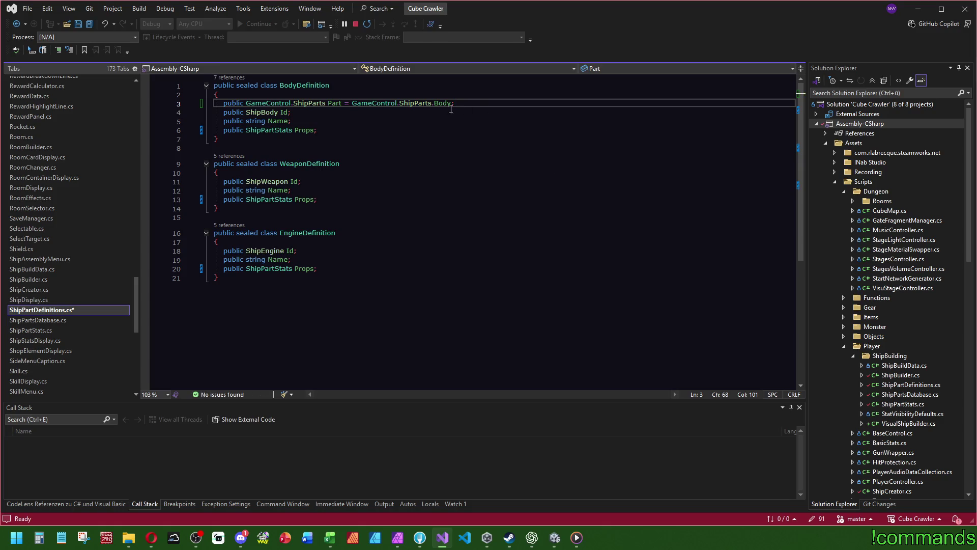
# Copy the Part field line into WeaponDefinition and EngineDefinition
pyautogui.hotkey('shift', 'Up')
pyautogui.hotkey('ctrl', 'c')
pyautogui.click(325, 172)
pyautogui.hotkey('ctrl', 'v')
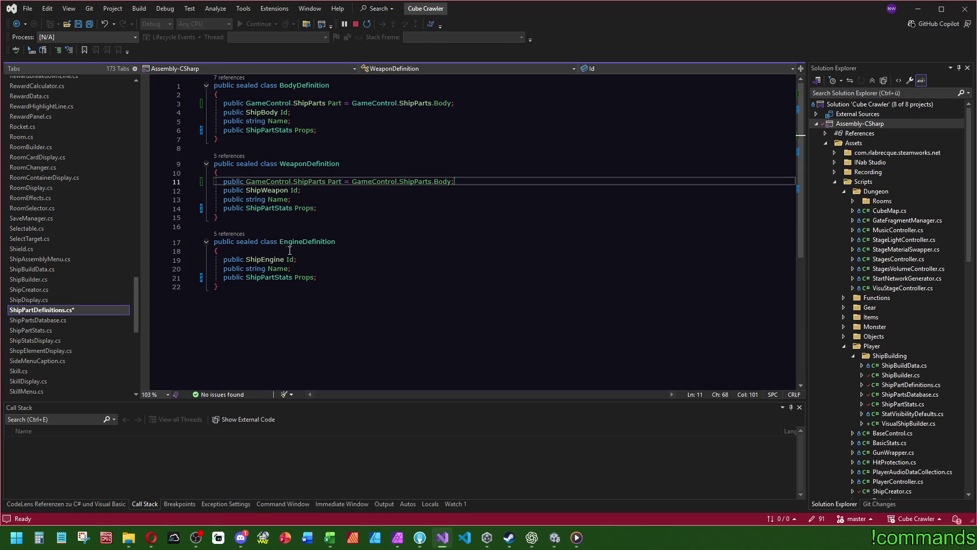
pyautogui.click(219, 251)
pyautogui.hotkey('ctrl', 'v')
# Change the copied Part values to Weapon and Engine, and save the file
pyautogui.click(444, 182)
pyautogui.doubleClick(443, 181)
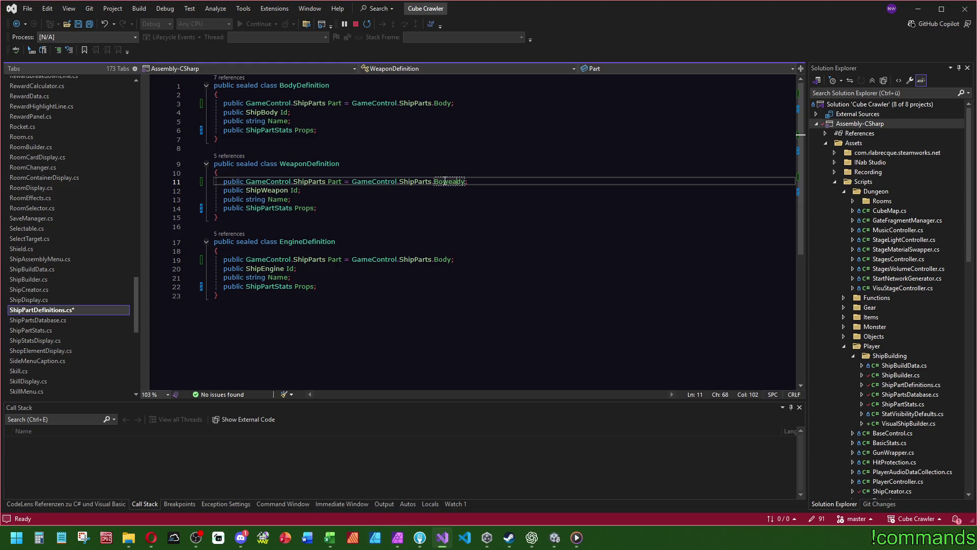
pyautogui.write('wea')
pyautogui.press('Tab')
pyautogui.doubleClick(443, 259)
pyautogui.write('eng')
pyautogui.press('Tab')
pyautogui.click(462, 232)
pyautogui.hotkey('ctrl', 's')
pyautogui.scroll(2, 72, 276)
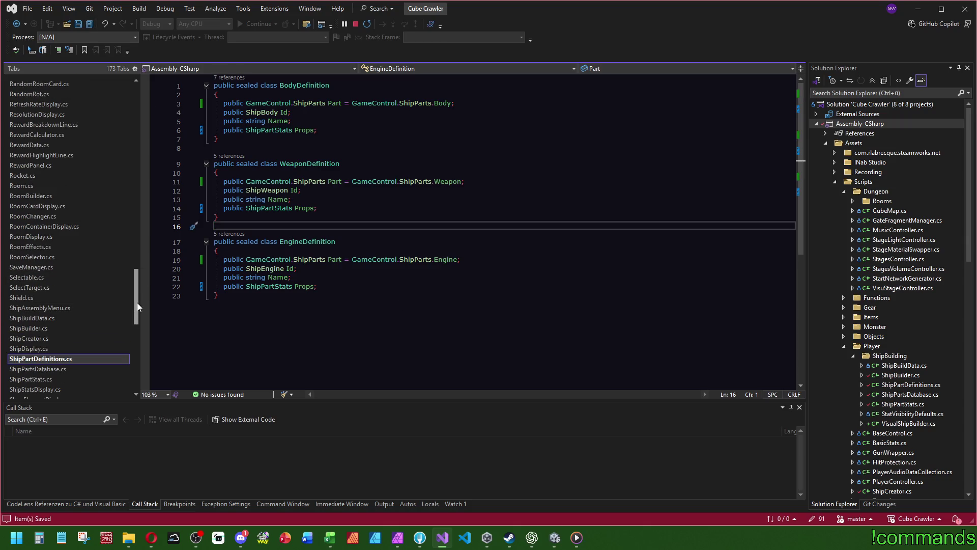
pyautogui.moveTo(136, 303); pyautogui.dragTo(138, 156)
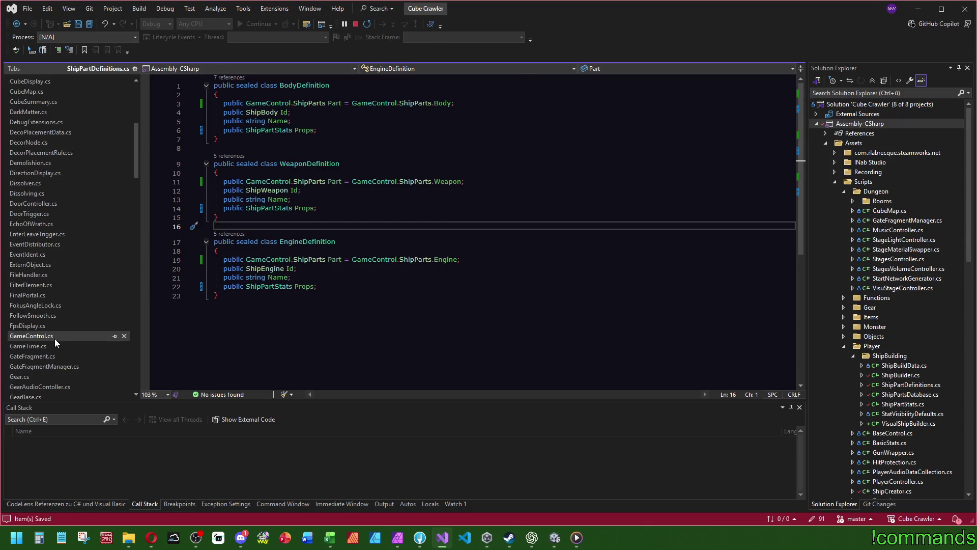
# In GameControl.cs near line 890, change the method name GetClassColor to GetShipPartColor
pyautogui.click(54, 337)
pyautogui.moveTo(803, 96); pyautogui.dragTo(808, 233)
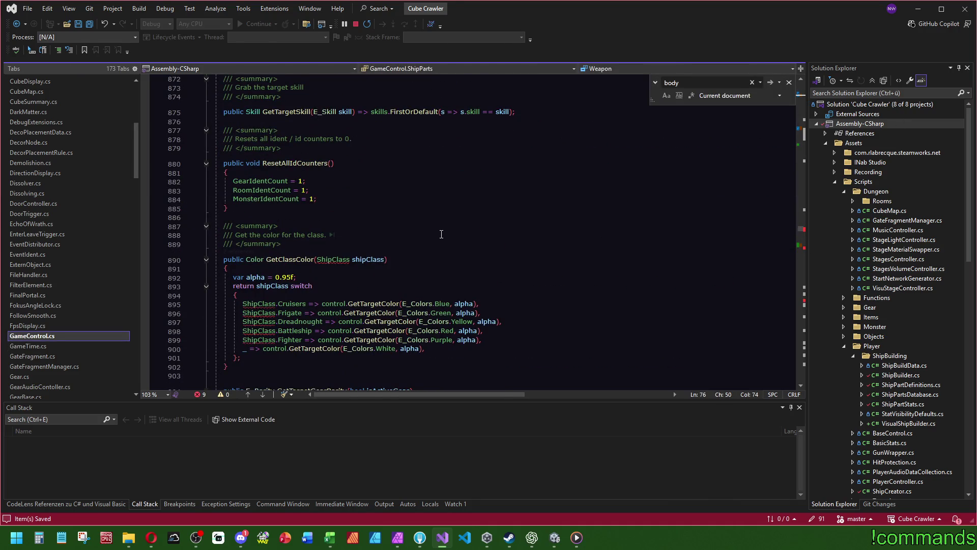
pyautogui.scroll(-2, 443, 234)
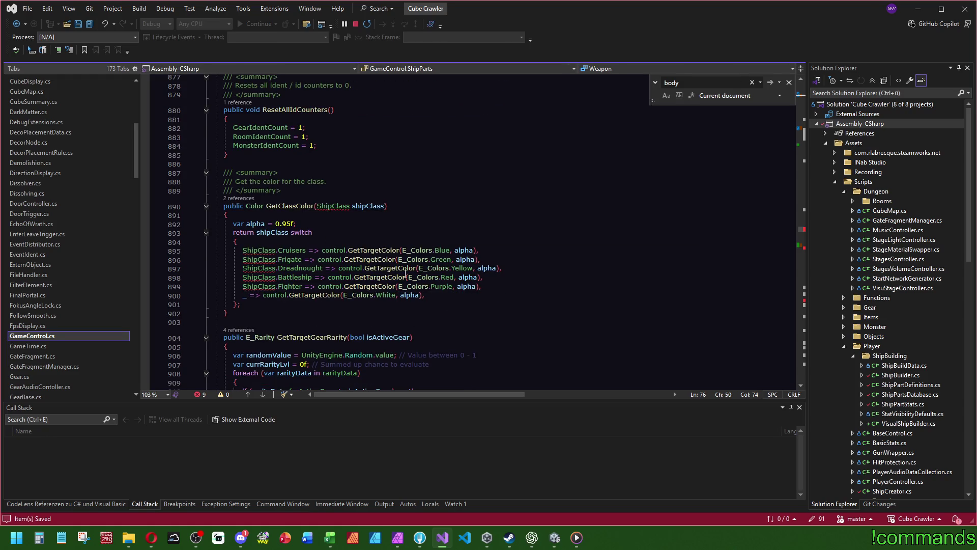
pyautogui.moveTo(420, 286)
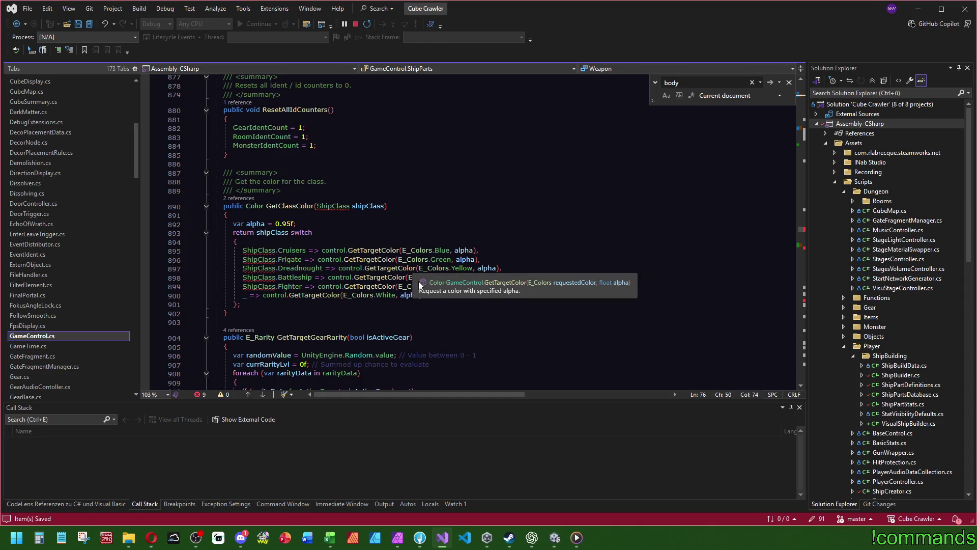
pyautogui.click(300, 207)
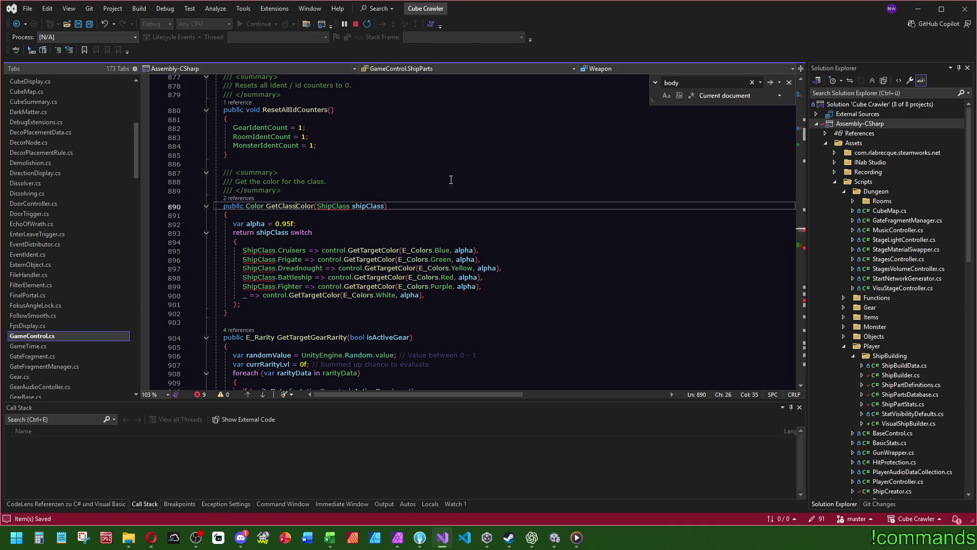
pyautogui.click(507, 181)
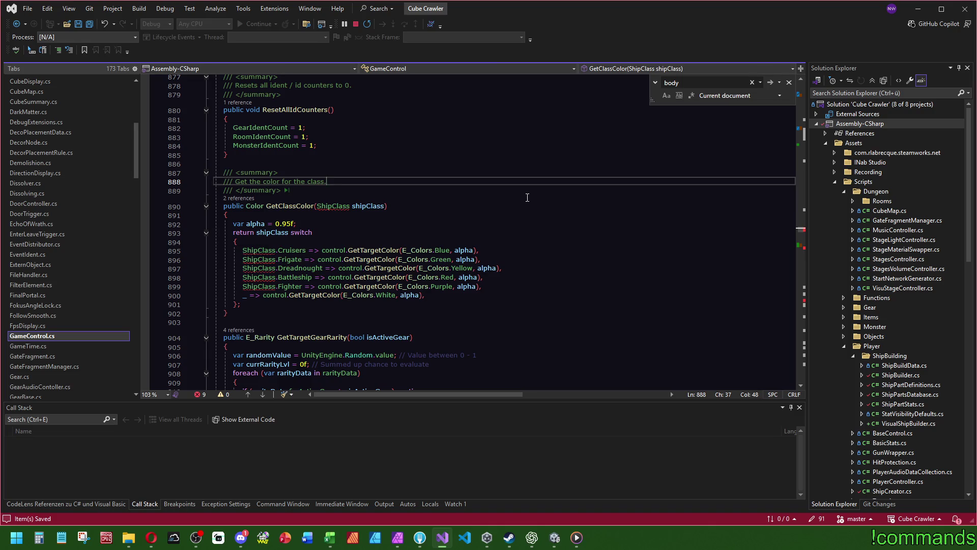
pyautogui.write('.')
pyautogui.click(286, 207)
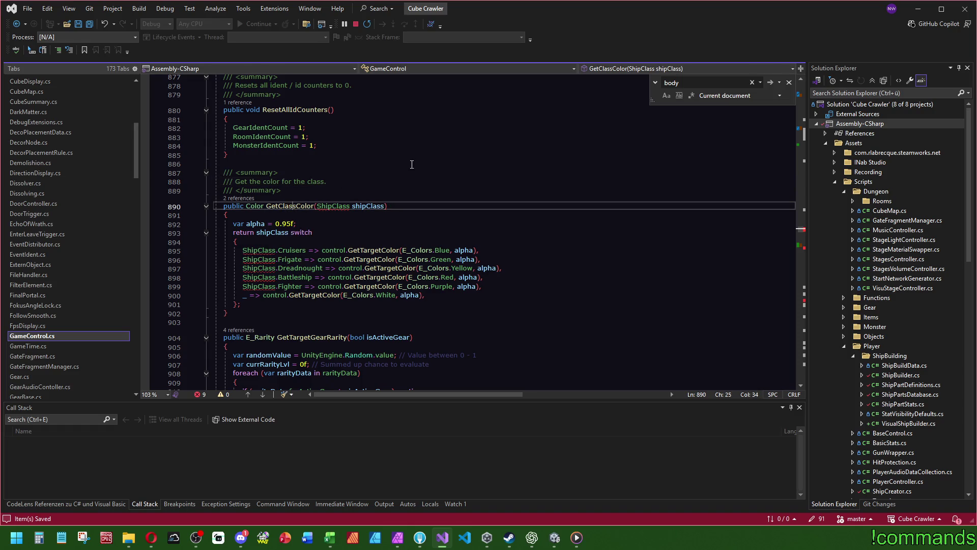
pyautogui.press('Left')
pyautogui.press('Left')
pyautogui.press('Left')
pyautogui.press('BackSpace')
pyautogui.press('BackSpace')
pyautogui.press('BackSpace')
pyautogui.write('S')
pyautogui.press('Right')
pyautogui.press('Right')
pyautogui.press('Right')
pyautogui.write('hipP')
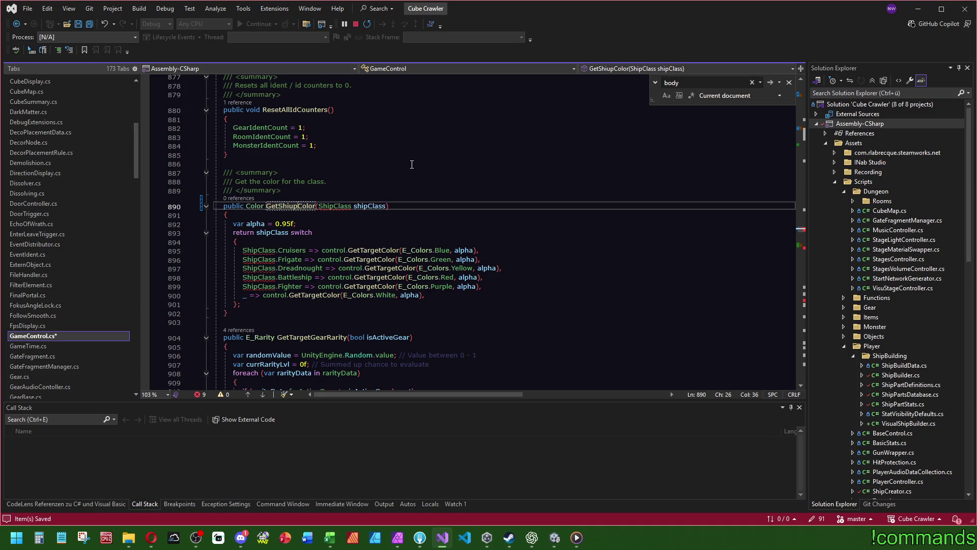
pyautogui.write('art')
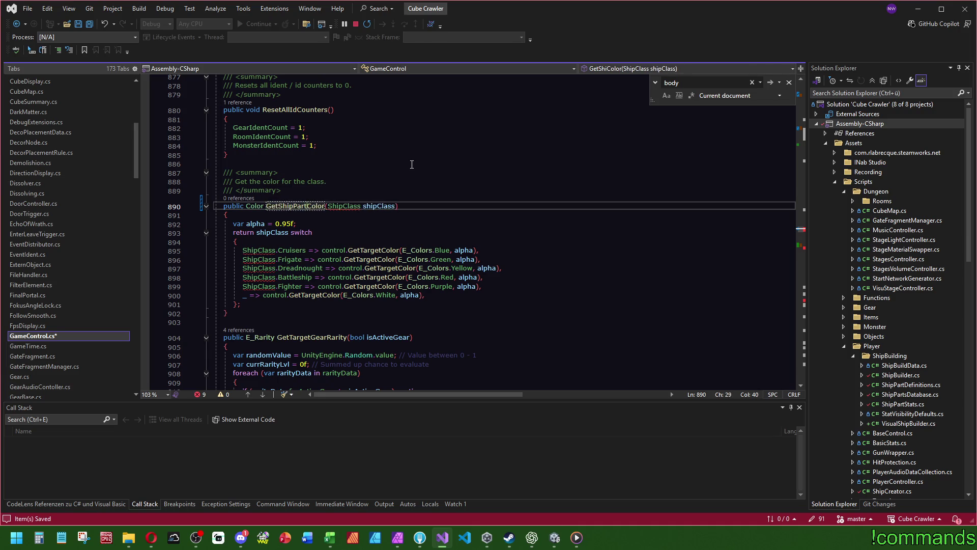
pyautogui.click(411, 164)
# Select the GetShipPartColor method together with its summary comment
pyautogui.moveTo(267, 313); pyautogui.dragTo(267, 157)
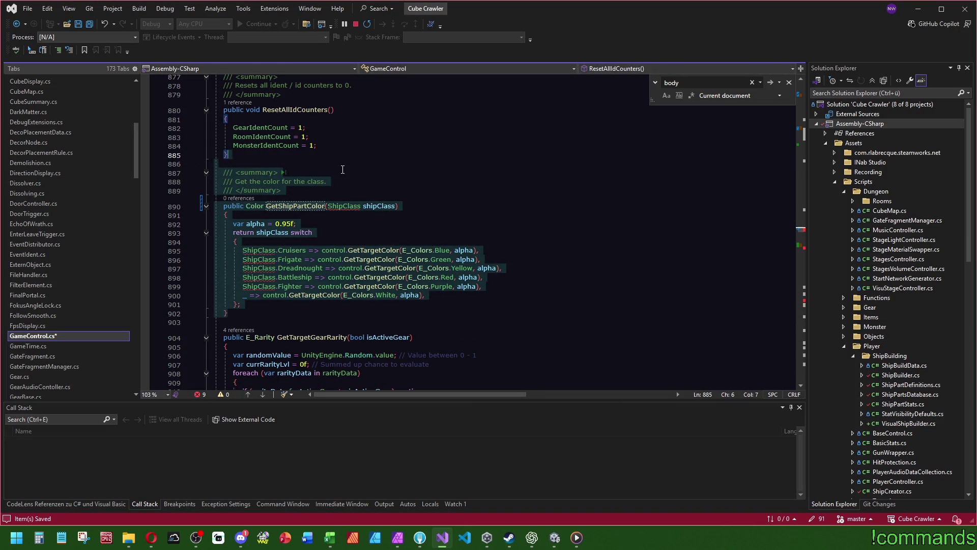
pyautogui.keyDown('shift'); pyautogui.click(268, 173); pyautogui.keyUp('shift')
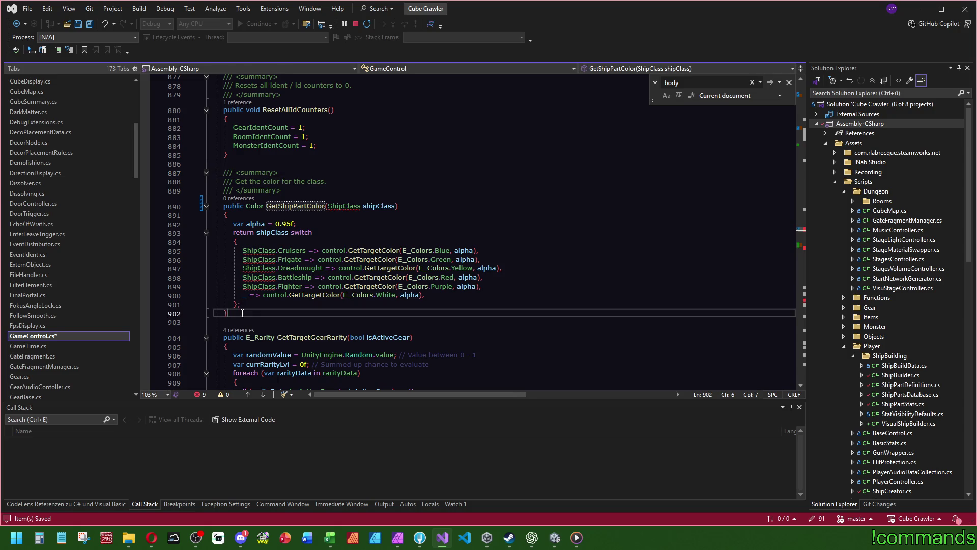
pyautogui.keyDown('shift'); pyautogui.click(271, 156); pyautogui.keyUp('shift')
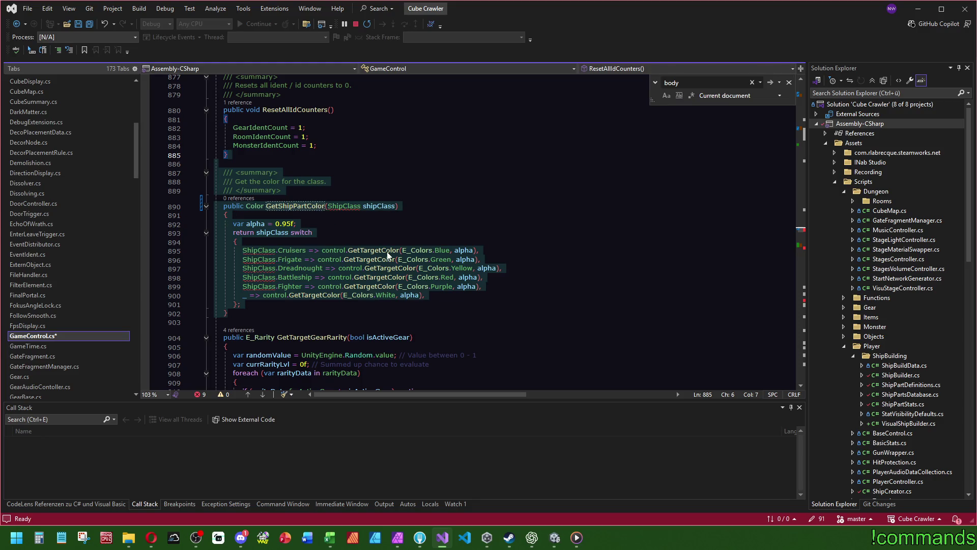
pyautogui.click(328, 206)
# Change the parameter to ShipParts part and make the switch use part
pyautogui.doubleClick(343, 207)
pyautogui.write('ShipParts')
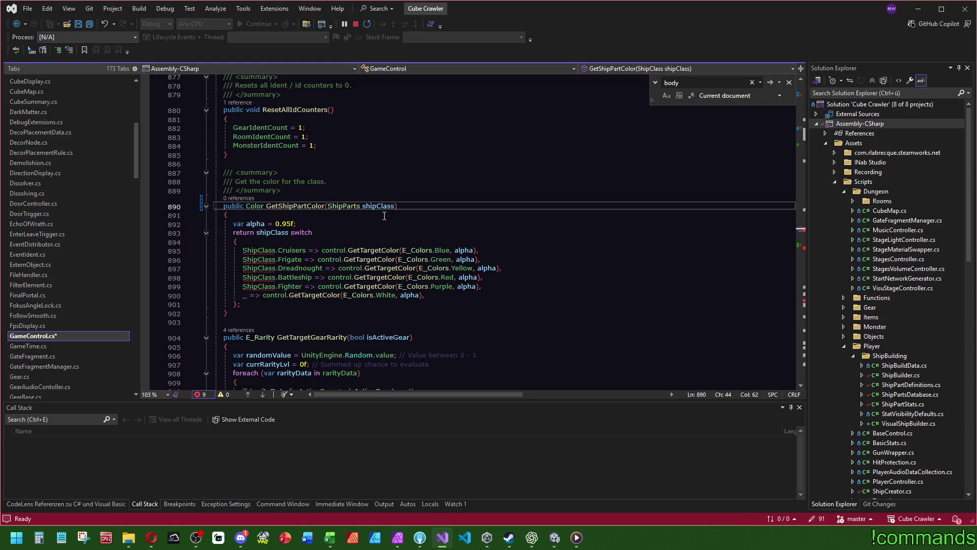
pyautogui.doubleClick(377, 206)
pyautogui.write('part')
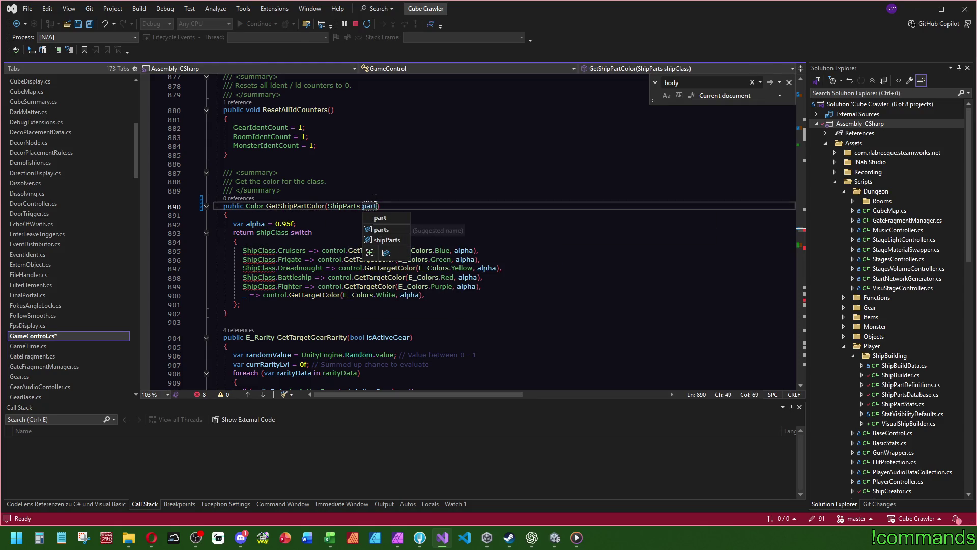
pyautogui.doubleClick(270, 232)
pyautogui.write('part')
# Replace ShipClass with part on the case lines and delete the Battleship and Fighter cases
pyautogui.click(261, 251)
pyautogui.doubleClick(260, 251)
pyautogui.write('part')
pyautogui.doubleClick(259, 259)
pyautogui.write('part')
pyautogui.doubleClick(260, 268)
pyautogui.write('part')
pyautogui.moveTo(488, 286); pyautogui.dragTo(516, 267)
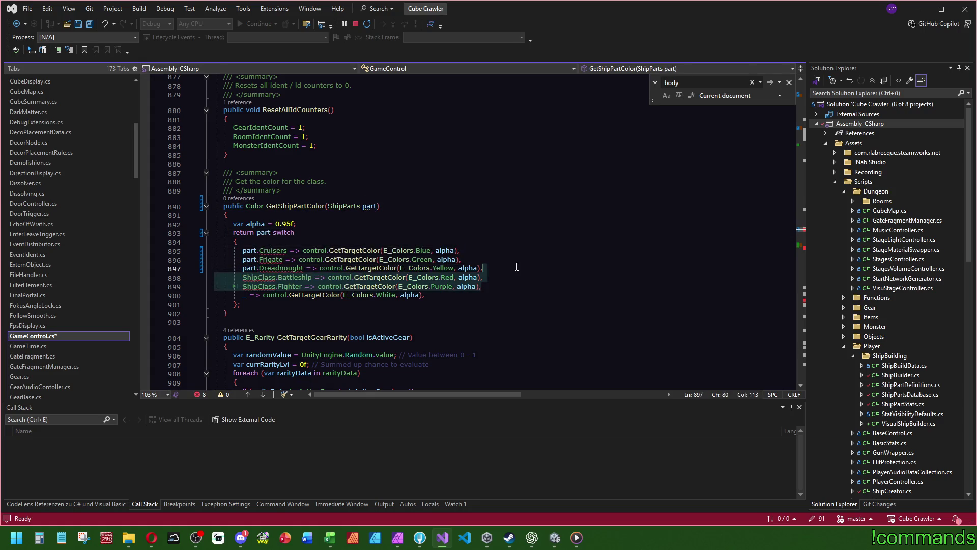
pyautogui.press('Delete')
pyautogui.click(470, 227)
# Change the Cruisers case to Body and look up where ShipParts Body is defined
pyautogui.doubleClick(272, 250)
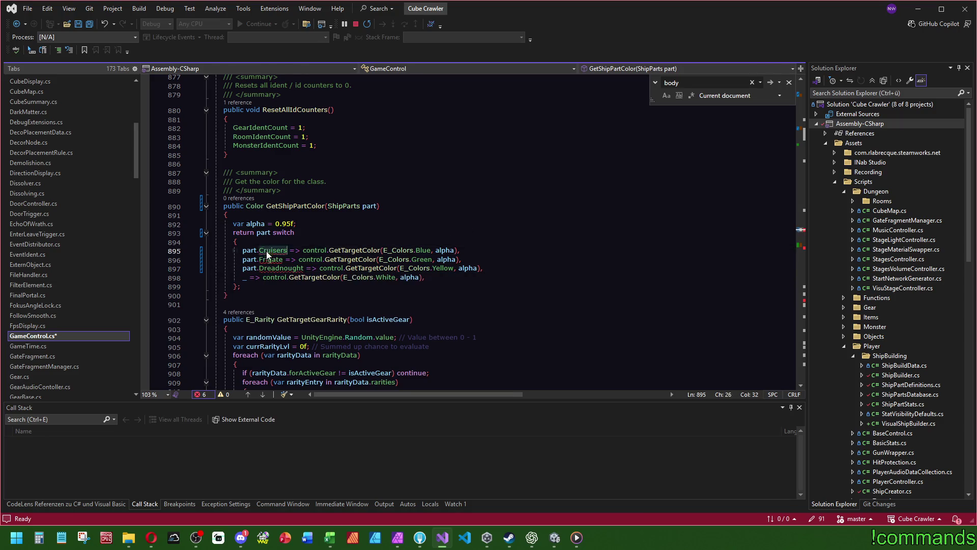
pyautogui.press('Delete')
pyautogui.write('body')
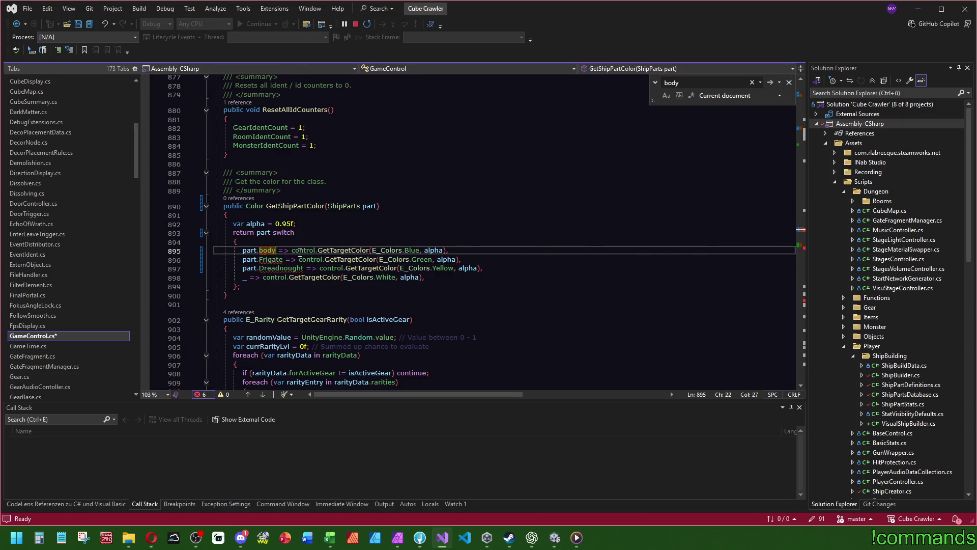
pyautogui.doubleClick(267, 250)
pyautogui.write('Body')
pyautogui.click(296, 224)
pyautogui.moveTo(253, 251)
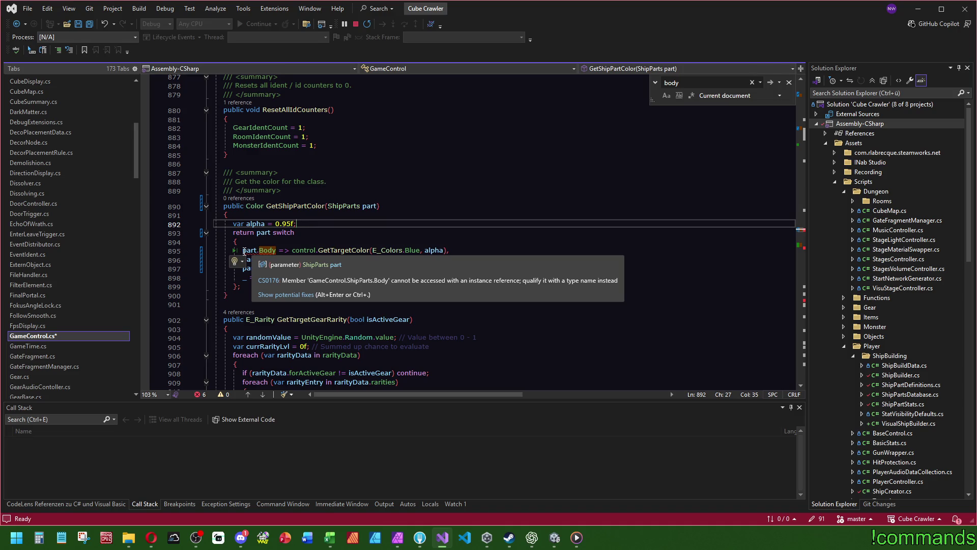
pyautogui.click(342, 239)
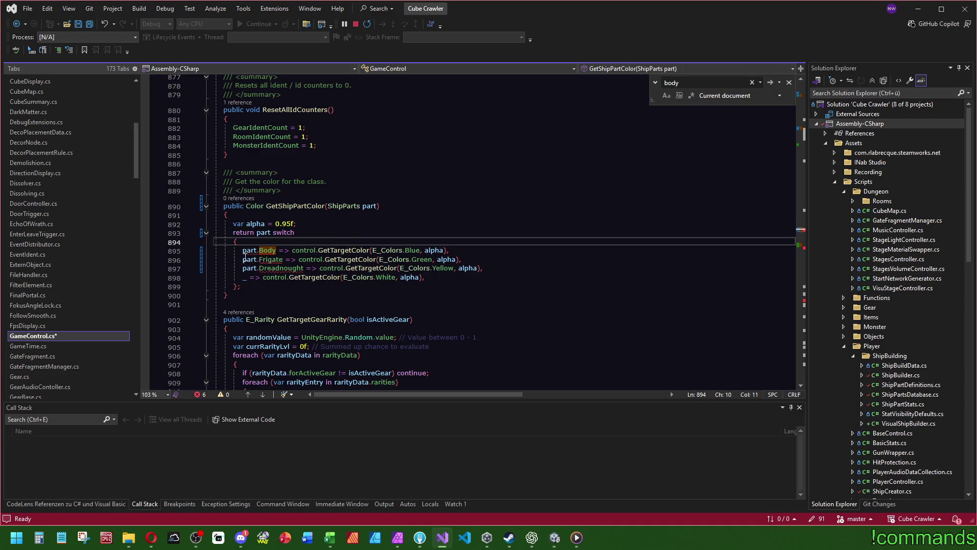
pyautogui.keyDown('ctrl'); pyautogui.click(278, 251); pyautogui.keyUp('ctrl')
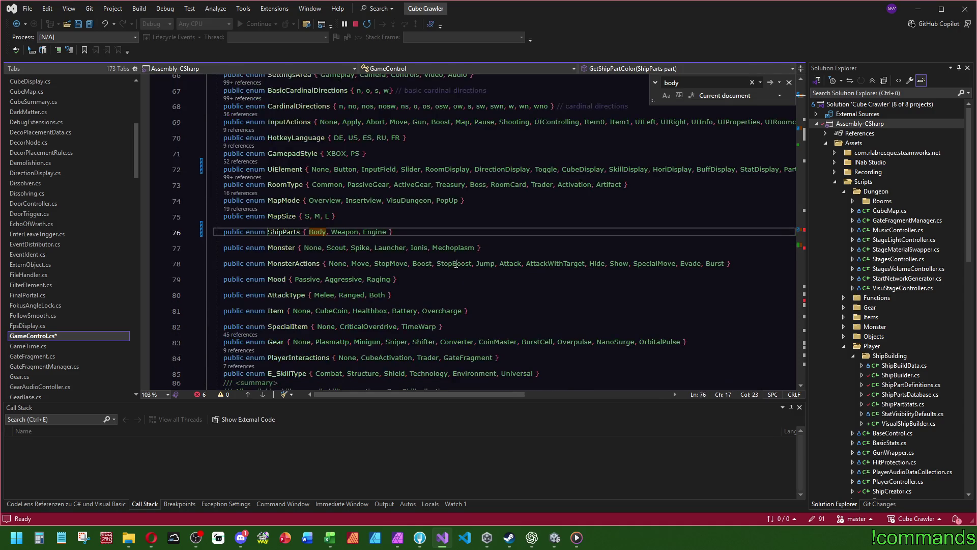
pyautogui.hotkey('ctrl', '-')
# Change the Frigate case to Weapon and the Dreadnought case to Engine
pyautogui.click(283, 250)
pyautogui.hotkey('ctrl', 'BackSpace')
pyautogui.write('Weeapon')
pyautogui.hotkey('ctrl', 'BackSpace')
pyautogui.write('Weapon')
pyautogui.doubleClick(270, 258)
pyautogui.write('Engine')
pyautogui.click(378, 218)
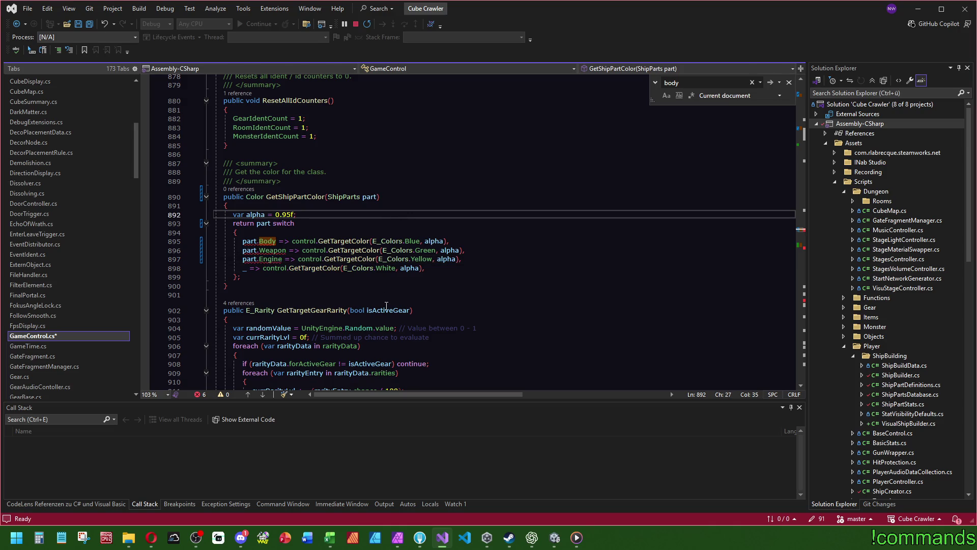
# Remove the part. prefixes from the Body and Engine case labels
pyautogui.moveTo(243, 238); pyautogui.dragTo(258, 253)
pyautogui.press('Delete')
pyautogui.click(247, 256)
pyautogui.press('BackSpace')
pyautogui.press('Delete')
pyautogui.press('Delete')
pyautogui.press('Delete')
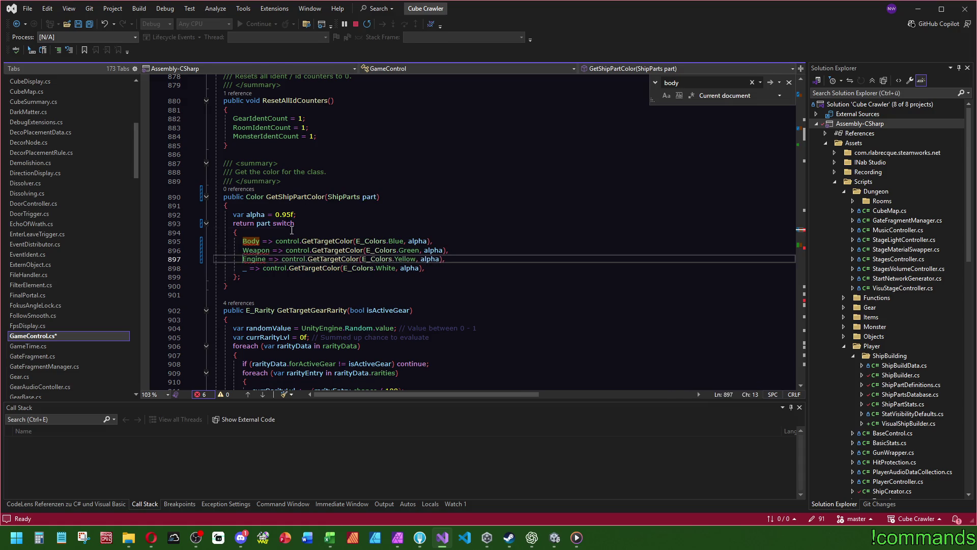
pyautogui.click(226, 295)
# Dismiss the fix suggestions for the undefined Body name and undo the case edits back to ShipClass cases
pyautogui.moveTo(247, 239)
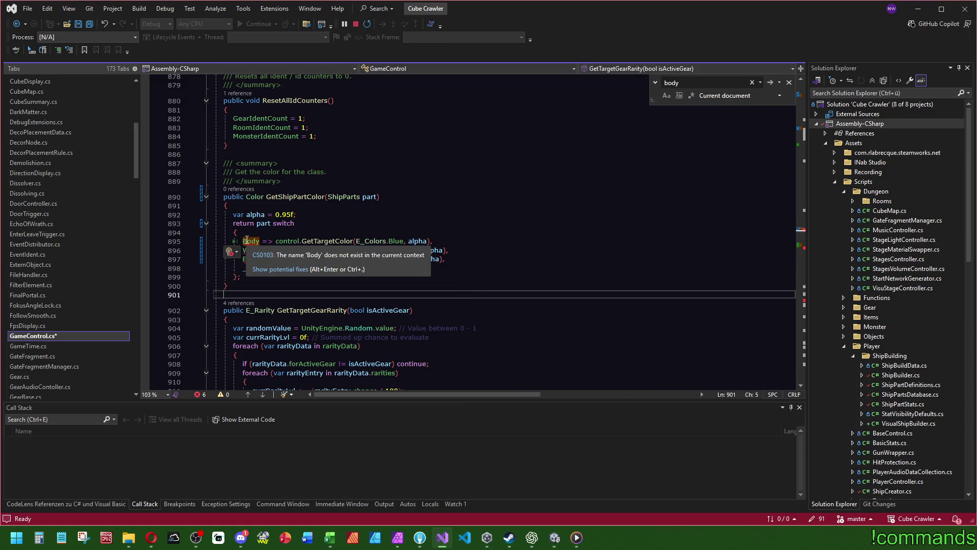
pyautogui.click(280, 269)
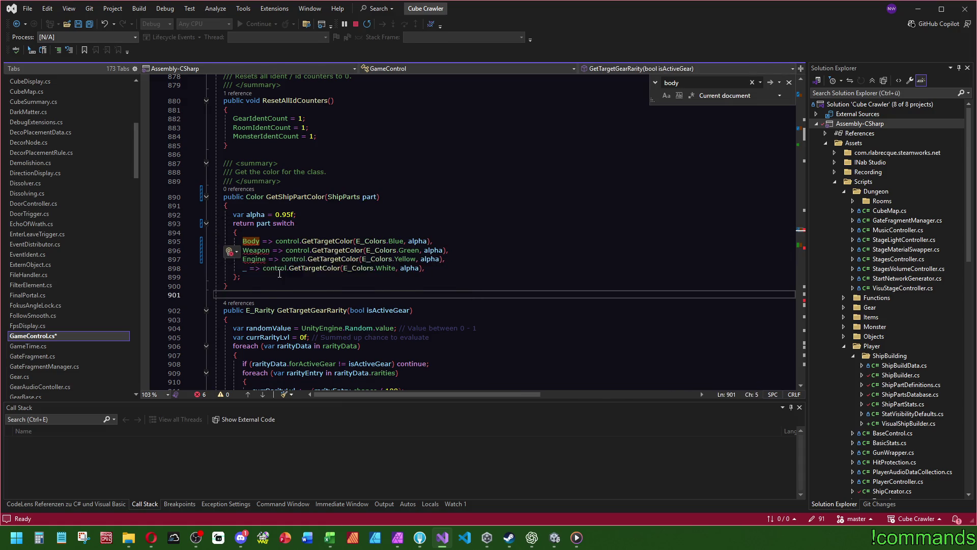
pyautogui.click(305, 226)
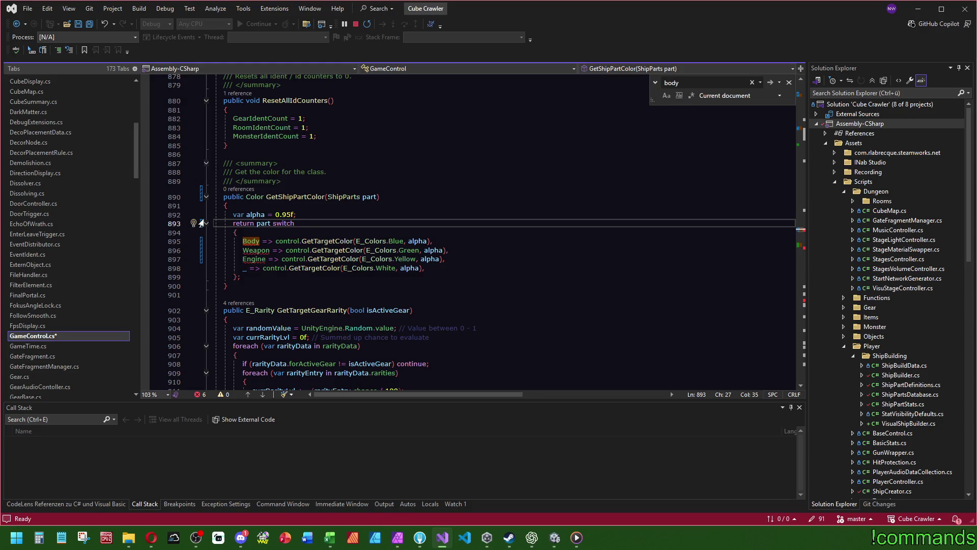
pyautogui.click(267, 223)
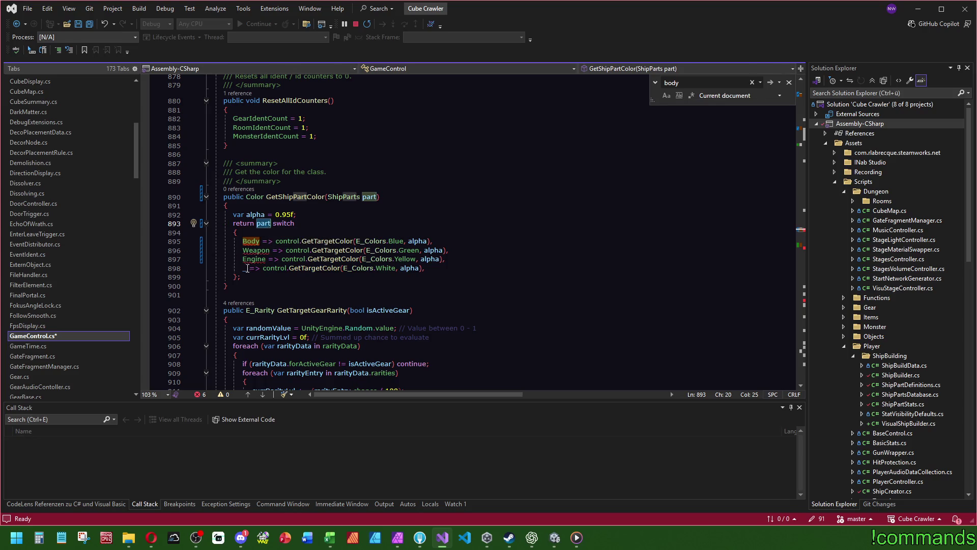
pyautogui.moveTo(254, 240)
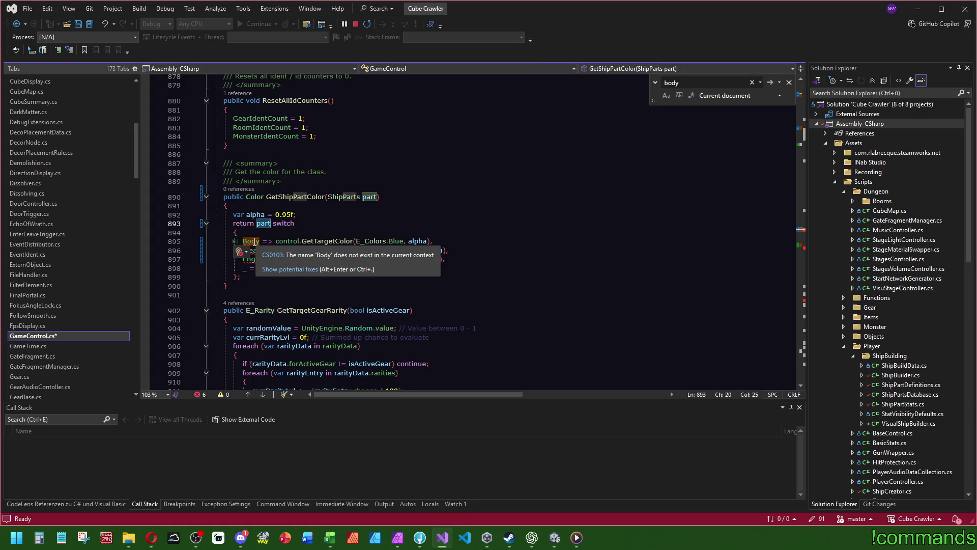
pyautogui.hotkey('ctrl', 'z')
pyautogui.hotkey('ctrl', 'z')
pyautogui.hotkey('ctrl', 'z')
pyautogui.hotkey('ctrl', 'y')
pyautogui.hotkey('ctrl', 'y')
pyautogui.hotkey('ctrl', 'y')
pyautogui.hotkey('ctrl', 'y')
pyautogui.hotkey('ctrl', 'y')
pyautogui.hotkey('ctrl', 'y')
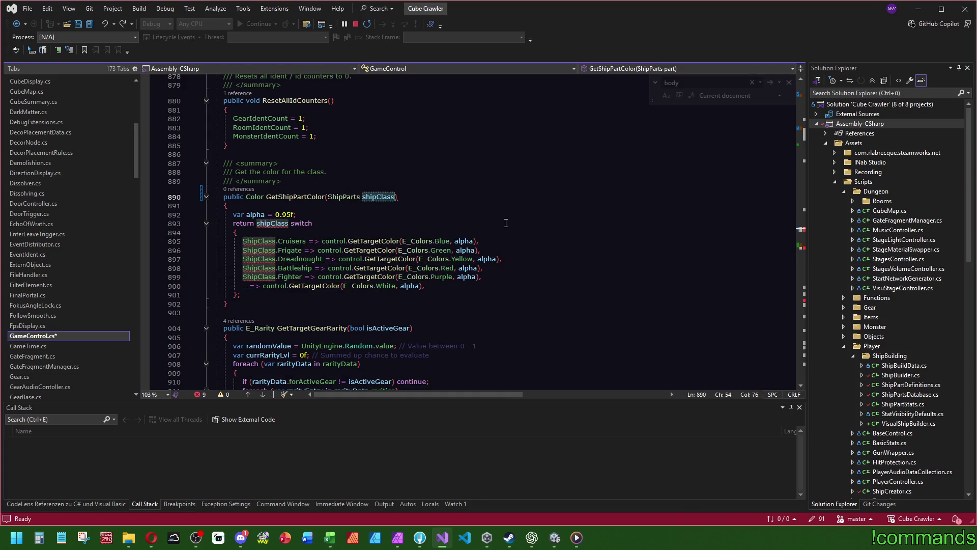
# Change GetShipPartColor's parameter type from ShipClass to ShipParts
pyautogui.hotkey('ctrl', 'f')
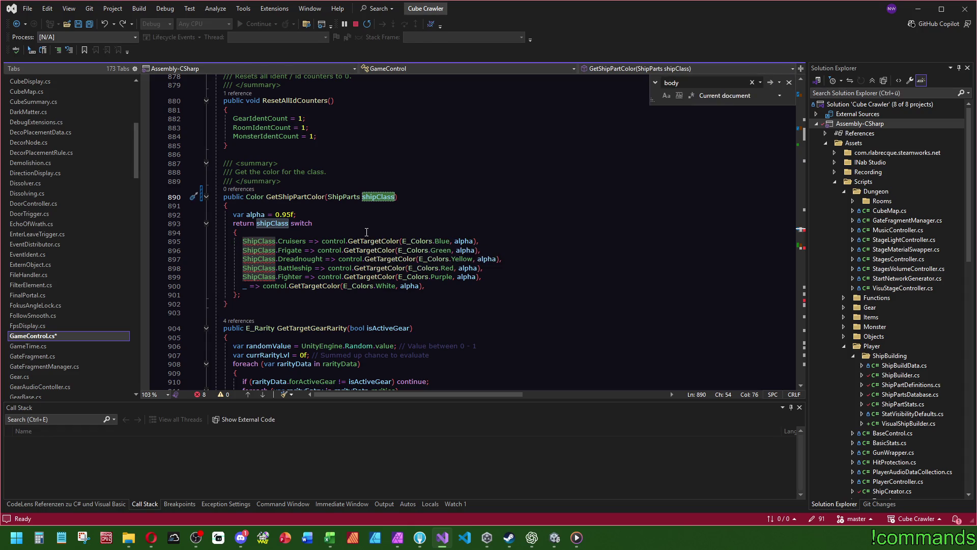
pyautogui.hotkey('ctrl', 'z')
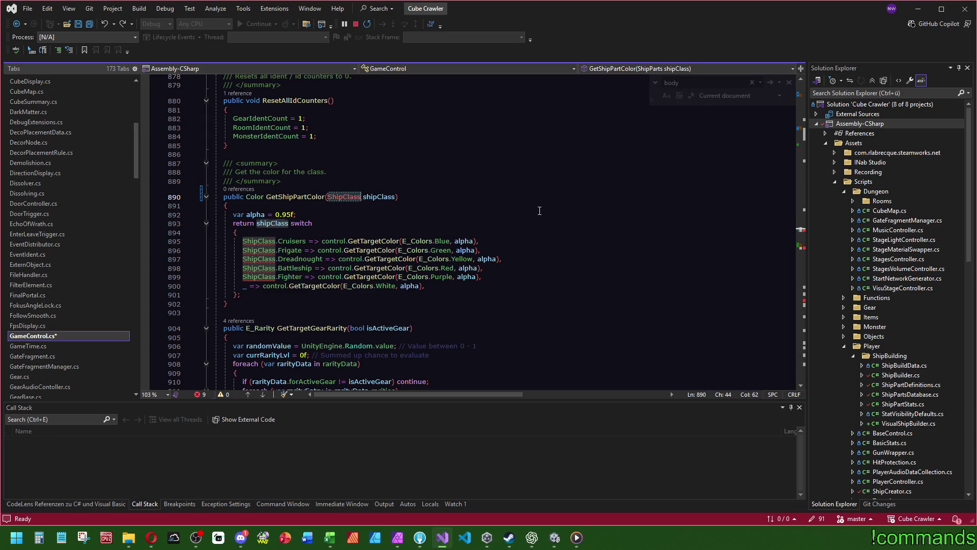
pyautogui.click(531, 209)
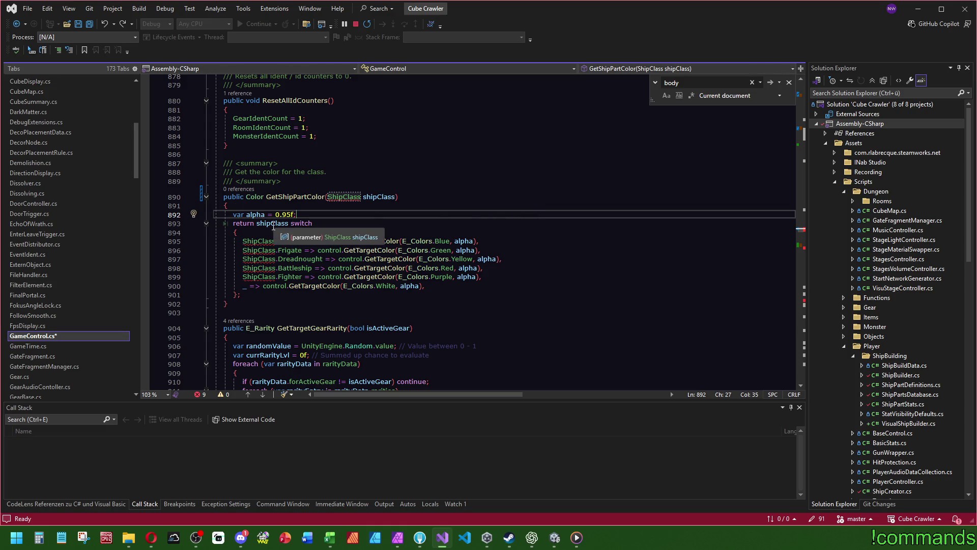
pyautogui.click(359, 198)
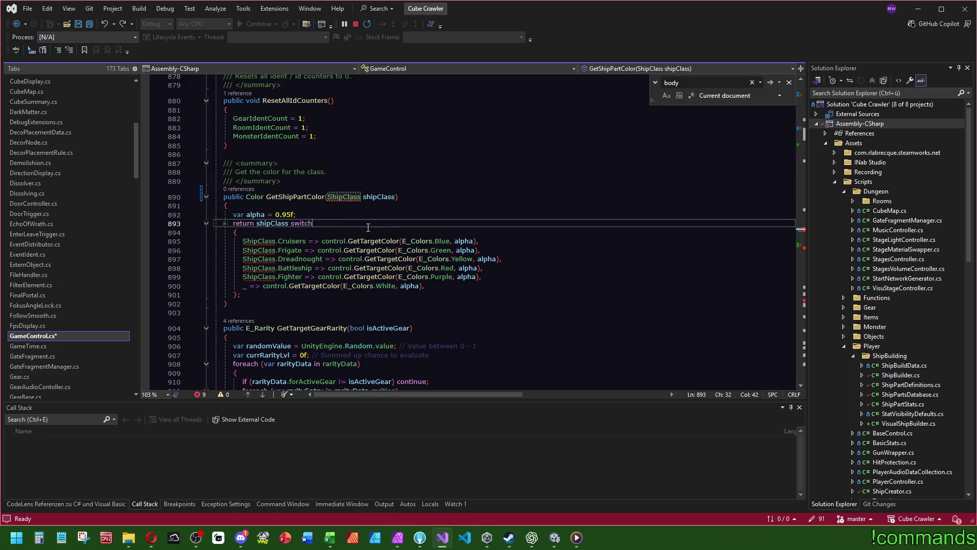
pyautogui.press('BackSpace')
pyautogui.press('BackSpace')
pyautogui.press('BackSpace')
pyautogui.write('Parts')
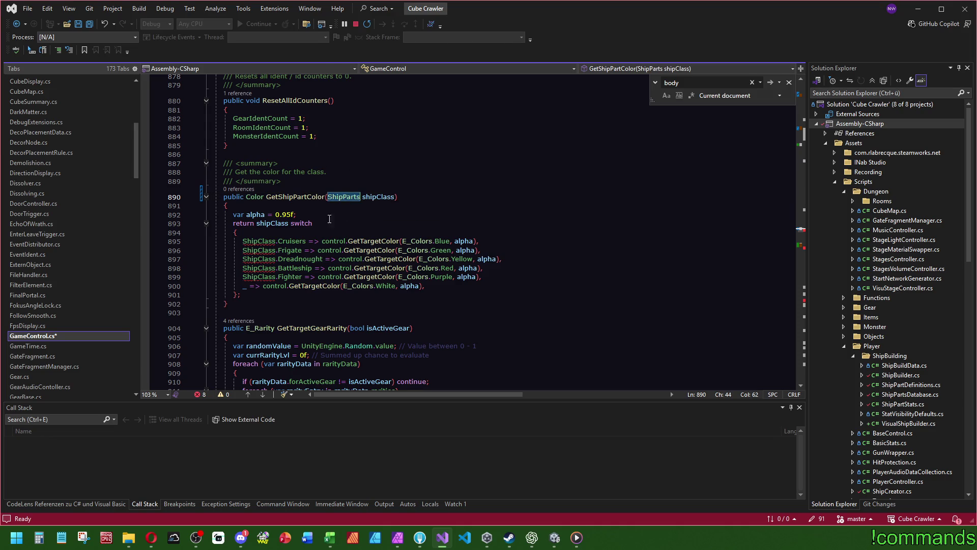
# Replace the ShipClass prefix with ShipParts on all five switch cases
pyautogui.doubleClick(259, 241)
pyautogui.write('ShipParts')
pyautogui.doubleClick(258, 250)
pyautogui.write('ShipParts')
pyautogui.click(259, 260)
pyautogui.doubleClick(258, 259)
pyautogui.write('ShipParts')
pyautogui.doubleClick(258, 268)
pyautogui.write('ShipParts')
pyautogui.doubleClick(258, 277)
pyautogui.write('ShipParts')
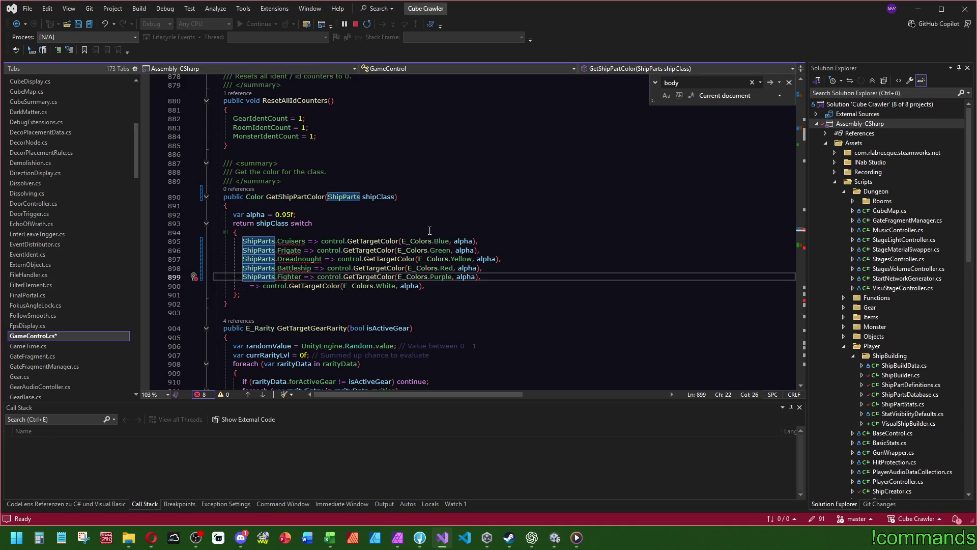
# Delete the Battleship and Fighter cases and rename the parameter to part in the signature and switch
pyautogui.click(395, 197)
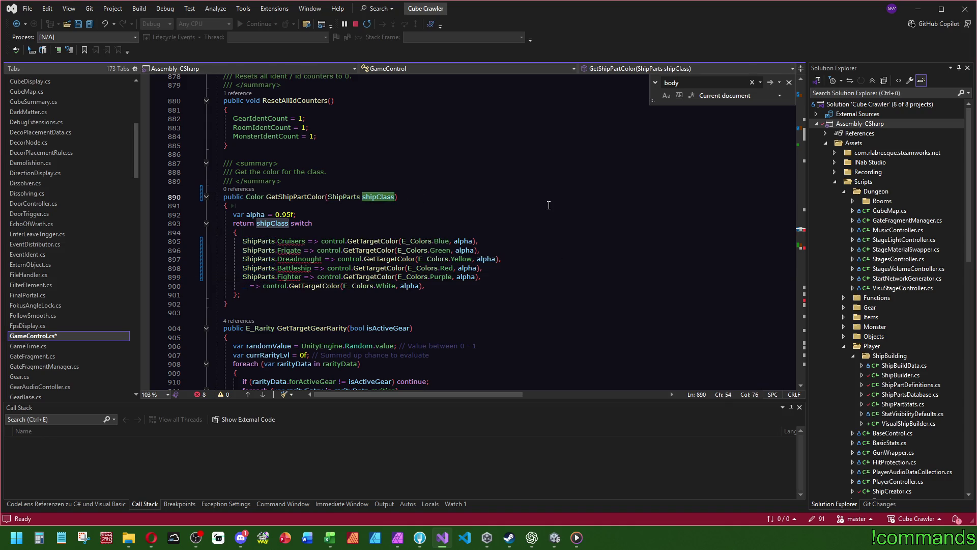
pyautogui.moveTo(442, 264); pyautogui.dragTo(224, 286)
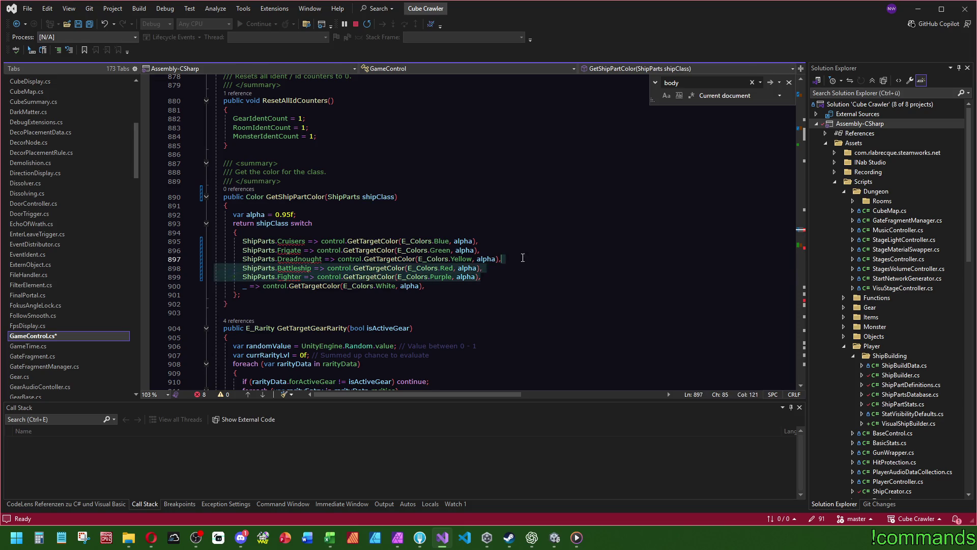
pyautogui.press('Delete')
pyautogui.click(396, 197)
pyautogui.hotkey('ctrl', 'BackSpace')
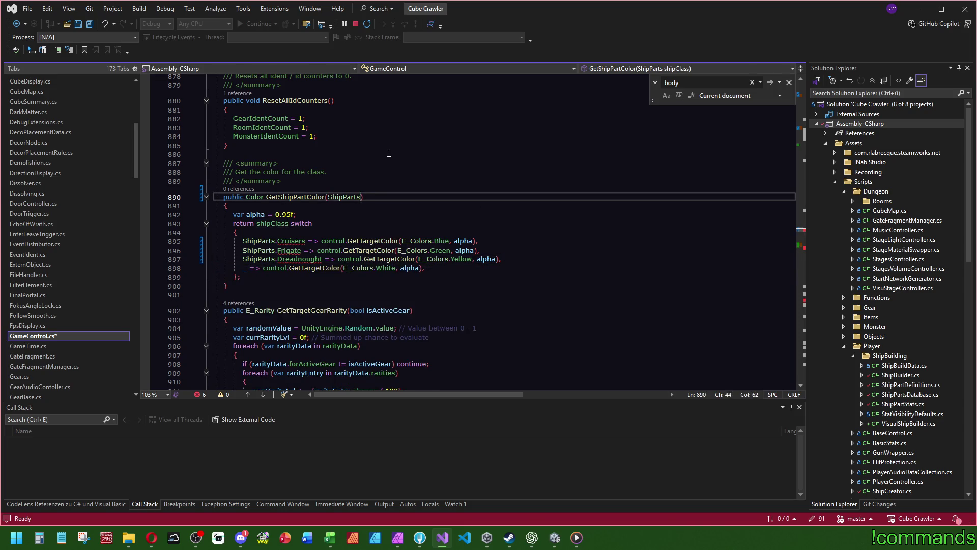
pyautogui.write('part')
pyautogui.press('Escape')
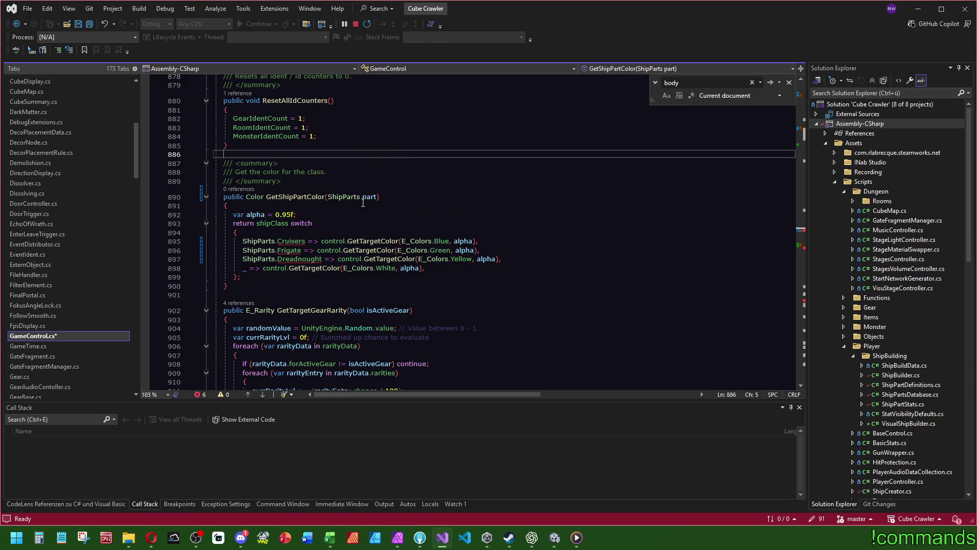
pyautogui.doubleClick(278, 225)
pyautogui.write('part')
# Change the three case members from Cruisers, Frigate and Dreadnought to Body, Weapon and Engine
pyautogui.doubleClick(279, 241)
pyautogui.press('BackSpace')
pyautogui.write('Bo')
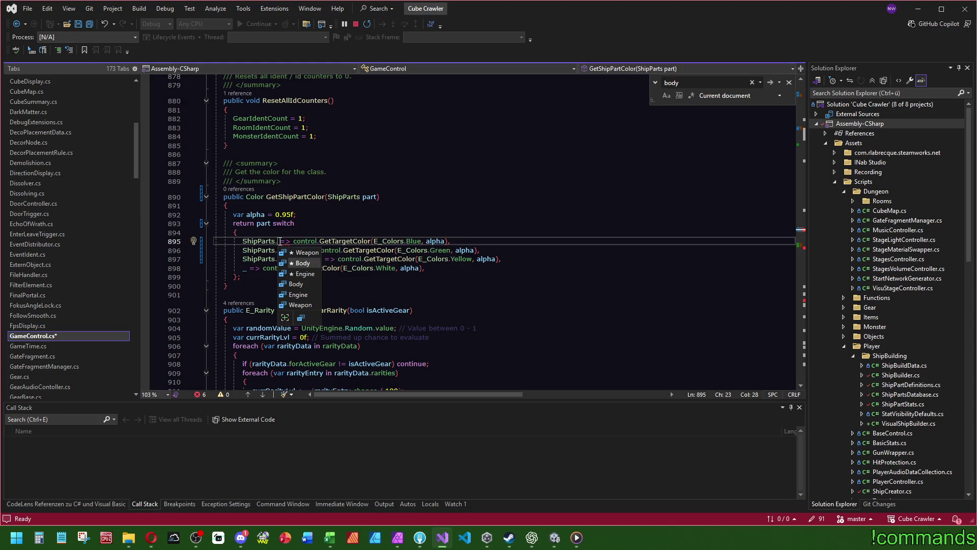
pyautogui.press('Tab')
pyautogui.doubleClick(288, 250)
pyautogui.write('We')
pyautogui.press('Tab')
pyautogui.doubleClick(297, 259)
pyautogui.write('En')
pyautogui.press('Tab')
# Set the case colours to Red for Weapon, DarkGrey for Body and Blue for Engine
pyautogui.click(387, 220)
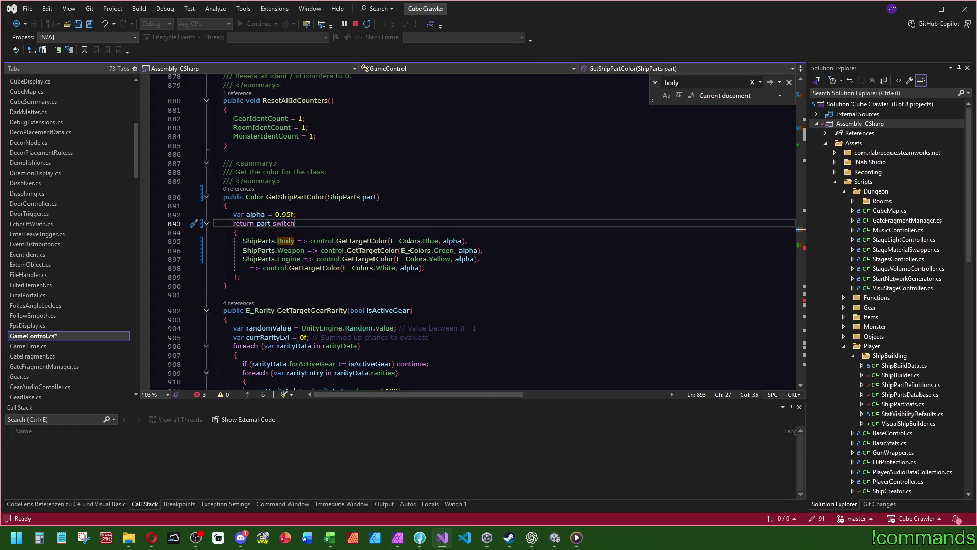
pyautogui.doubleClick(442, 249)
pyautogui.write('Re')
pyautogui.press('Tab')
pyautogui.doubleClick(429, 243)
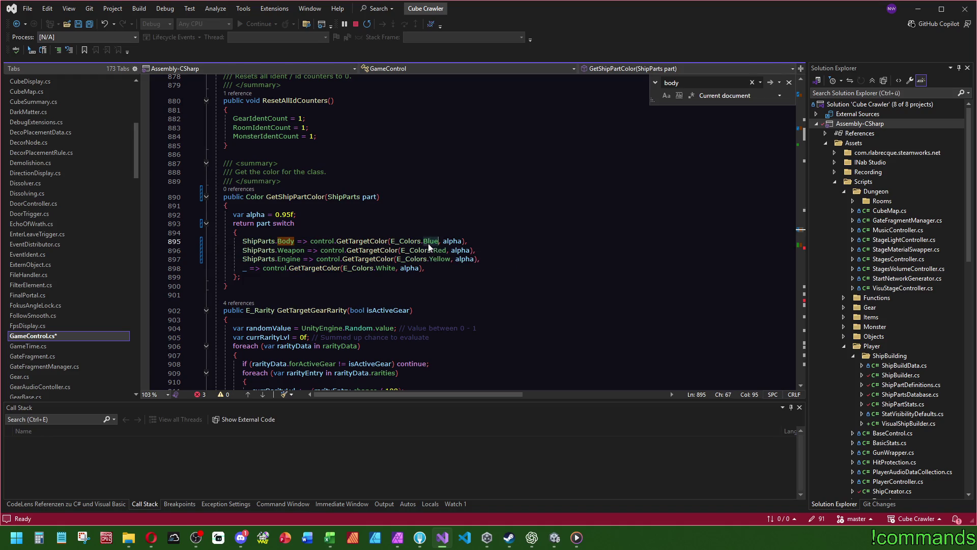
pyautogui.write('Li')
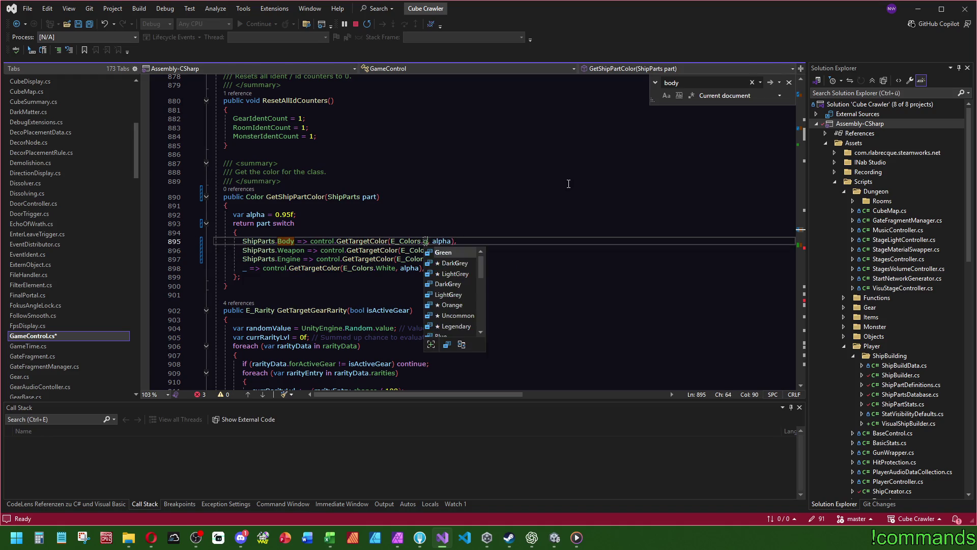
pyautogui.press('Tab')
pyautogui.doubleClick(438, 241)
pyautogui.write('Da')
pyautogui.press('Tab')
pyautogui.doubleClick(441, 258)
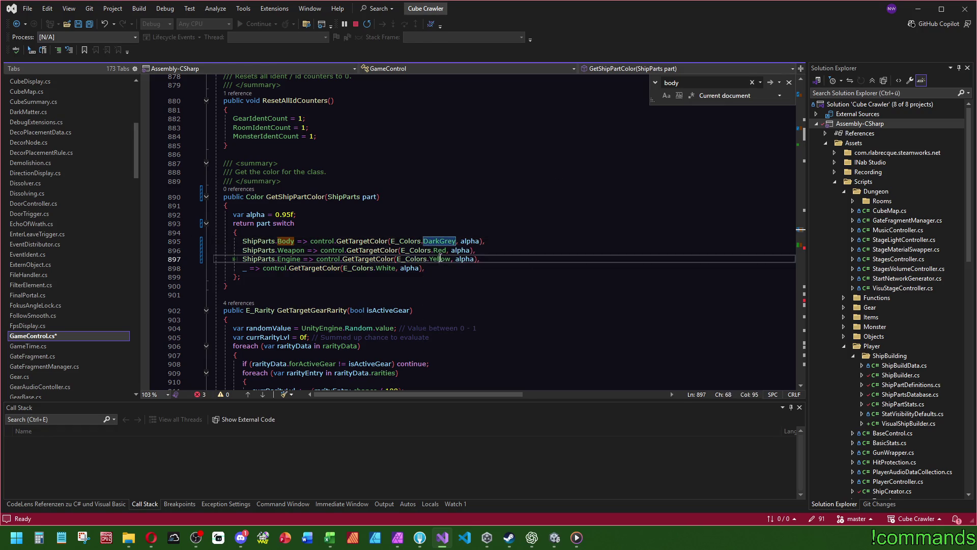
pyautogui.write('Bl')
pyautogui.press('Tab')
pyautogui.click(578, 232)
pyautogui.scroll(-4, 798, 212)
pyautogui.scroll(-20, 799, 212)
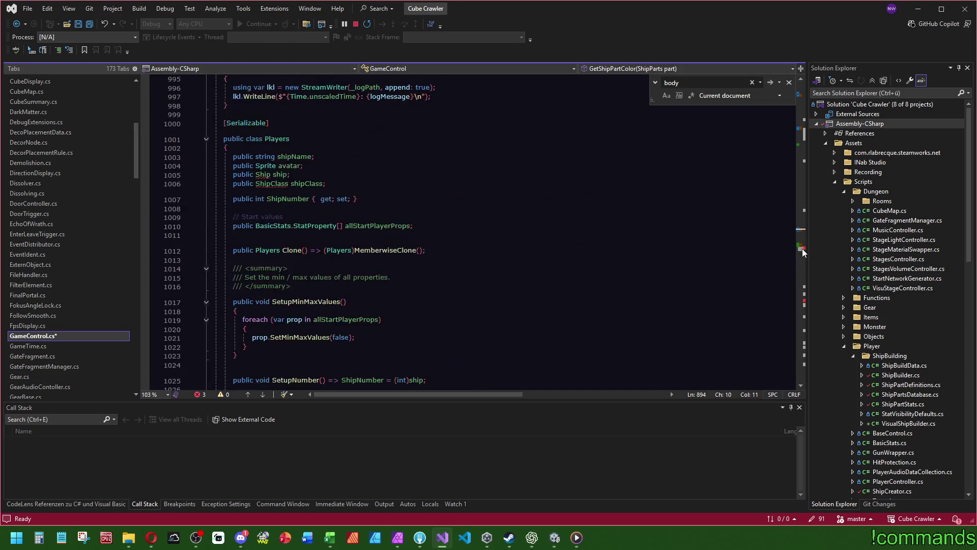
pyautogui.scroll(4, 368, 237)
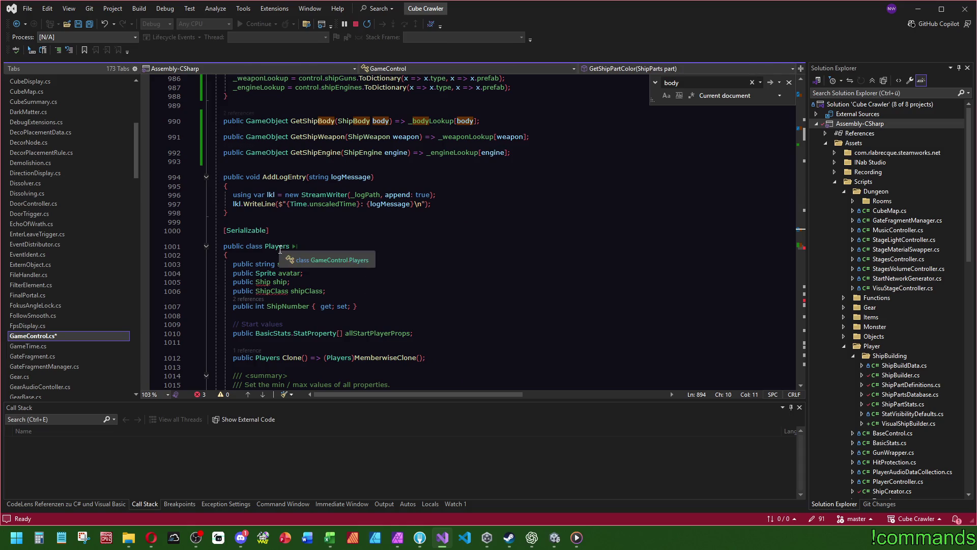
# Delete the Players and PlayerDataPrefabs classes from GameControl
pyautogui.scroll(-5, 424, 229)
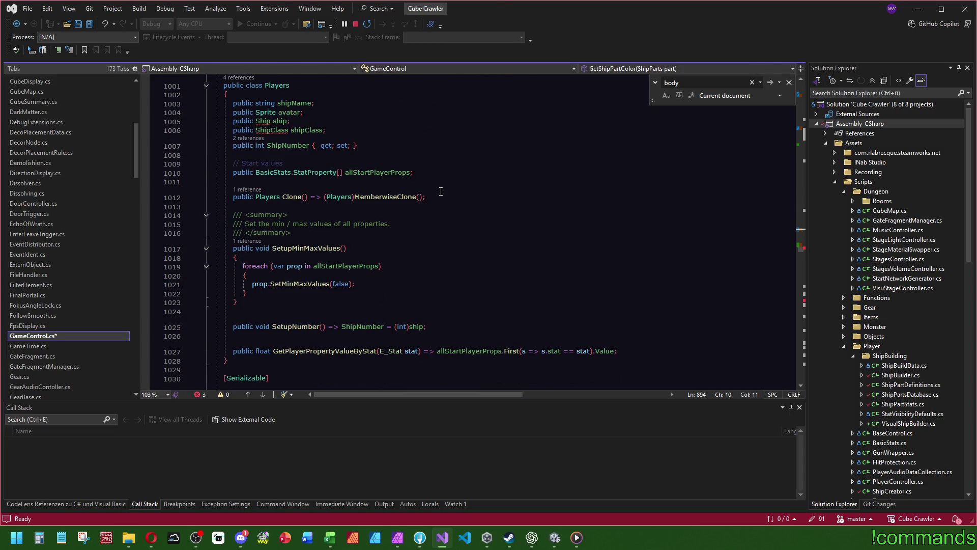
pyautogui.scroll(-3, 441, 192)
pyautogui.moveTo(251, 297)
pyautogui.mouseDown()
pyautogui.moveTo(240, 279)
pyautogui.moveTo(265, 82)
pyautogui.moveTo(295, 81)
pyautogui.moveTo(316, 162)
pyautogui.mouseUp()
pyautogui.press('Delete')
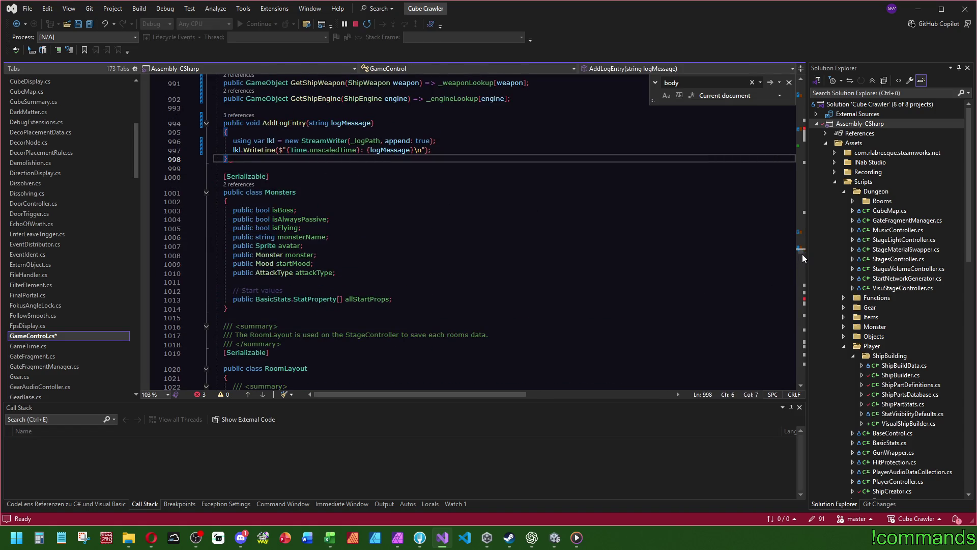
pyautogui.click(804, 301)
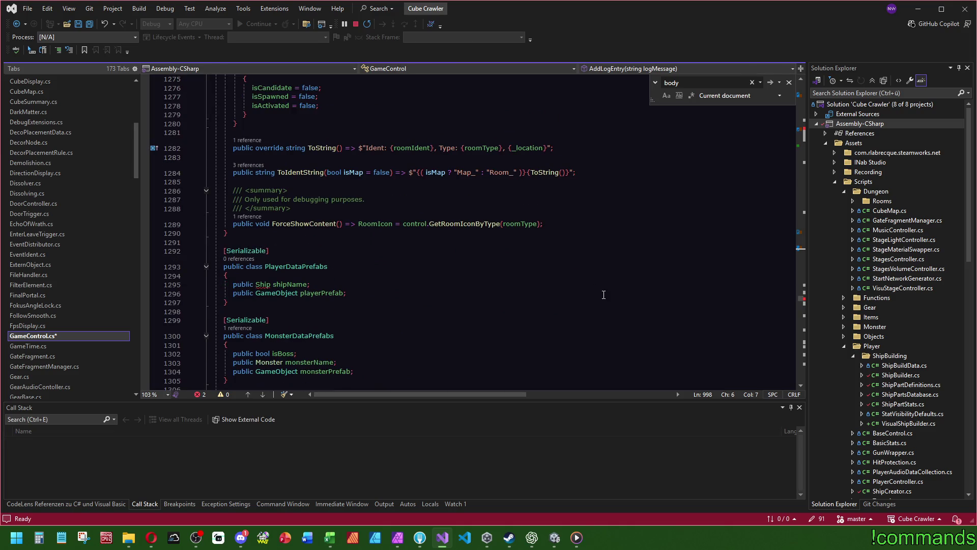
pyautogui.moveTo(237, 302); pyautogui.dragTo(260, 235)
pyautogui.press('Delete')
pyautogui.click(511, 284)
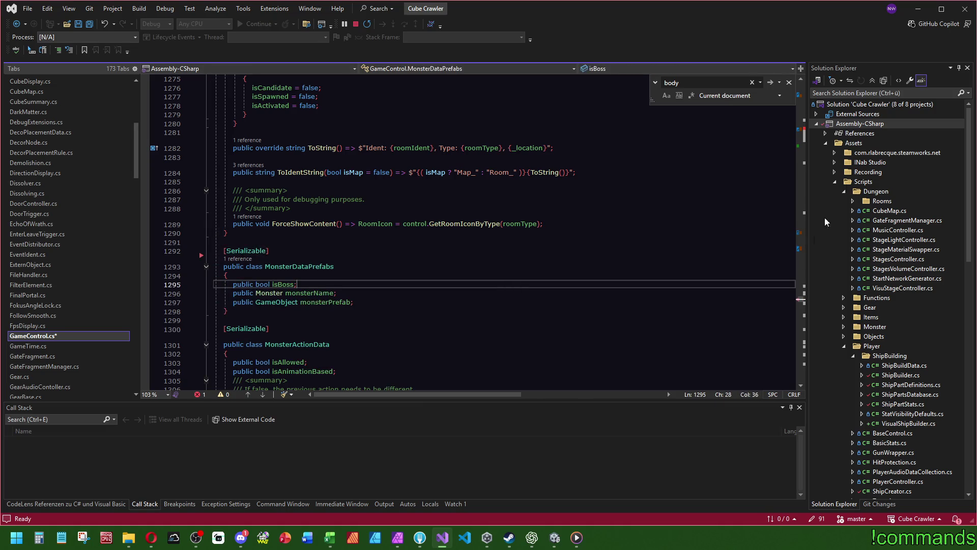
pyautogui.moveTo(804, 301); pyautogui.dragTo(814, 127)
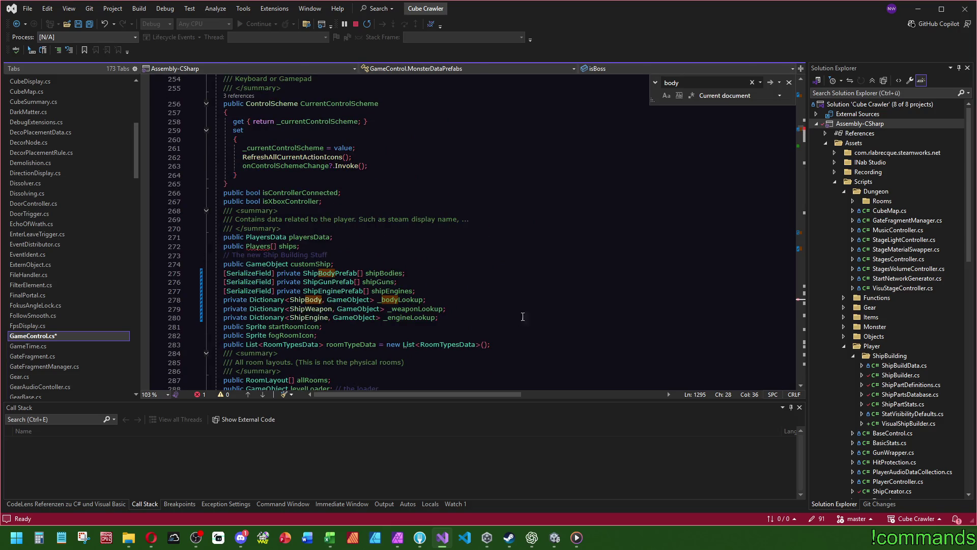
# Inspect the PlayersData class definition used by the ships field
pyautogui.click(357, 243)
pyautogui.click(277, 238)
pyautogui.press('F12')
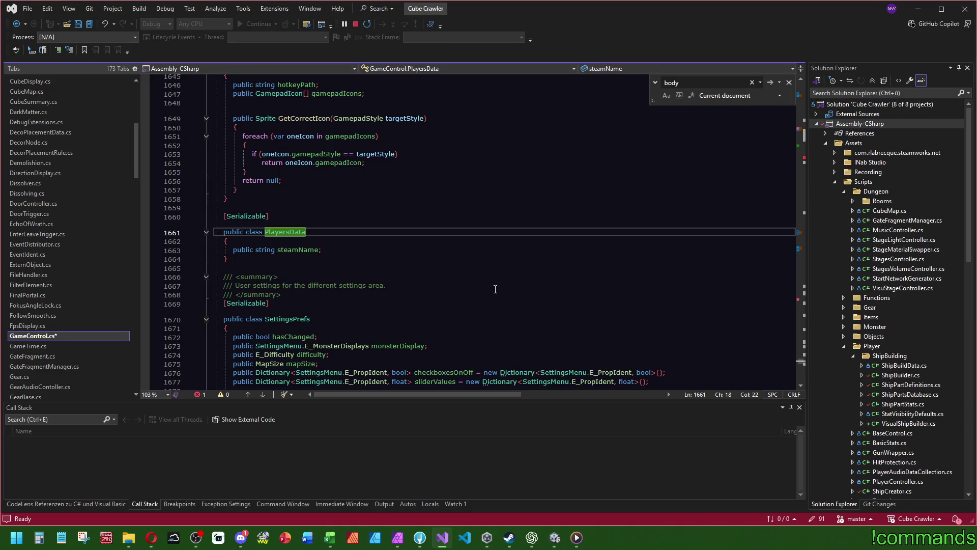
pyautogui.hotkey('ctrl', '-')
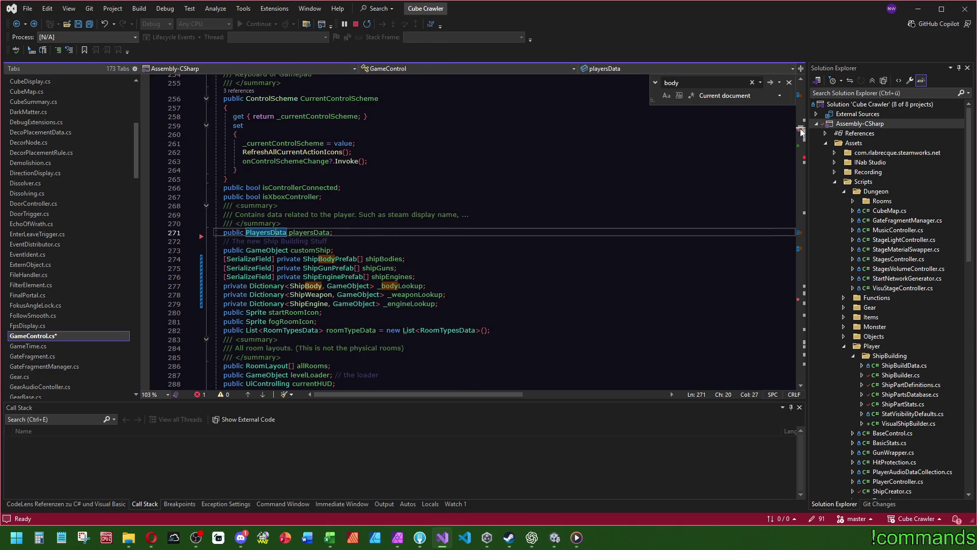
pyautogui.moveTo(800, 128); pyautogui.dragTo(801, 147)
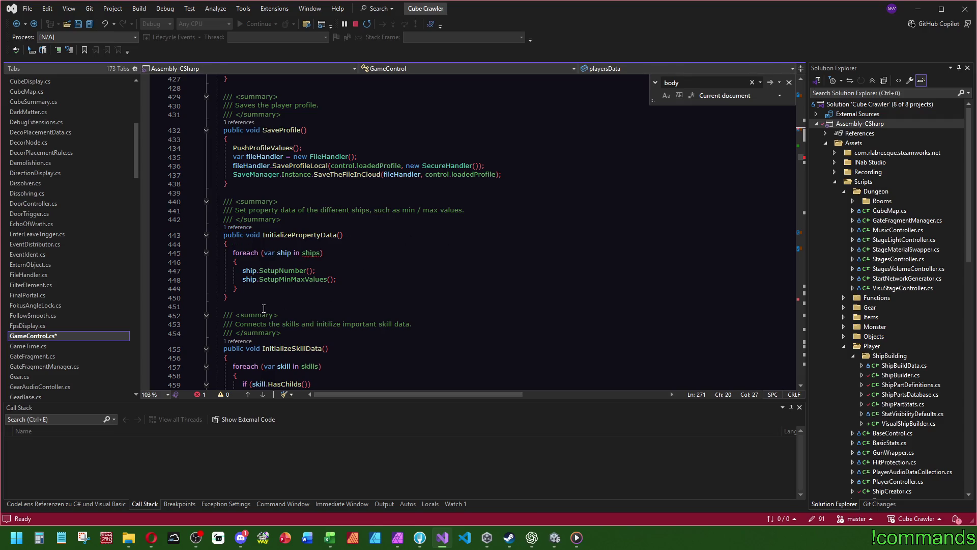
# Delete the unused InitializePropertyData method and save GameControl.cs
pyautogui.moveTo(254, 301); pyautogui.dragTo(232, 185)
pyautogui.press('Delete')
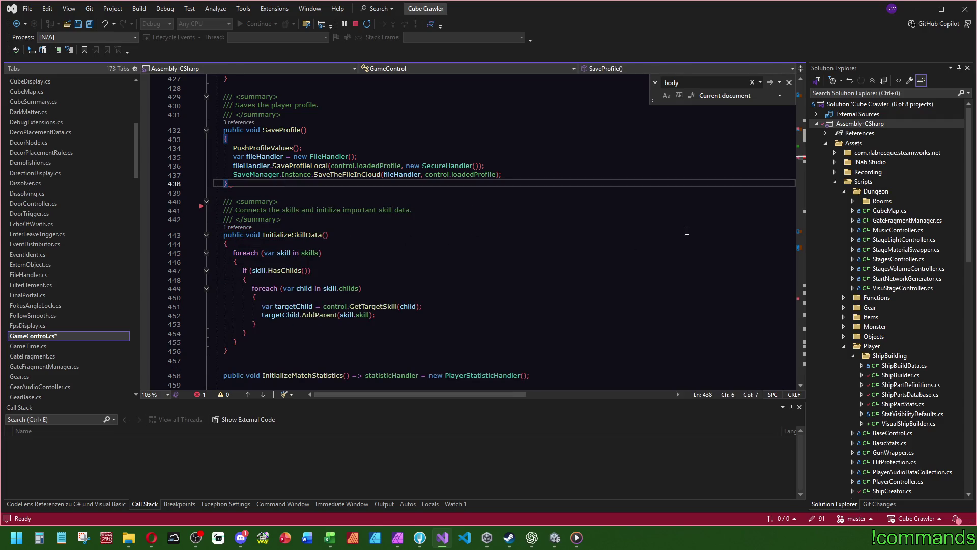
pyautogui.press('Up')
pyautogui.press('Up')
pyautogui.press('Up')
pyautogui.hotkey('ctrl', 's')
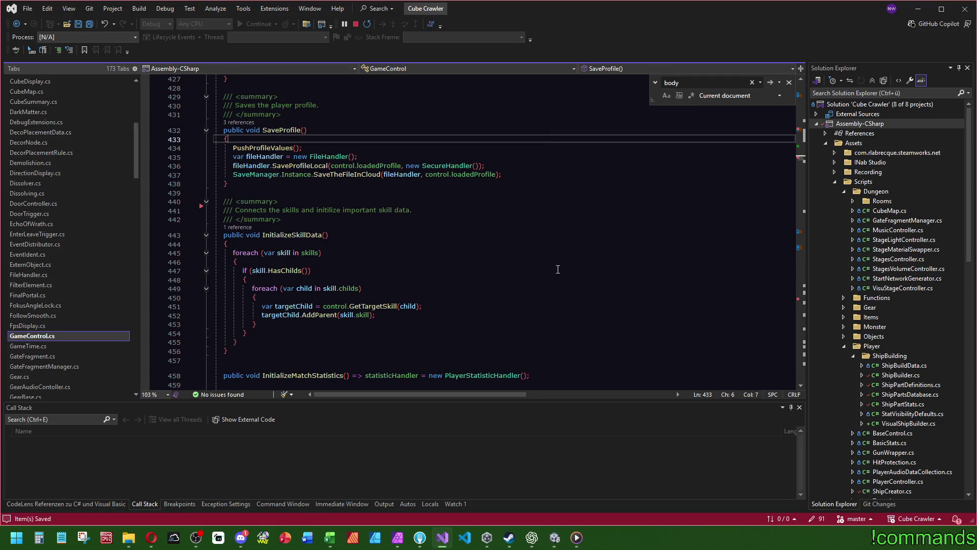
# Open the PlayerAudioDataCollection missing-Ship error from Unity's Console
pyautogui.click(555, 537)
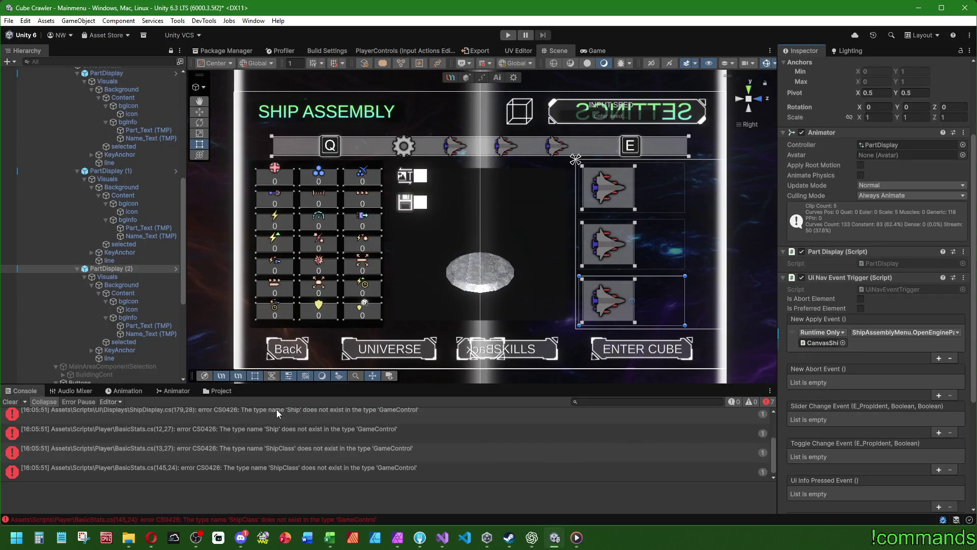
pyautogui.scroll(2, 276, 433)
pyautogui.click(201, 414)
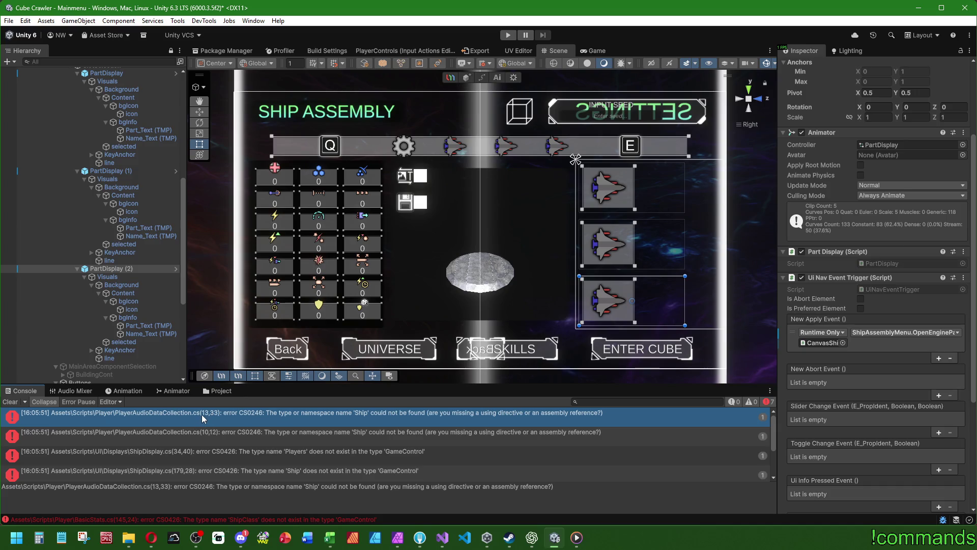
pyautogui.doubleClick(201, 415)
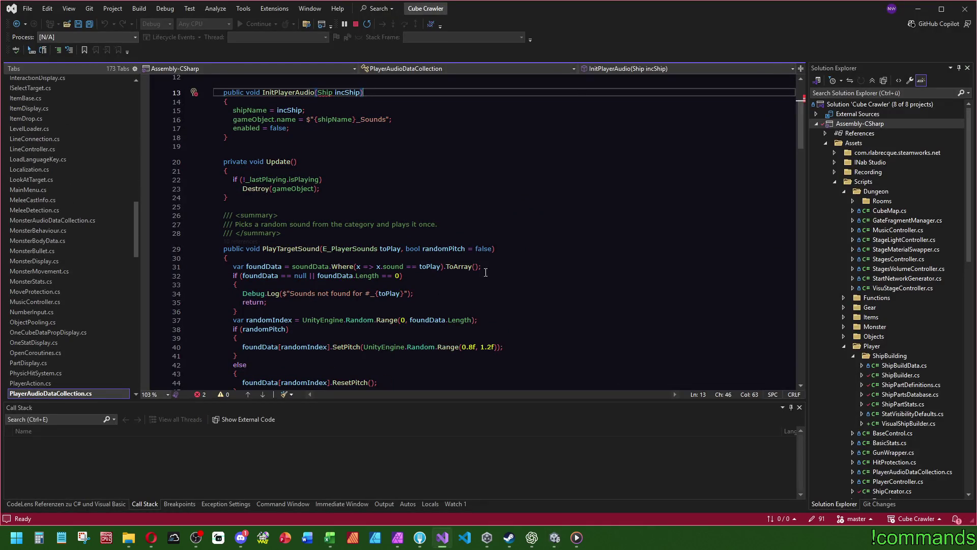
# Locate every use of the shipName field in PlayerAudioDataCollection
pyautogui.scroll(4, 342, 195)
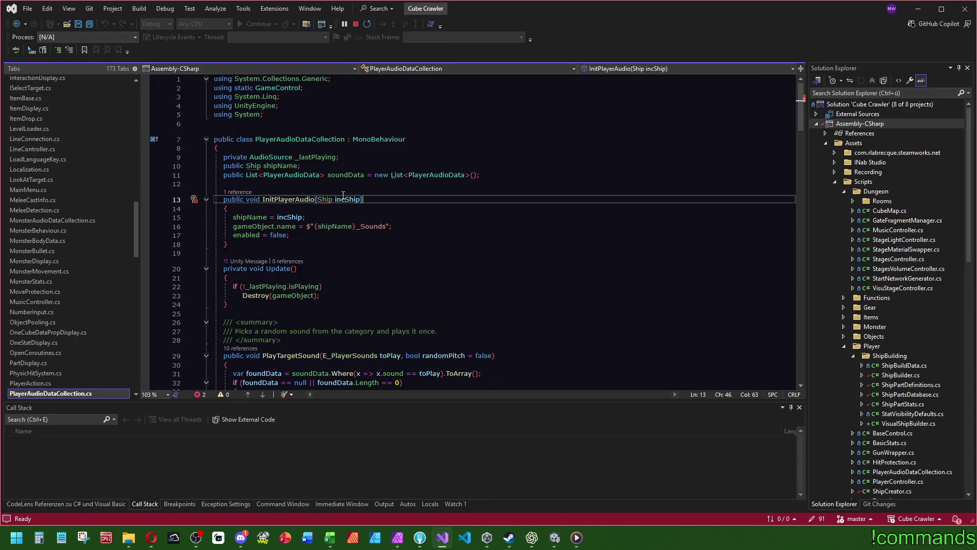
pyautogui.click(322, 166)
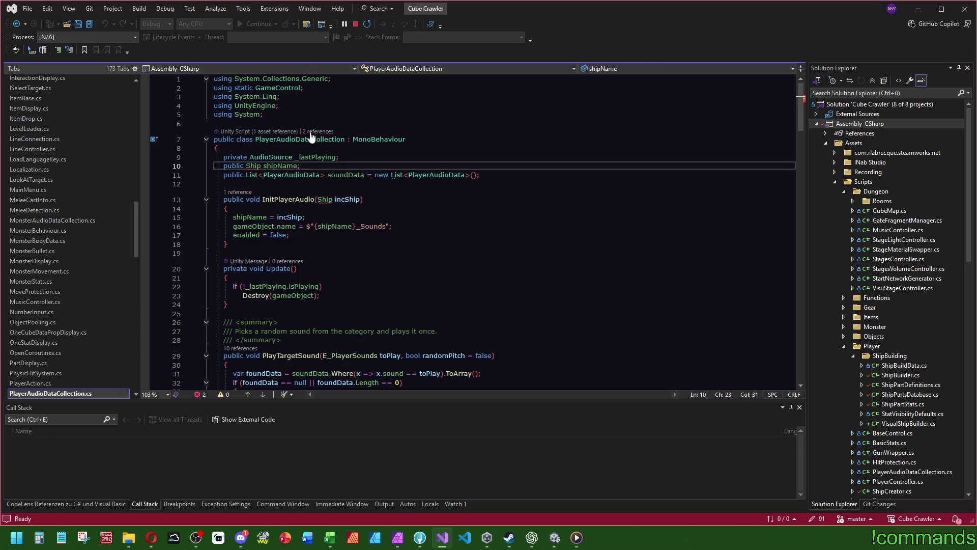
pyautogui.click(363, 83)
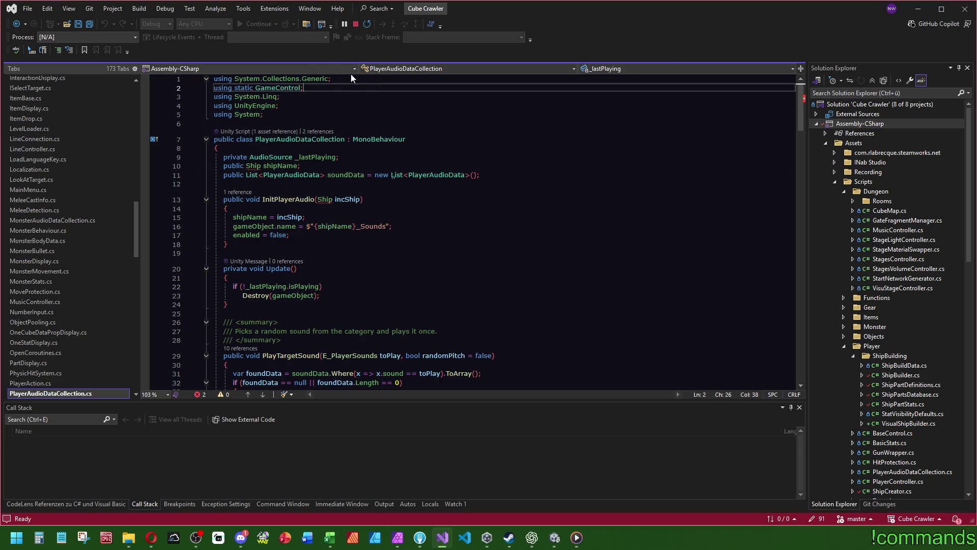
pyautogui.press('BackSpace')
pyautogui.press('BackSpace')
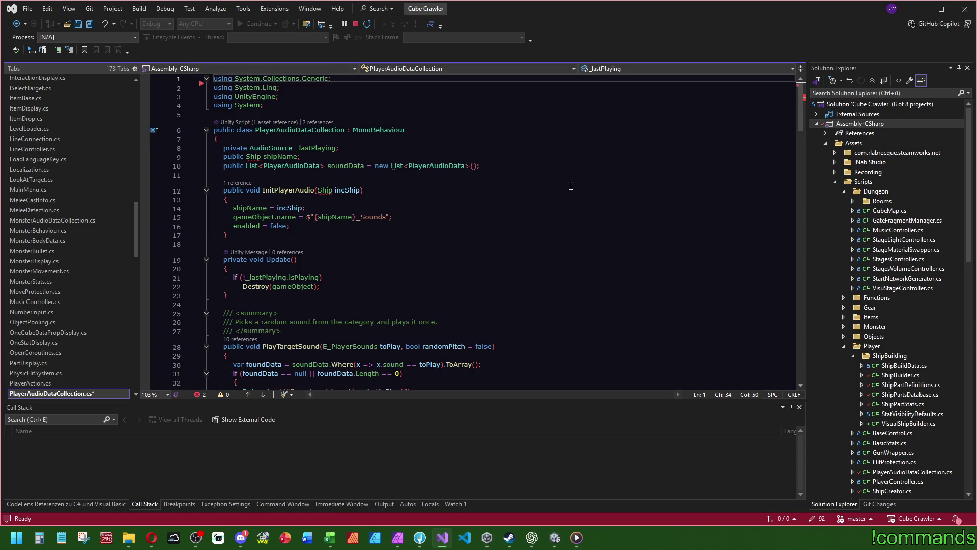
pyautogui.hotkey('ctrl', 'z')
pyautogui.click(596, 199)
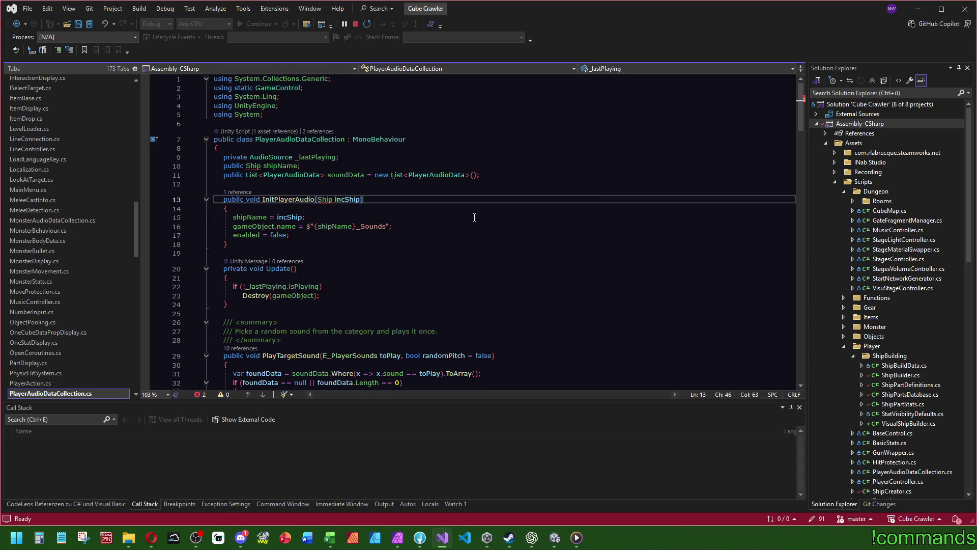
pyautogui.scroll(-4, 386, 208)
pyautogui.scroll(4, 386, 208)
pyautogui.click(281, 167)
pyautogui.hotkey('ctrl', 'f')
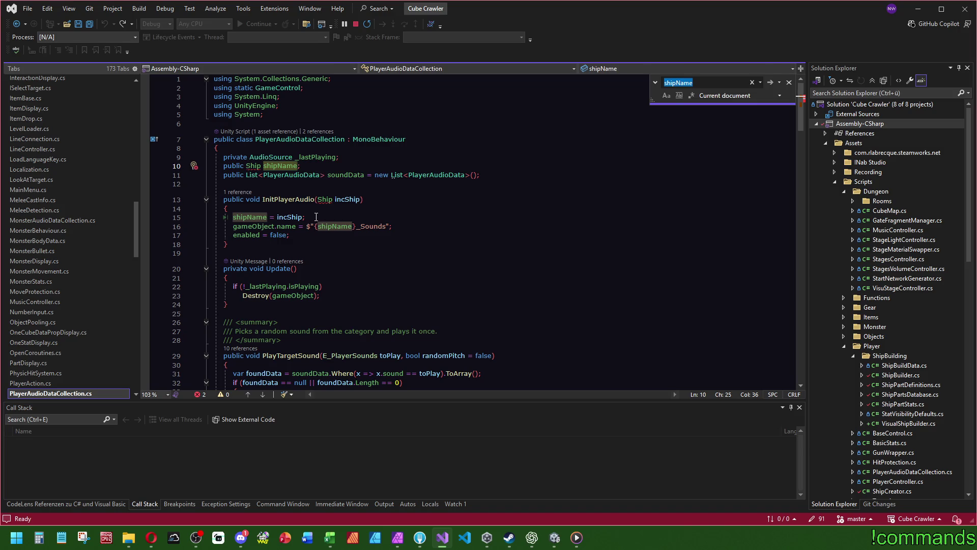
# Make InitPlayerAudio take a string, drop the shipName assignment and field, and open its PlayerController caller
pyautogui.doubleClick(325, 199)
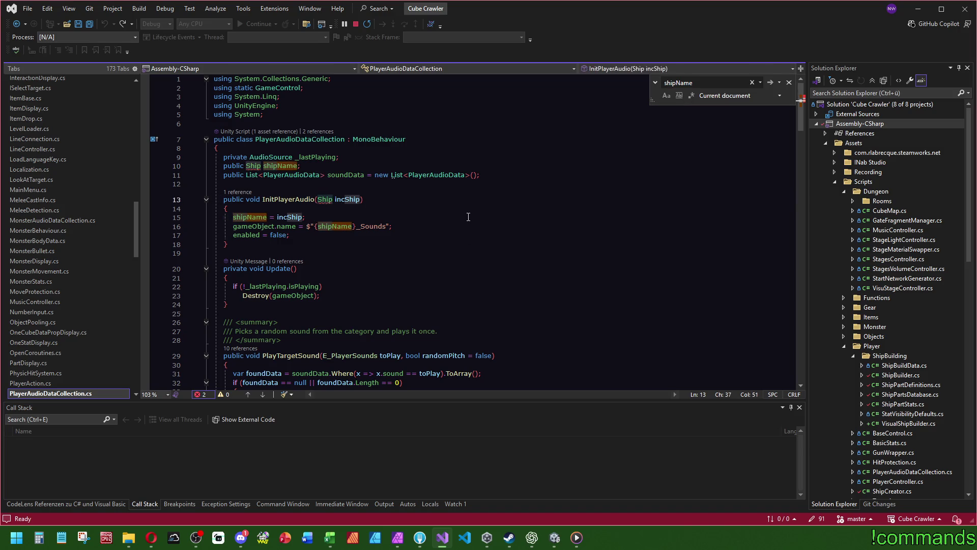
pyautogui.write('string')
pyautogui.click(356, 124)
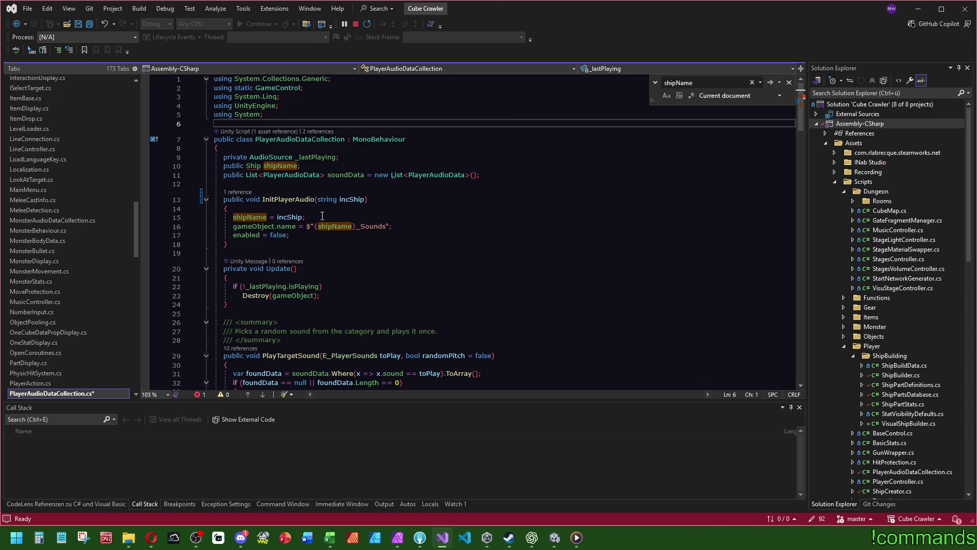
pyautogui.click(354, 209)
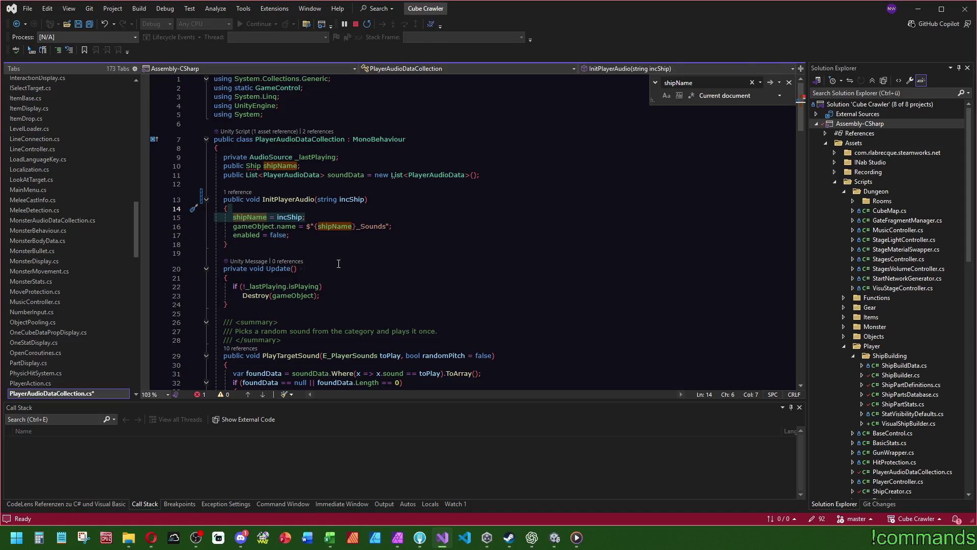
pyautogui.press('Delete')
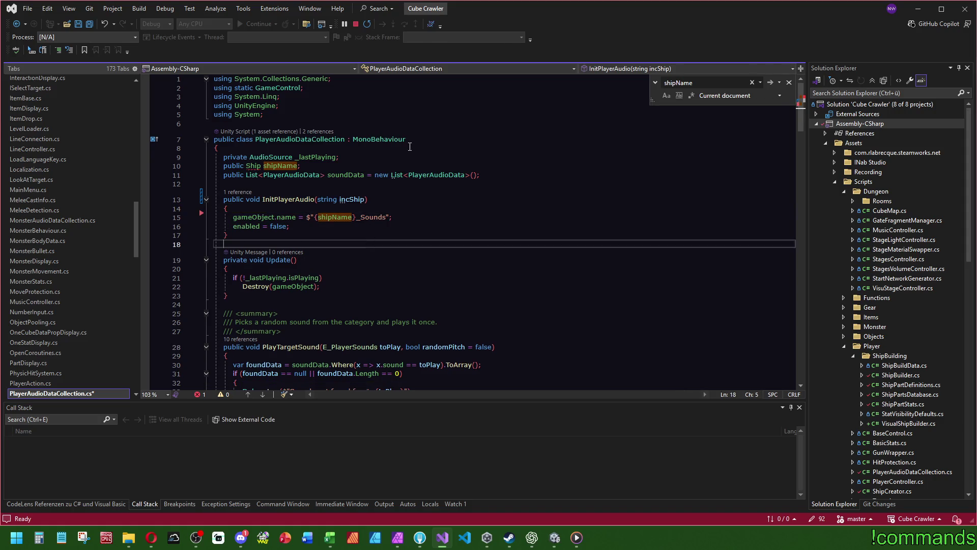
pyautogui.doubleClick(335, 217)
pyautogui.hotkey('ctrl', 'z')
pyautogui.hotkey('ctrl', 'z')
pyautogui.hotkey('ctrl', 'z')
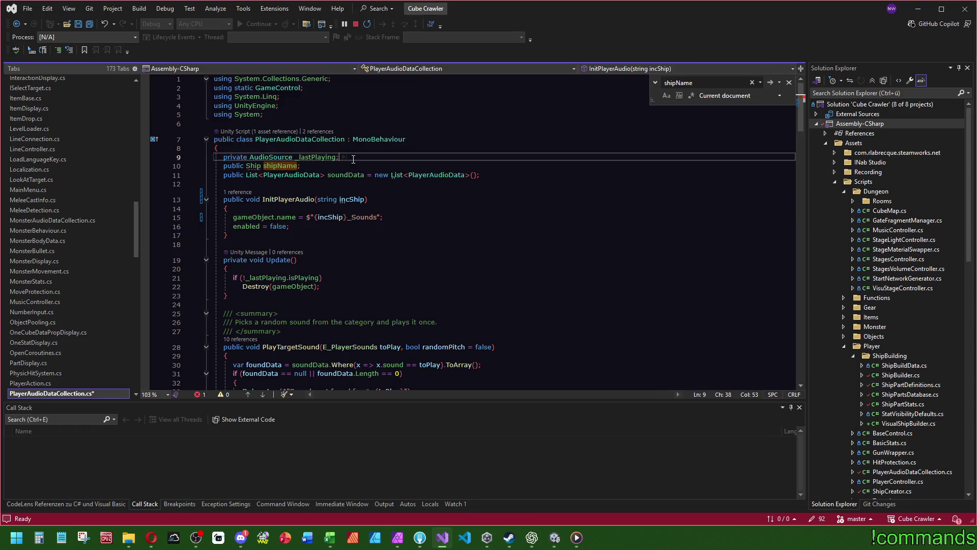
pyautogui.click(238, 183)
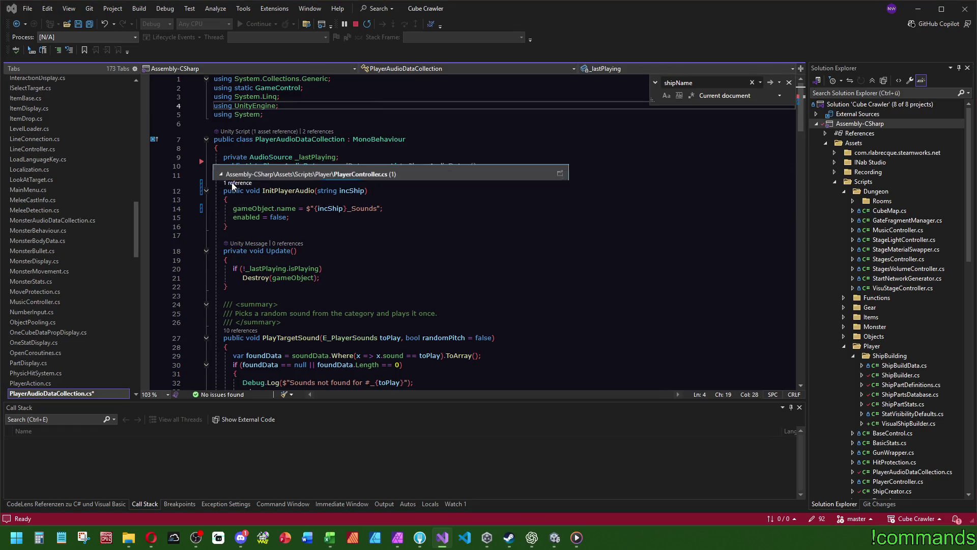
pyautogui.doubleClick(308, 156)
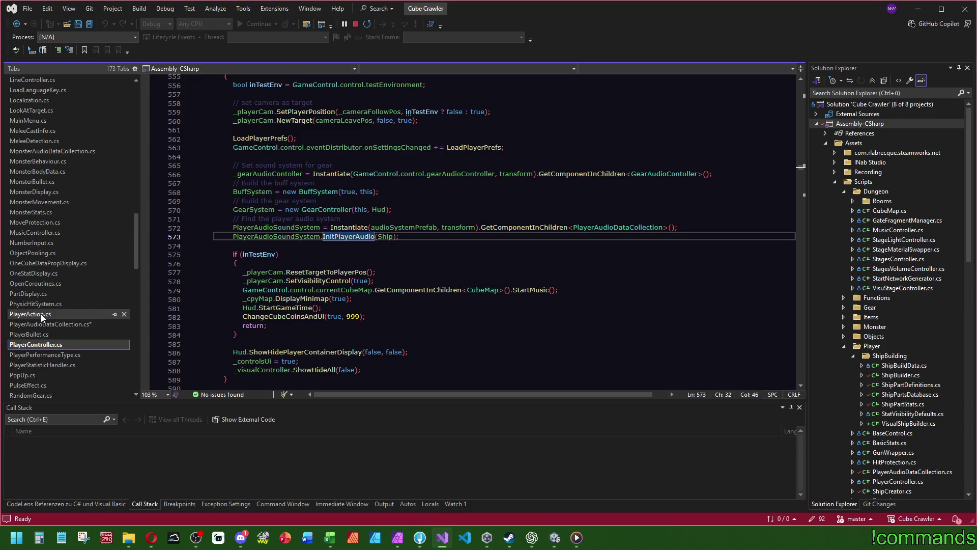
# Delete BasicStats' Ship and ShipClass properties and their assignments in LoadCurrentValues
pyautogui.click(394, 237)
pyautogui.scroll(2, 433, 288)
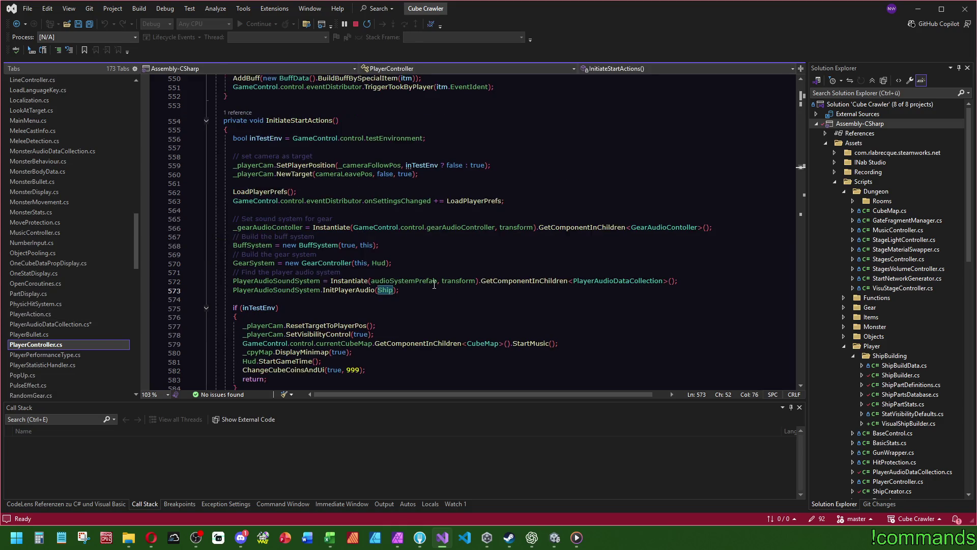
pyautogui.keyDown('ctrl'); pyautogui.click(385, 290); pyautogui.keyUp('ctrl')
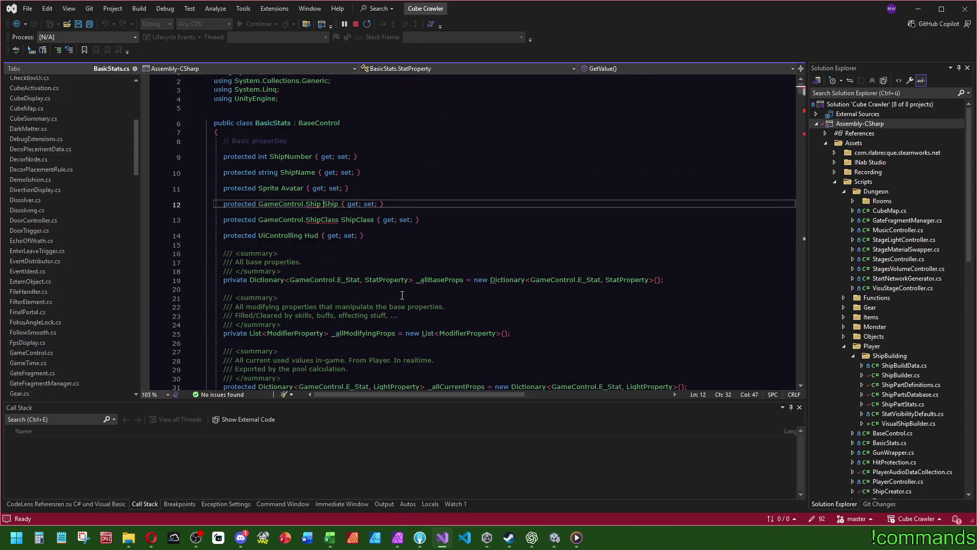
pyautogui.moveTo(598, 219); pyautogui.dragTo(598, 189)
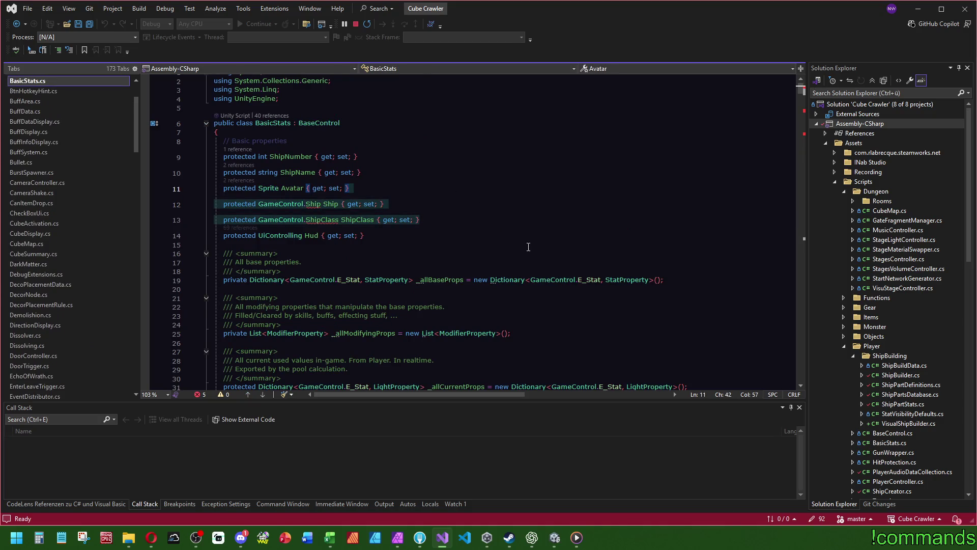
pyautogui.press('Delete')
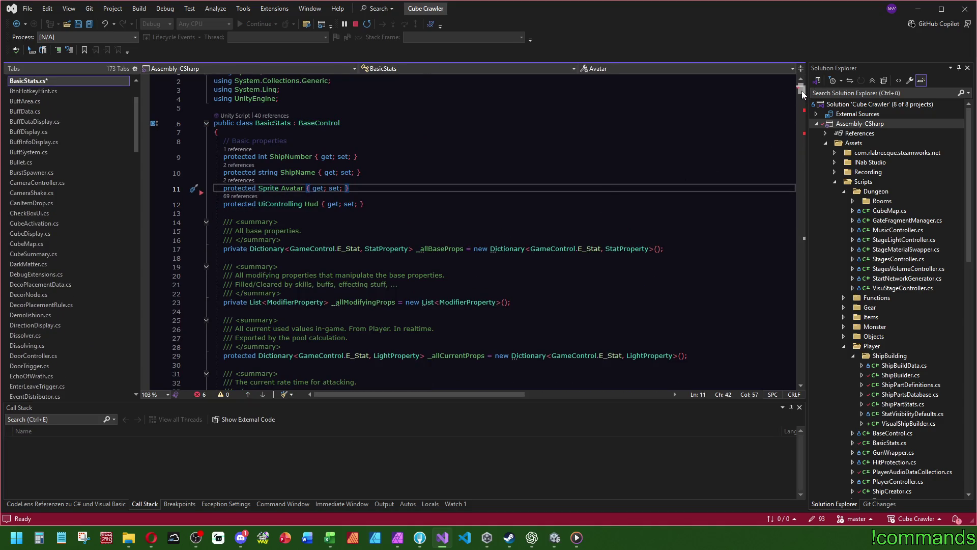
pyautogui.moveTo(803, 95); pyautogui.dragTo(802, 111)
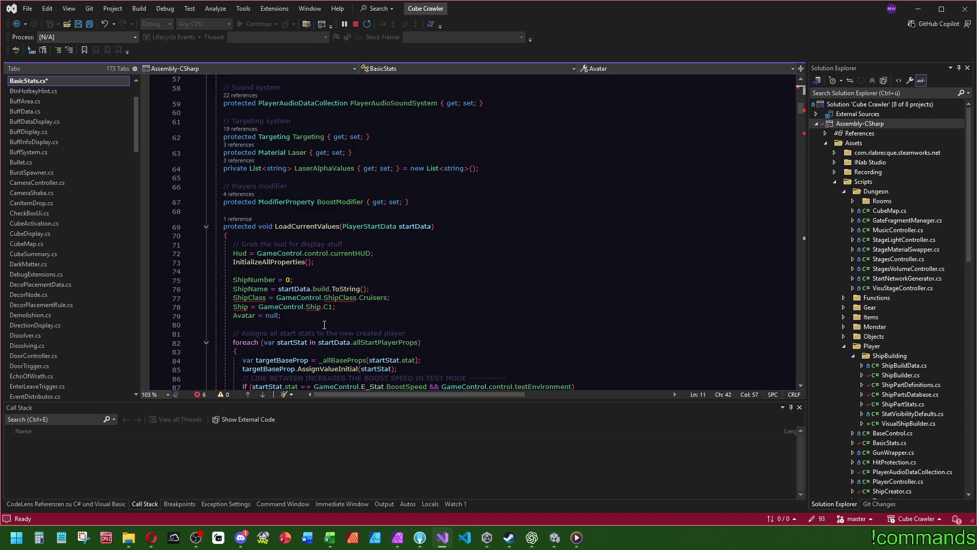
pyautogui.moveTo(366, 305); pyautogui.dragTo(370, 289)
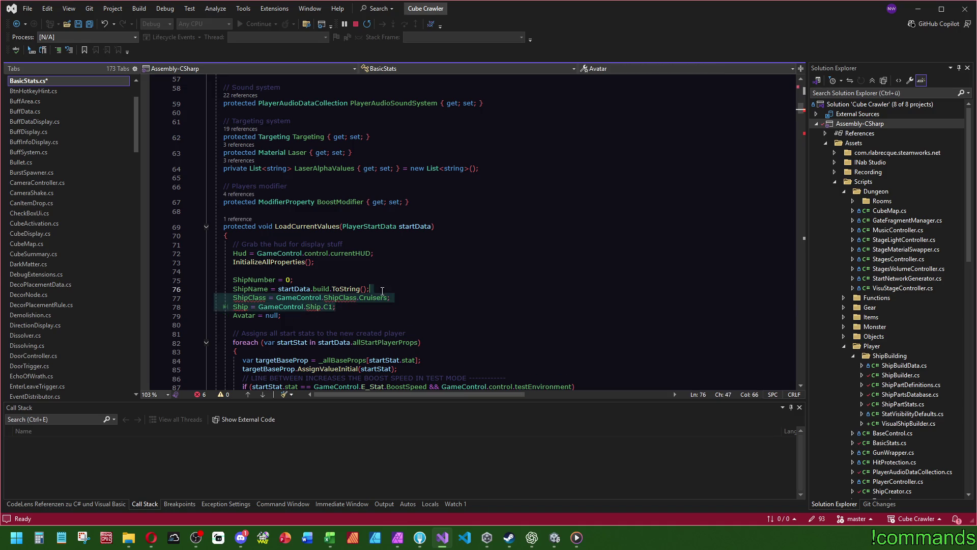
pyautogui.press('Delete')
# Delete the GetShipClass method and open GetShipName's call in UiControlling
pyautogui.scroll(-20, 435, 271)
pyautogui.moveTo(432, 210); pyautogui.dragTo(376, 192)
pyautogui.press('Delete')
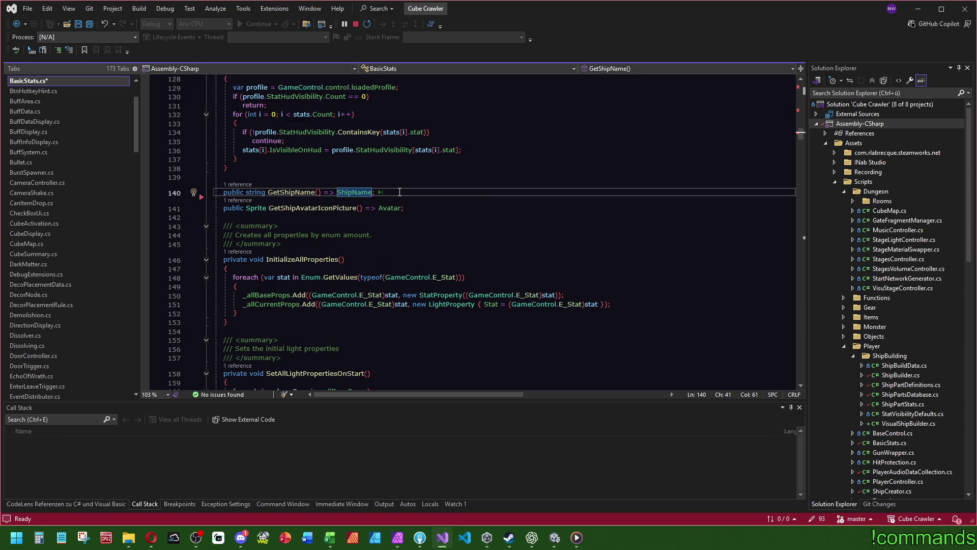
pyautogui.press('F12')
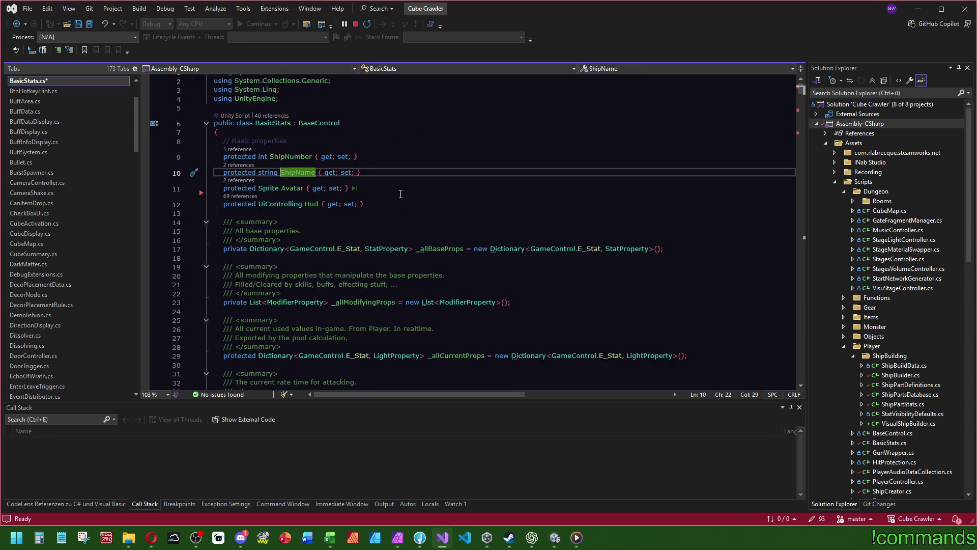
pyautogui.hotkey('ctrl', '-')
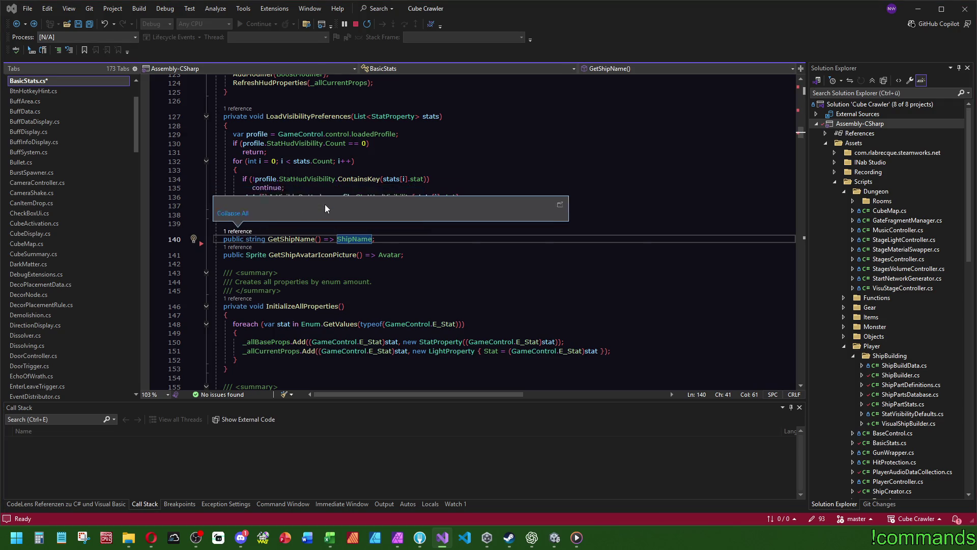
pyautogui.hotkey('alt', '2')
pyautogui.doubleClick(326, 205)
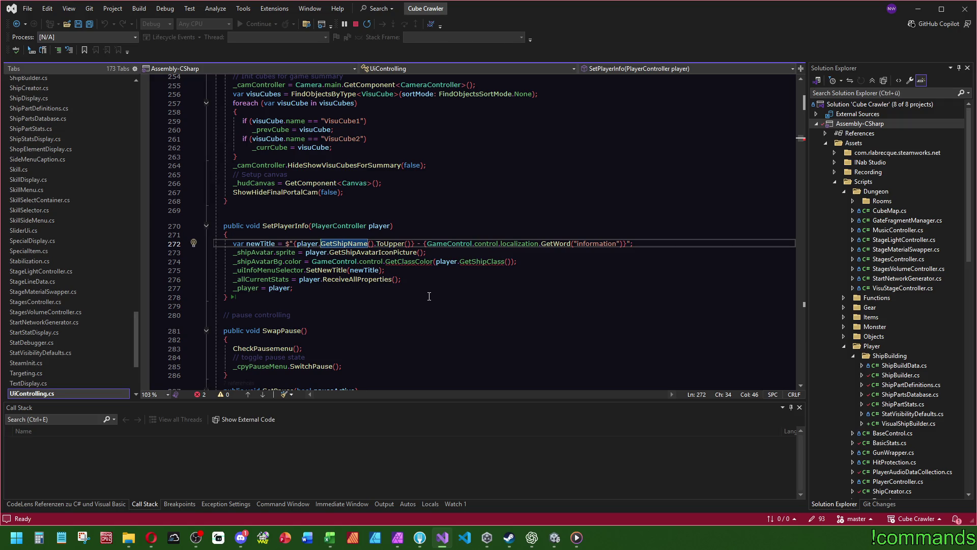
# Find the GetClassColor call on SetPlayerInfo's avatar colour line
pyautogui.click(476, 218)
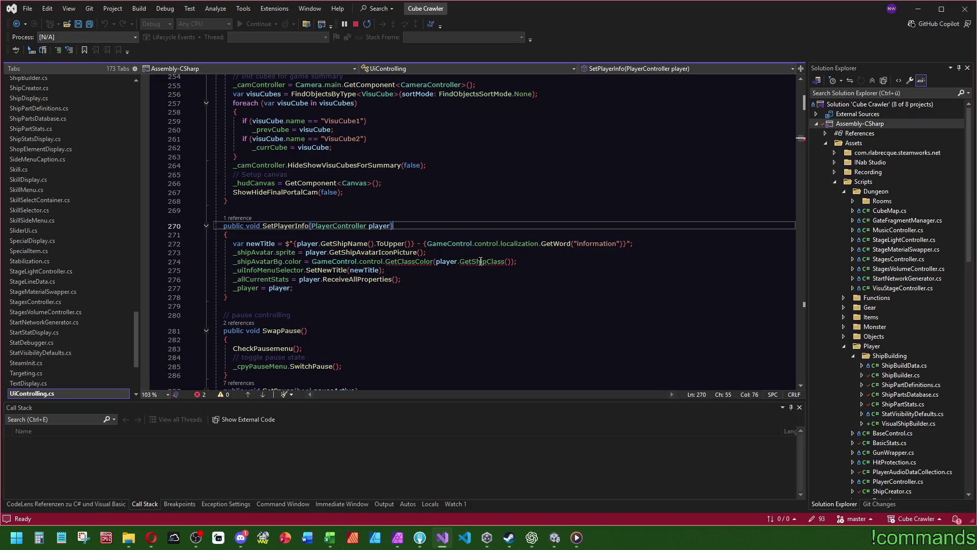
pyautogui.click(529, 262)
pyautogui.press('Up')
pyautogui.press('Up')
pyautogui.press('Up')
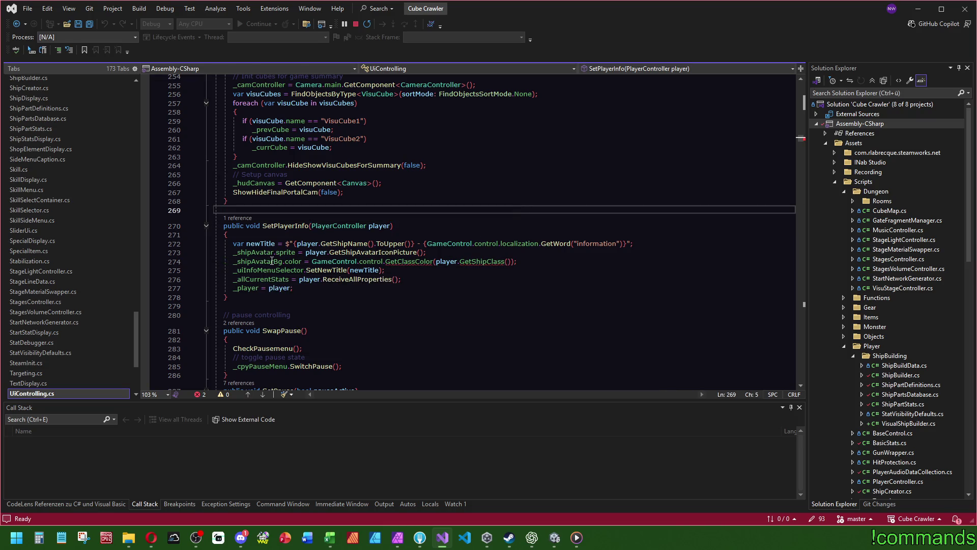
pyautogui.moveTo(268, 263)
pyautogui.doubleClick(423, 264)
pyautogui.write('get')
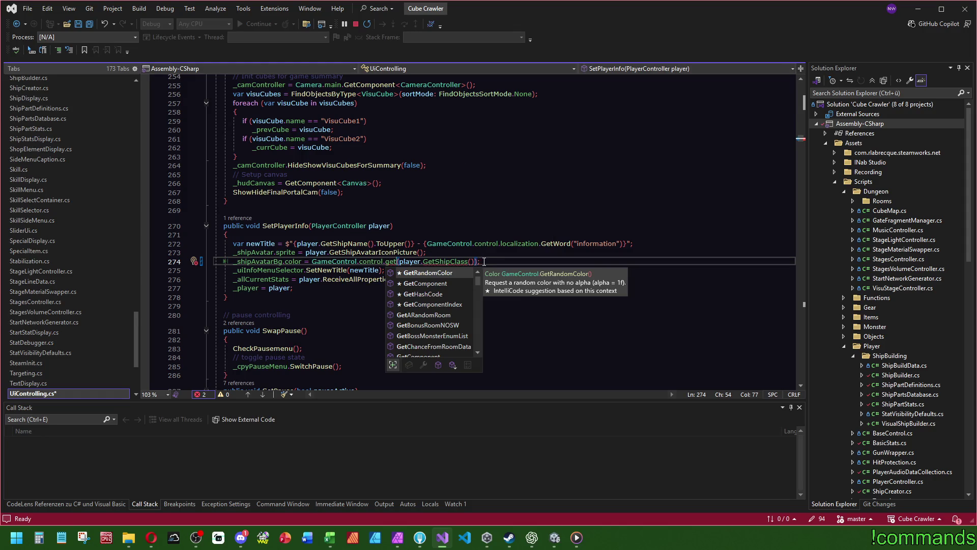
pyautogui.press('Escape')
# Replace line 274's call with GameControl.control.GetTargetColor(GameControl.E_Colors.White, 0.5f)
pyautogui.moveTo(480, 262); pyautogui.dragTo(313, 262)
pyautogui.write('GameControl.control.')
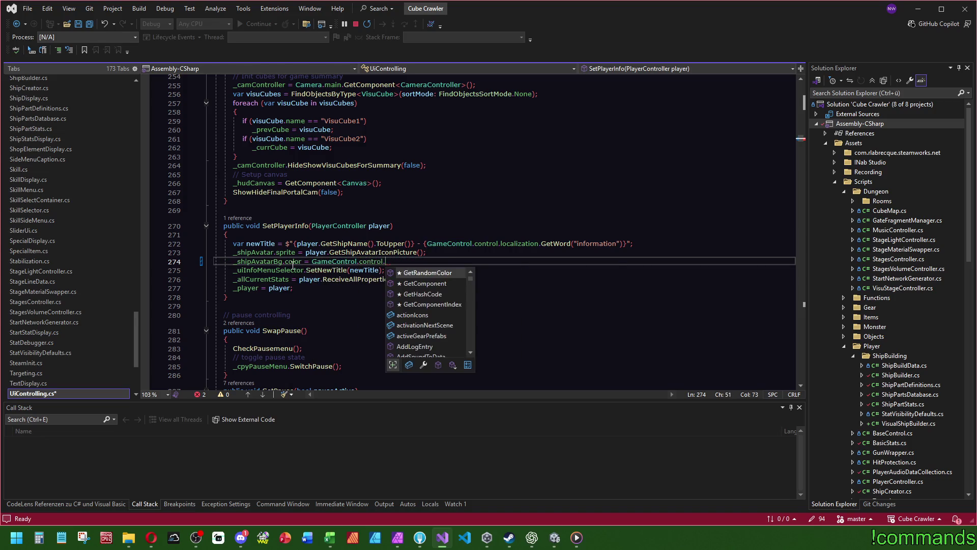
pyautogui.write('color')
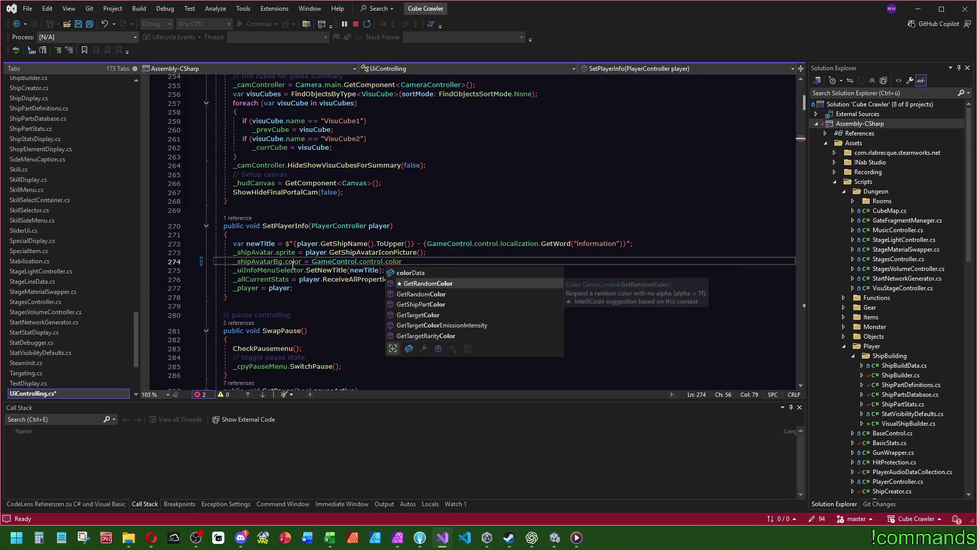
pyautogui.press('Down')
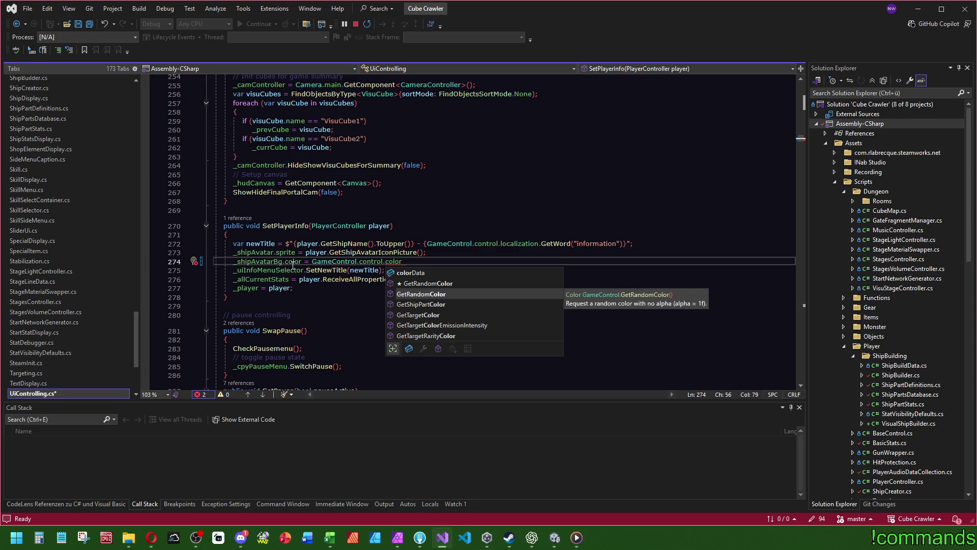
pyautogui.press('Down')
pyautogui.press('Down')
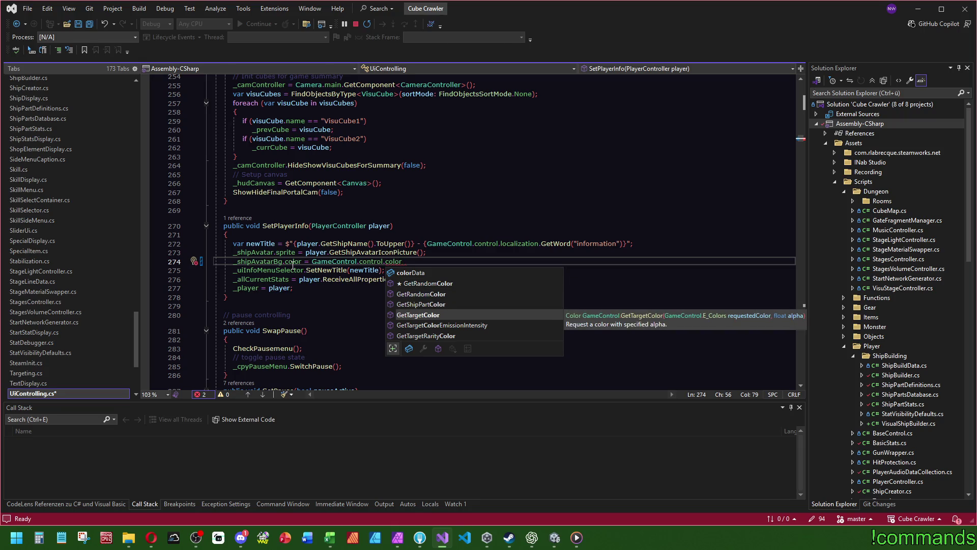
pyautogui.press('Tab')
pyautogui.write('(')
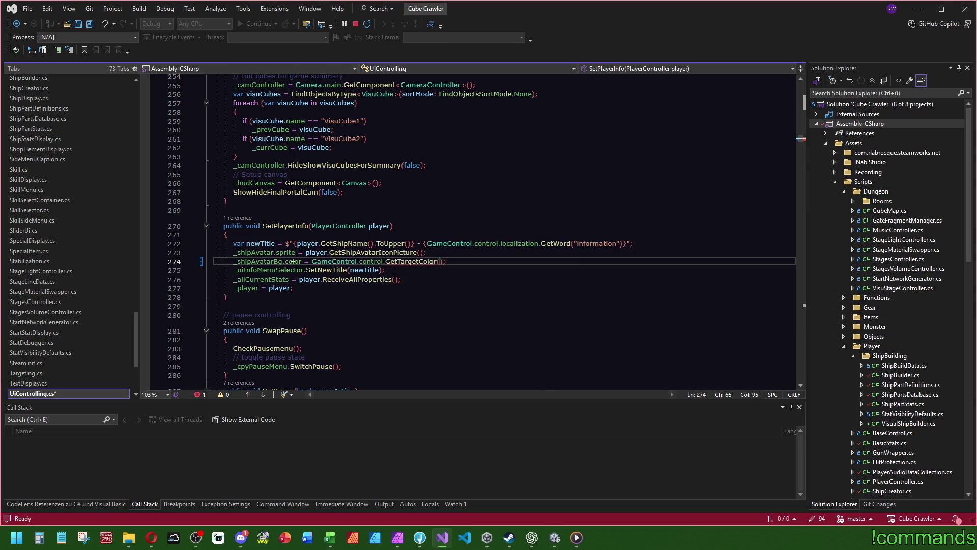
pyautogui.write('GameControl.E_Colors.White')
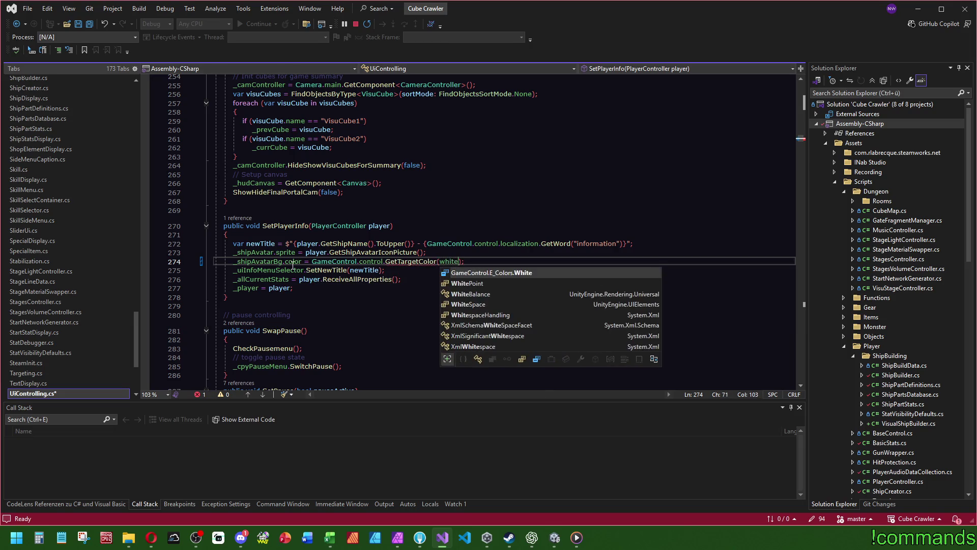
pyautogui.write(', ')
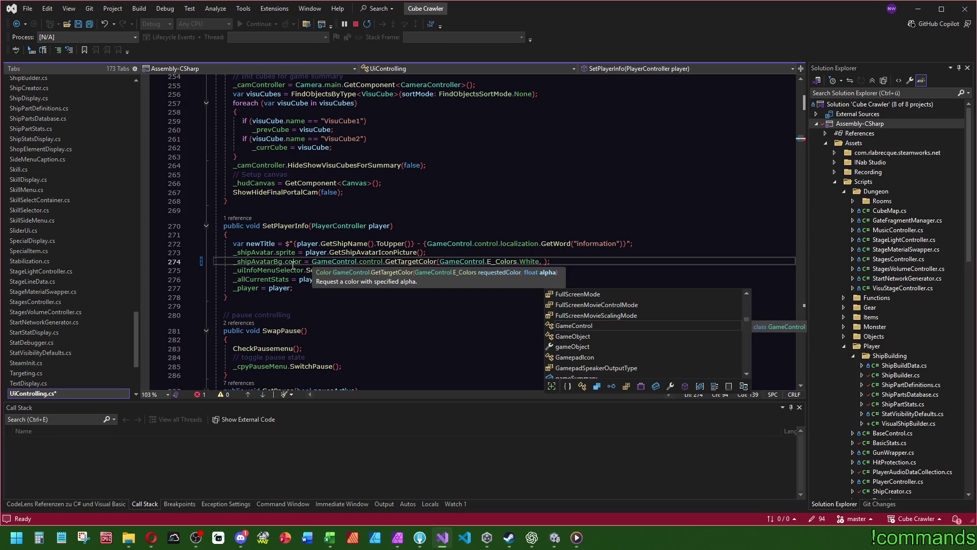
pyautogui.write('0.5f)')
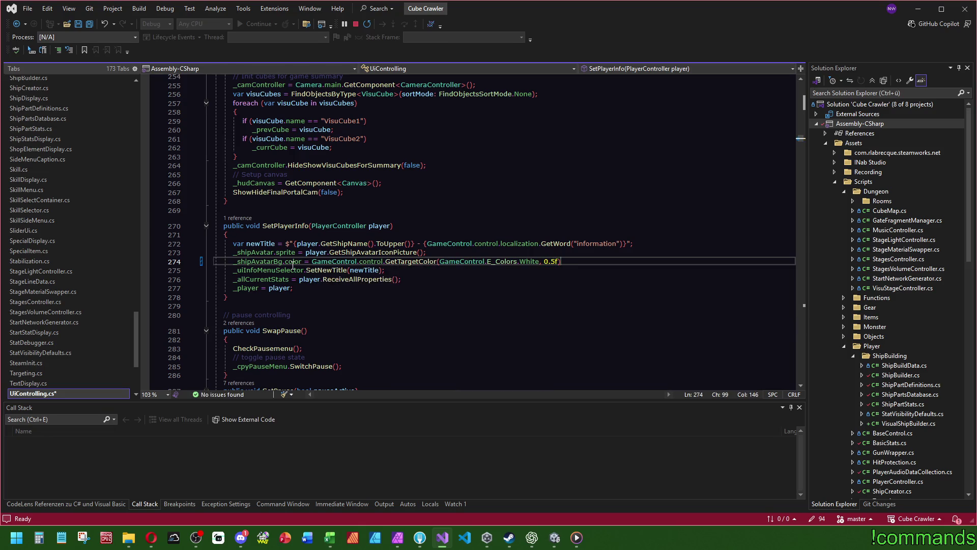
pyautogui.write(';')
pyautogui.press('Up')
pyautogui.press('Up')
pyautogui.press('Up')
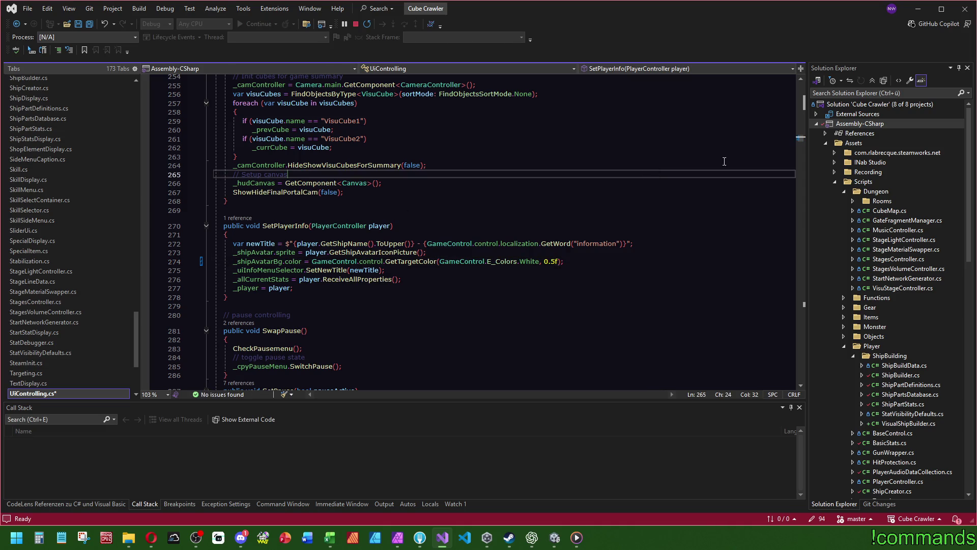
# Save UiControlling and go to the InitPlayerAudio call on line 573 of PlayerController
pyautogui.press('Down')
pyautogui.press('Down')
pyautogui.press('Down')
pyautogui.hotkey('ctrl', 's')
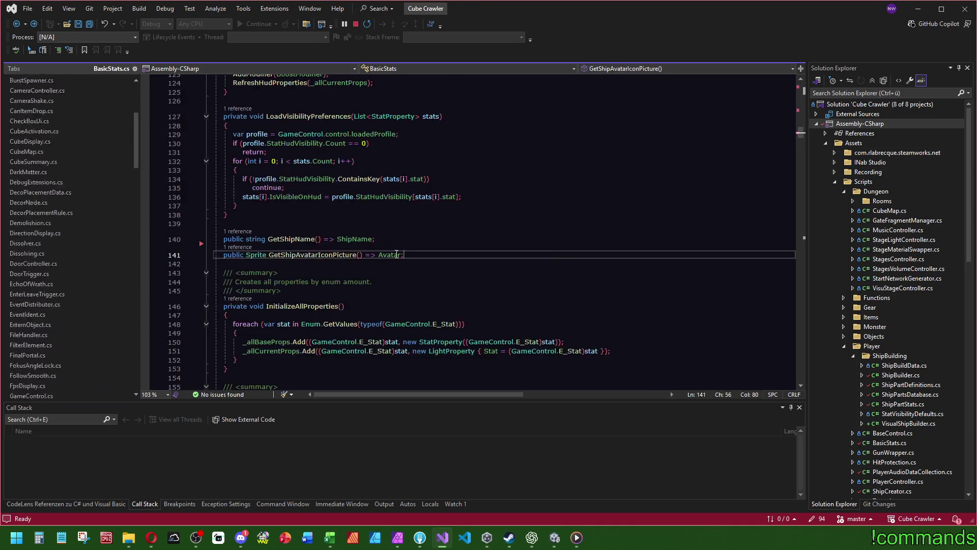
pyautogui.keyDown('ctrl'); pyautogui.click(399, 252); pyautogui.keyUp('ctrl')
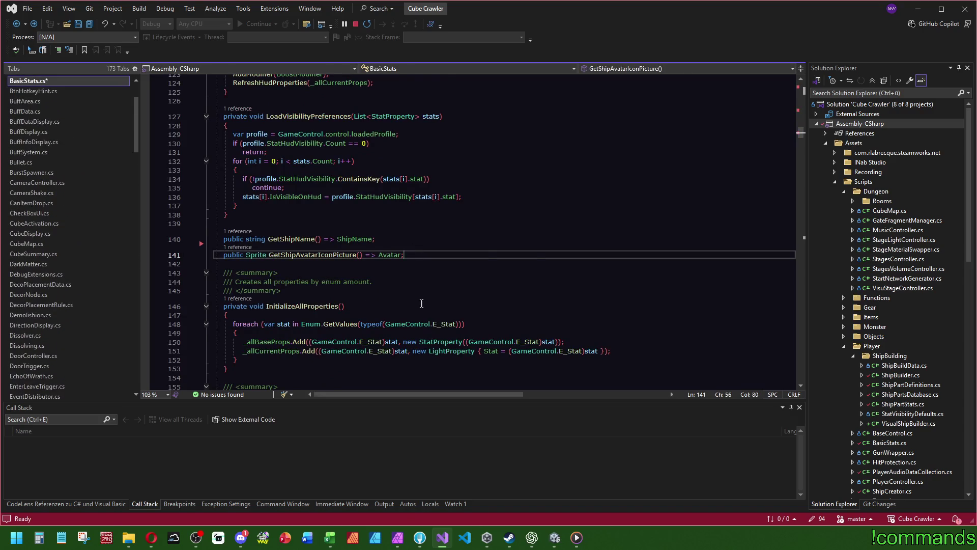
pyautogui.hotkey('ctrl', '-')
pyautogui.keyDown('ctrl'); pyautogui.click(387, 236); pyautogui.keyUp('ctrl')
pyautogui.moveTo(800, 91); pyautogui.dragTo(803, 170)
pyautogui.scroll(3, 421, 295)
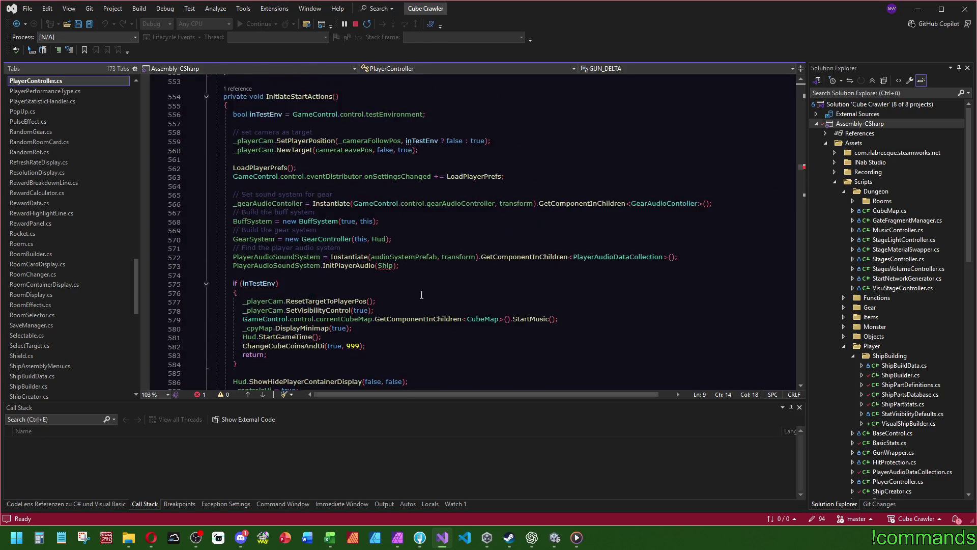
pyautogui.click(351, 294)
pyautogui.doubleClick(350, 294)
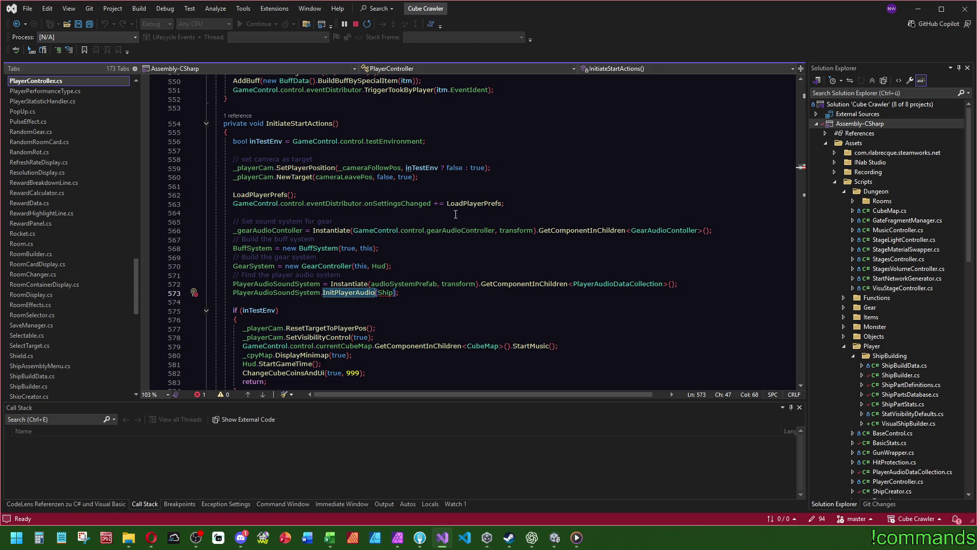
# Find where InitiateStartActions is called in PlayerController, at line 127
pyautogui.click(333, 123)
pyautogui.scroll(14, 421, 278)
pyautogui.scroll(5, 421, 278)
pyautogui.scroll(-20, 448, 241)
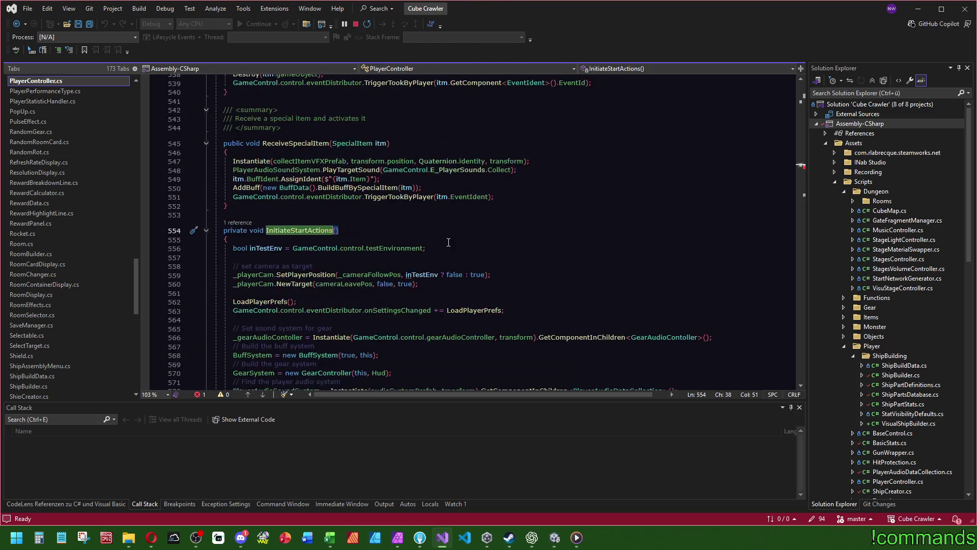
pyautogui.hotkey('ctrl', 'f')
pyautogui.press('Return')
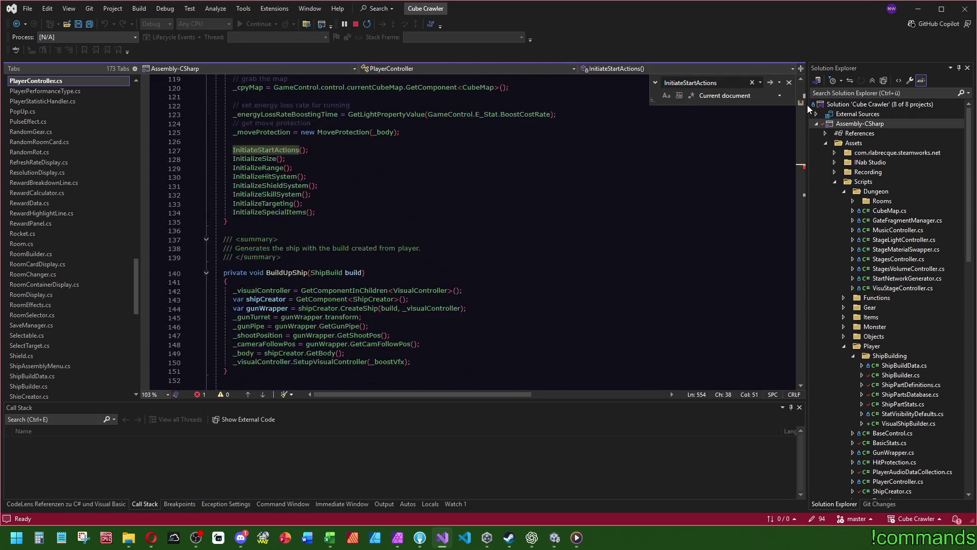
# Inspect currentBuild in the BuildUpShip call, its ShipBuild type and its declaration
pyautogui.scroll(10, 410, 228)
pyautogui.click(312, 257)
pyautogui.click(319, 257)
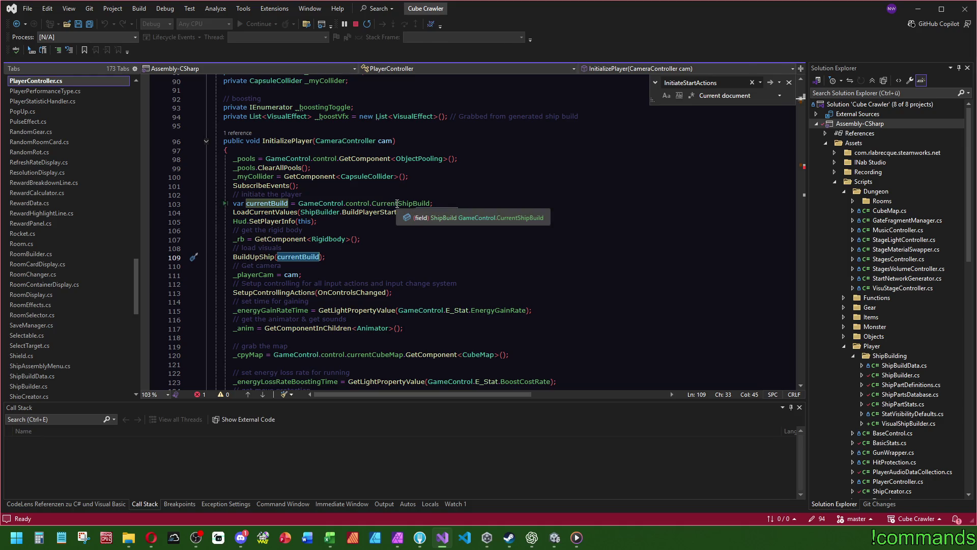
pyautogui.click(436, 218)
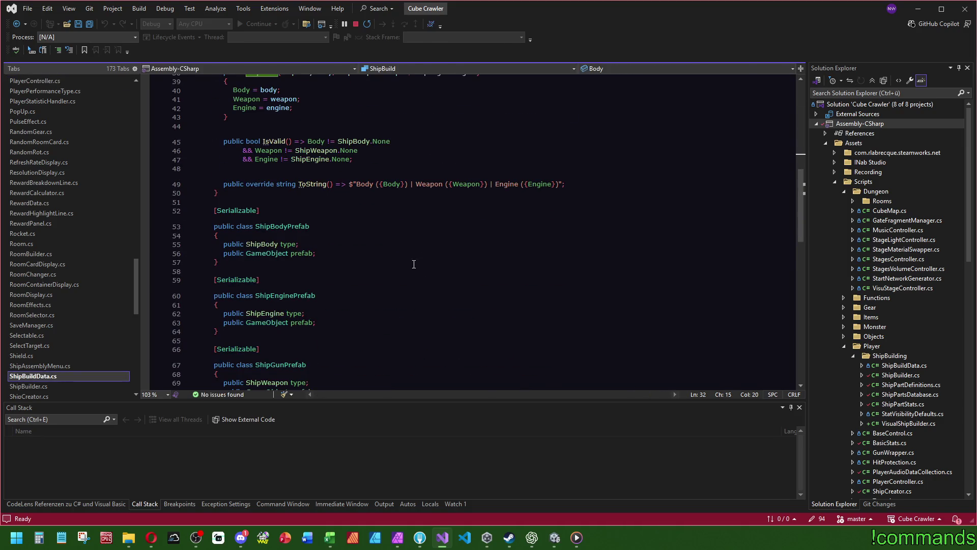
pyautogui.hotkey('ctrl', '-')
pyautogui.press('F12')
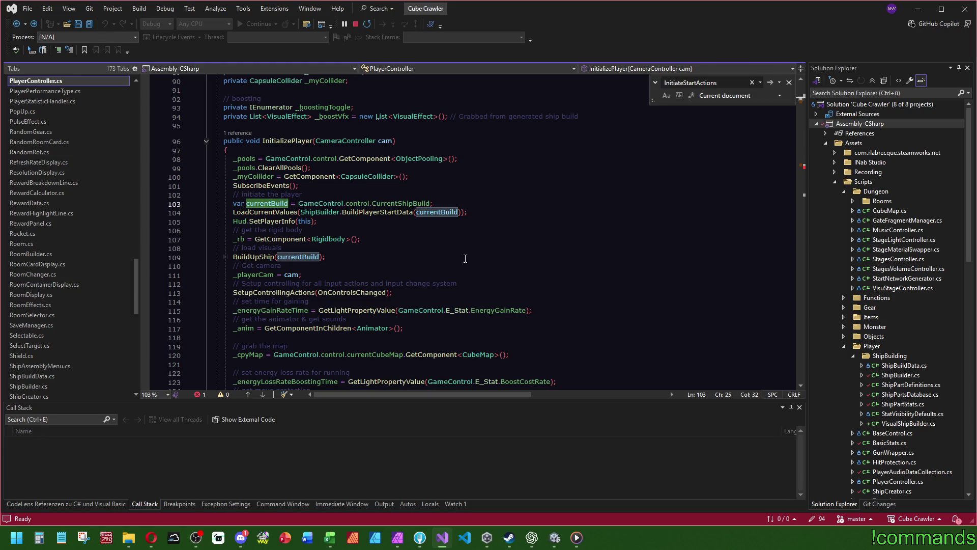
# Check the LoadCurrentValues definition and where startData is used
pyautogui.moveTo(260, 258)
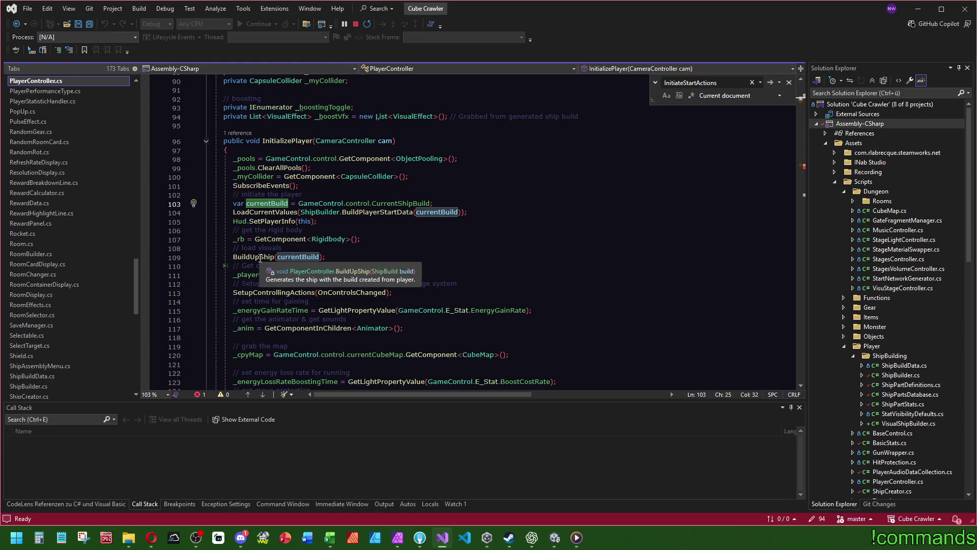
pyautogui.keyDown('ctrl'); pyautogui.click(265, 213); pyautogui.keyUp('ctrl')
pyautogui.doubleClick(413, 232)
pyautogui.hotkey('ctrl', 'f')
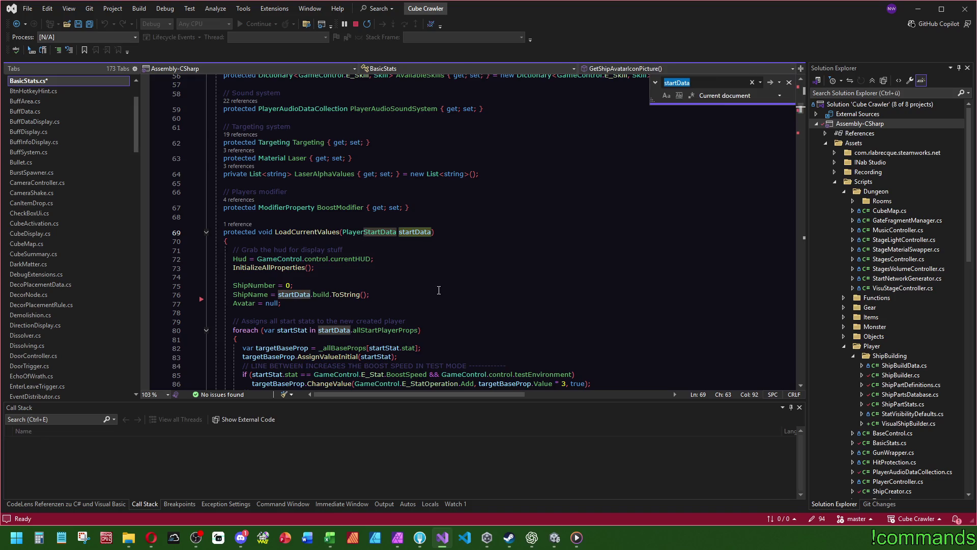
pyautogui.hotkey('ctrl', '-')
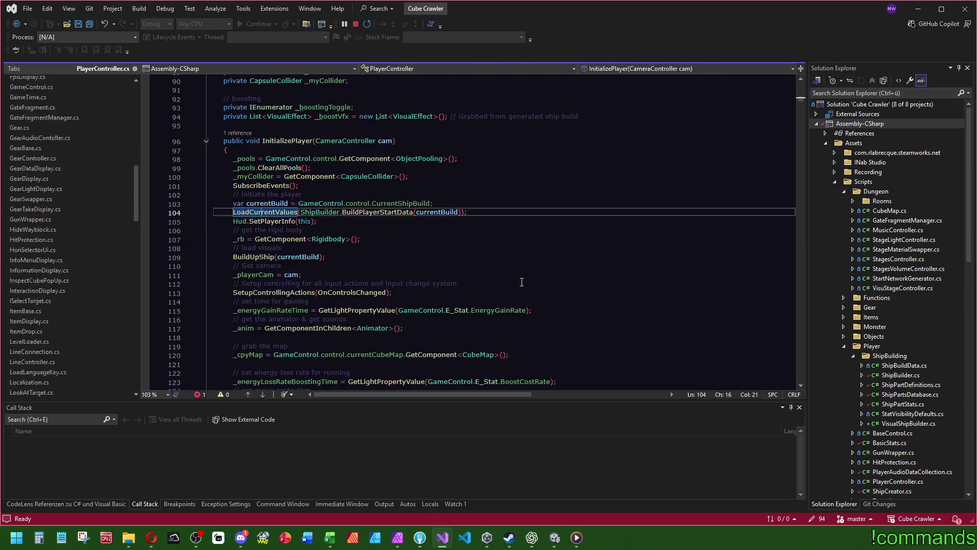
pyautogui.click(802, 172)
pyautogui.scroll(8, 808, 171)
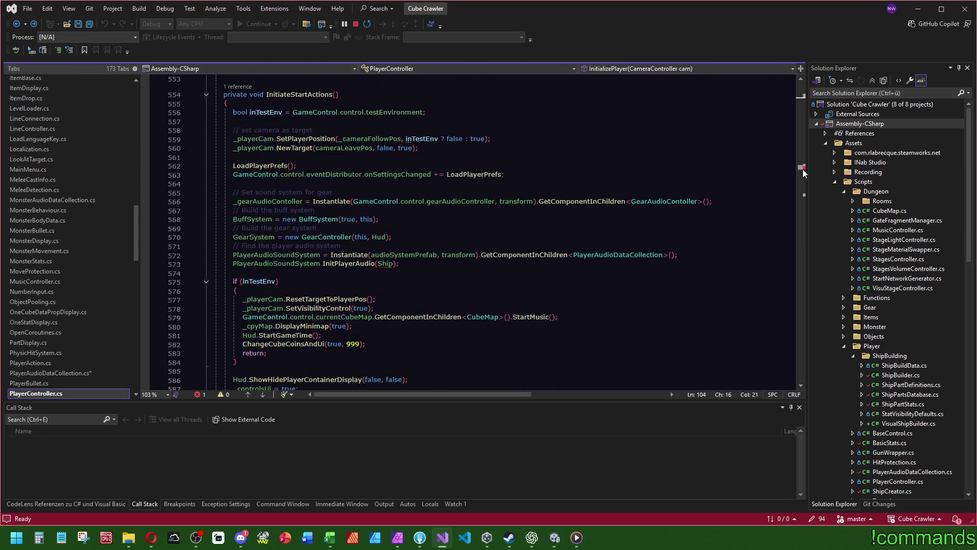
# Replace InitPlayerAudio's Ship argument with GetShipName(), save, and open the ShipDisplay error
pyautogui.doubleClick(386, 263)
pyautogui.write('GetS')
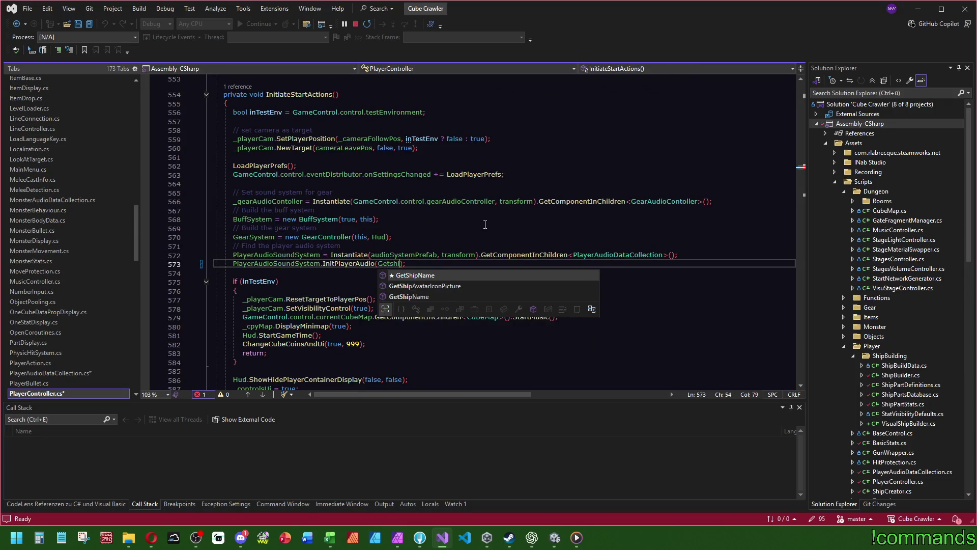
pyautogui.press('Tab')
pyautogui.write('(')
pyautogui.click(590, 166)
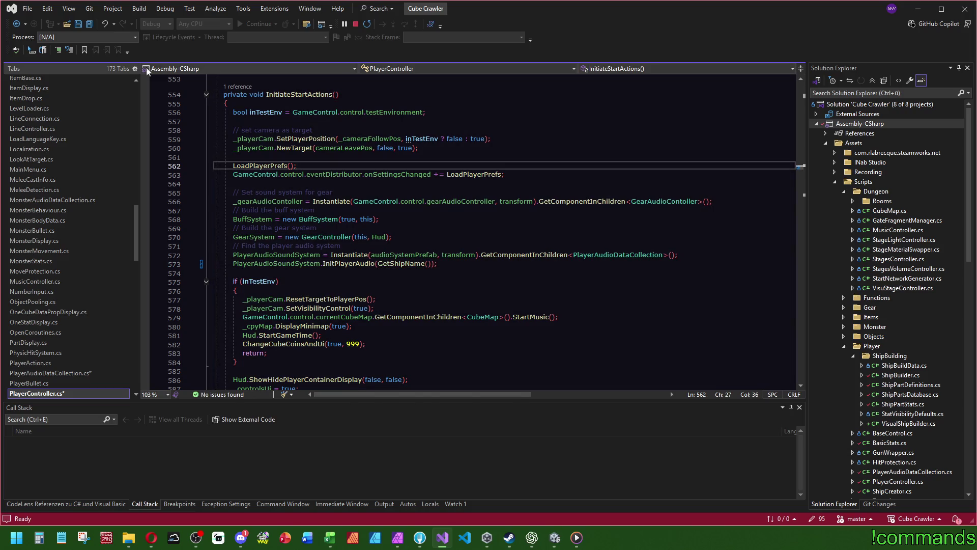
pyautogui.click(86, 22)
pyautogui.click(554, 537)
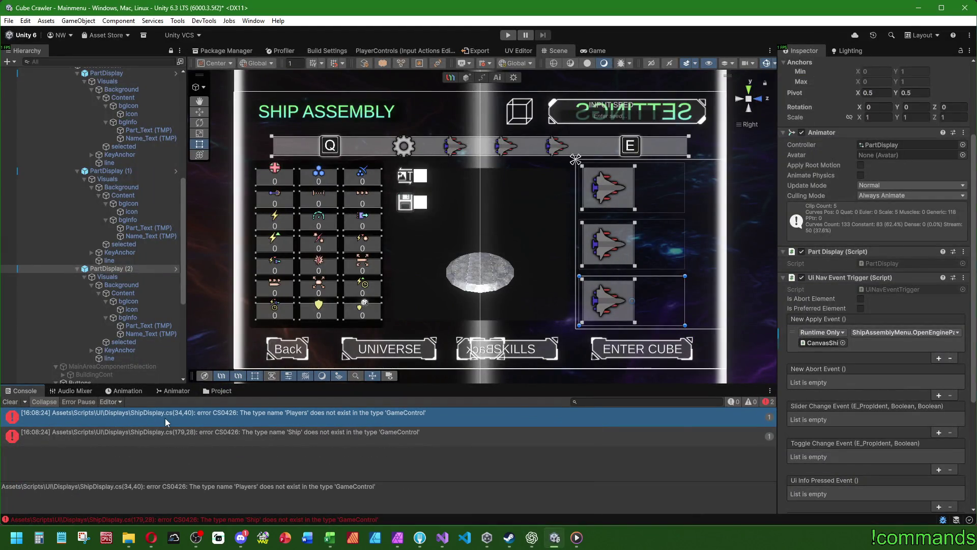
pyautogui.doubleClick(165, 417)
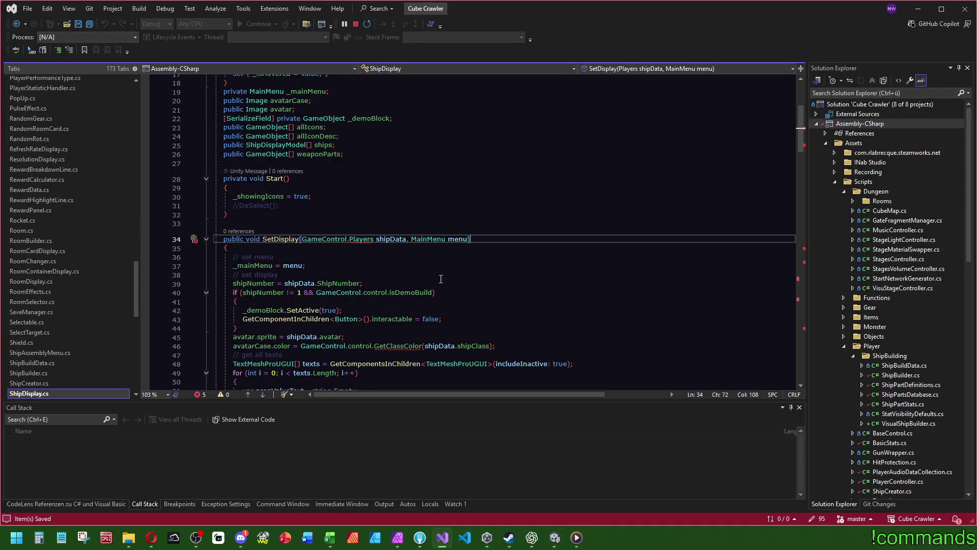
# Delete the avatarCase colour line in ShipDisplay
pyautogui.moveTo(799, 133); pyautogui.dragTo(800, 145)
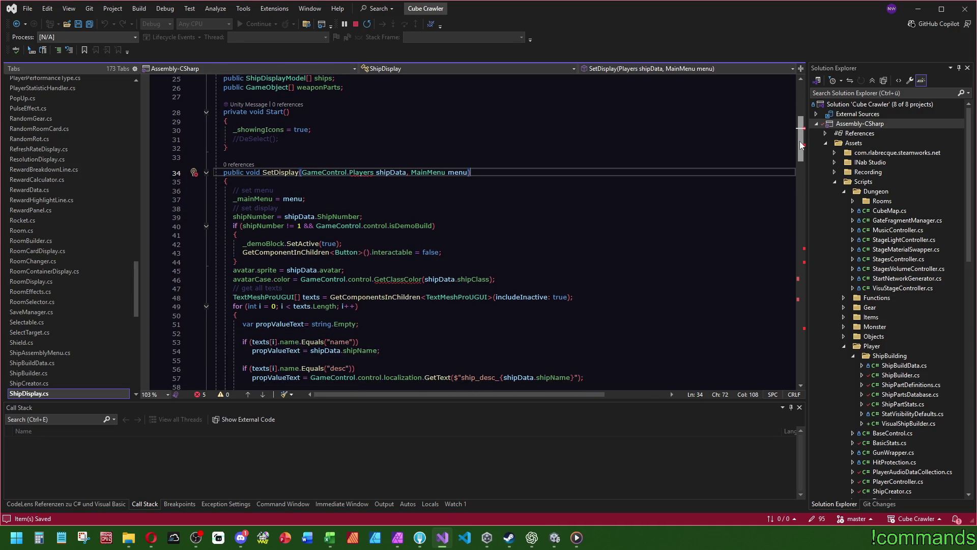
pyautogui.click(516, 275)
pyautogui.hotkey('shift', 'Up')
pyautogui.press('BackSpace')
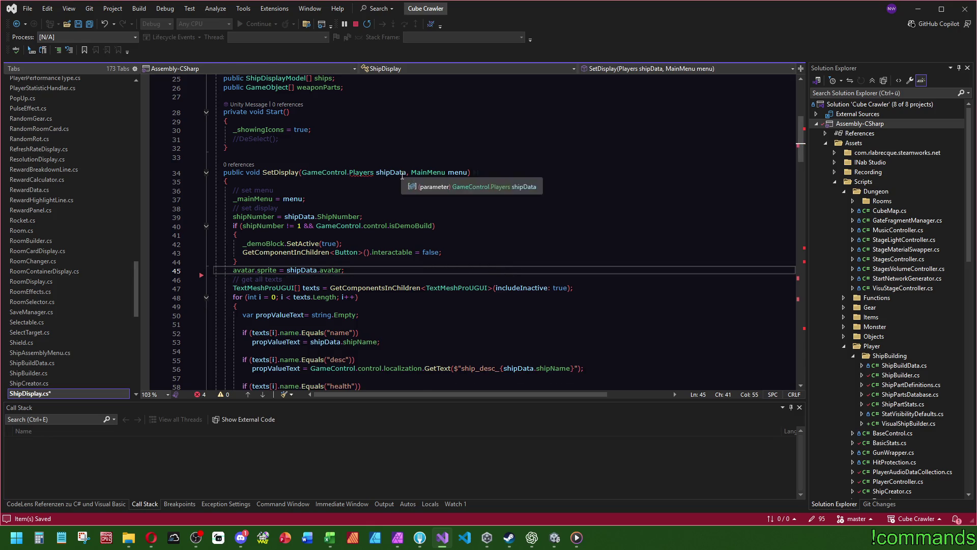
# Delete the ShowHideModel method and its ShowHideModel(true) call
pyautogui.moveTo(800, 137)
pyautogui.mouseDown()
pyautogui.moveTo(814, 245)
pyautogui.moveTo(828, 48)
pyautogui.mouseUp()
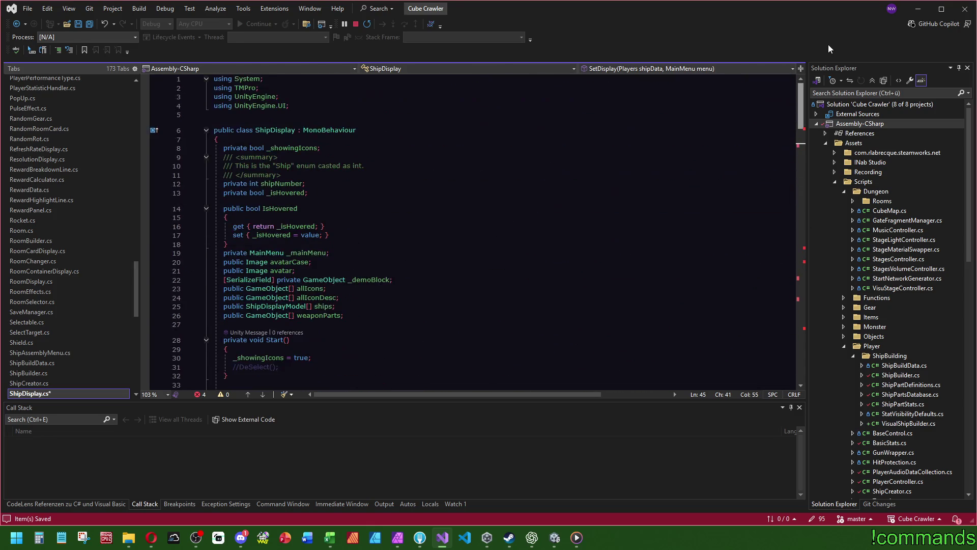
pyautogui.moveTo(800, 107); pyautogui.dragTo(800, 257)
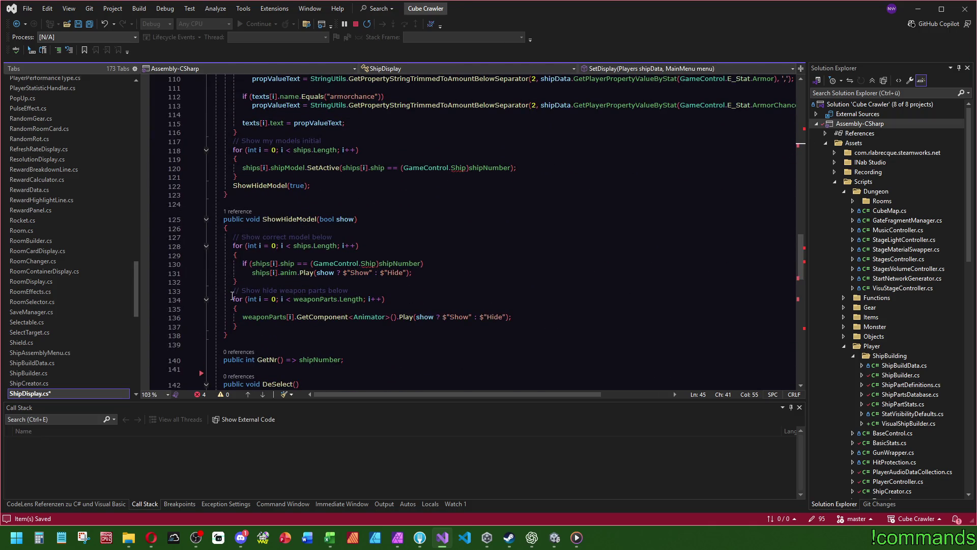
pyautogui.moveTo(254, 336); pyautogui.dragTo(234, 204)
pyautogui.press('Delete')
pyautogui.click(344, 185)
pyautogui.hotkey('shift', 'Up')
pyautogui.press('Delete')
# Delete the ship models for-loop, the ShipDisplayModel class and the ShowSelectedMode method
pyautogui.scroll(4, 388, 240)
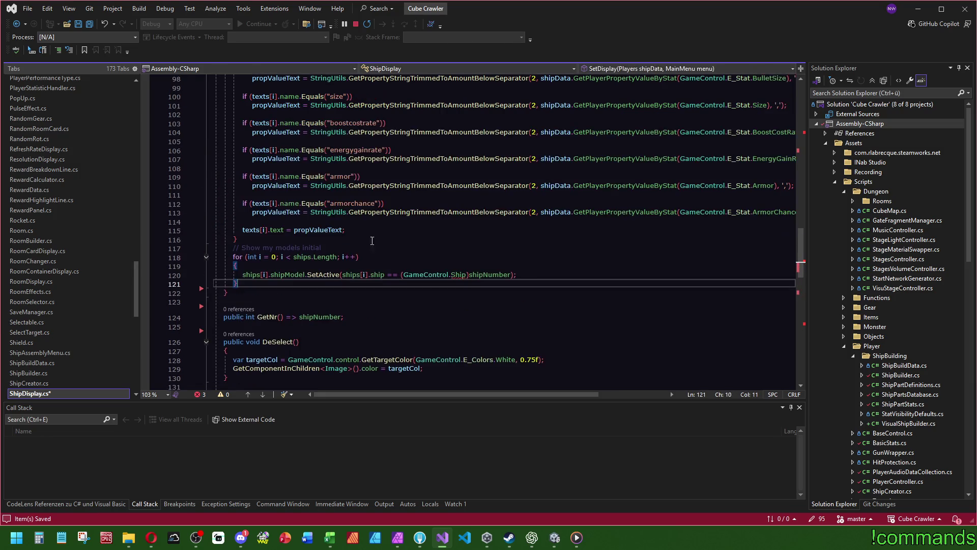
pyautogui.hotkey('shift', 'Up')
pyautogui.hotkey('shift', 'Up')
pyautogui.hotkey('shift', 'Up')
pyautogui.press('Delete')
pyautogui.scroll(-13, 483, 283)
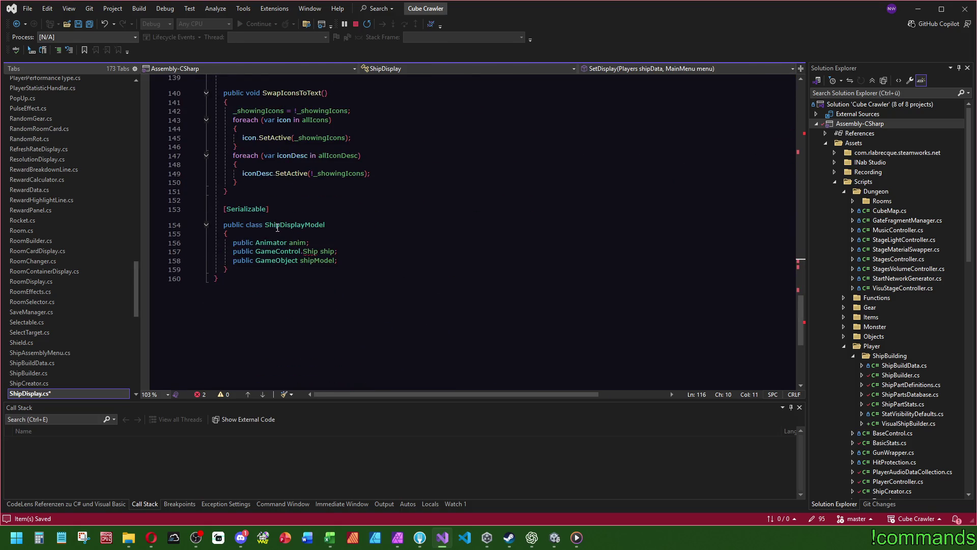
pyautogui.moveTo(237, 271); pyautogui.dragTo(229, 191)
pyautogui.press('Delete')
pyautogui.scroll(5, 459, 292)
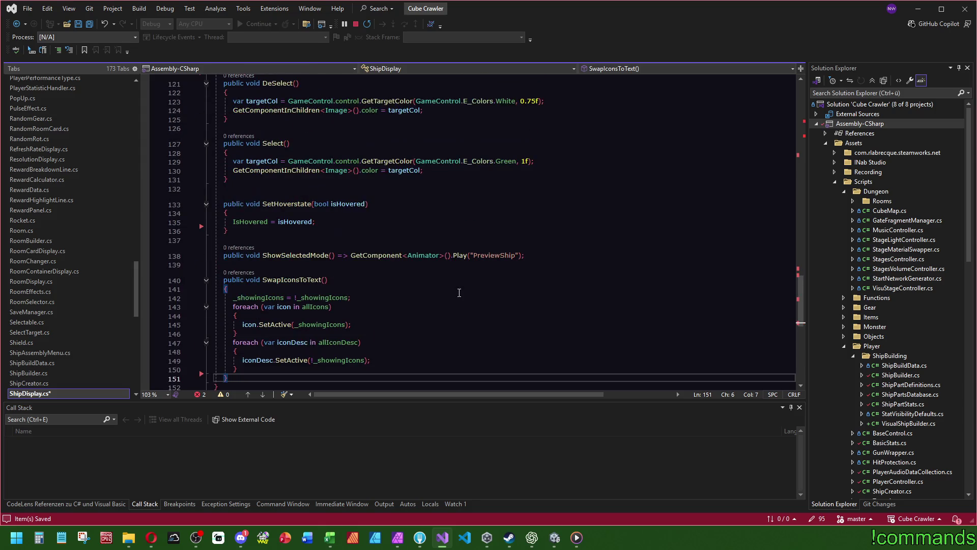
pyautogui.moveTo(541, 254); pyautogui.dragTo(547, 232)
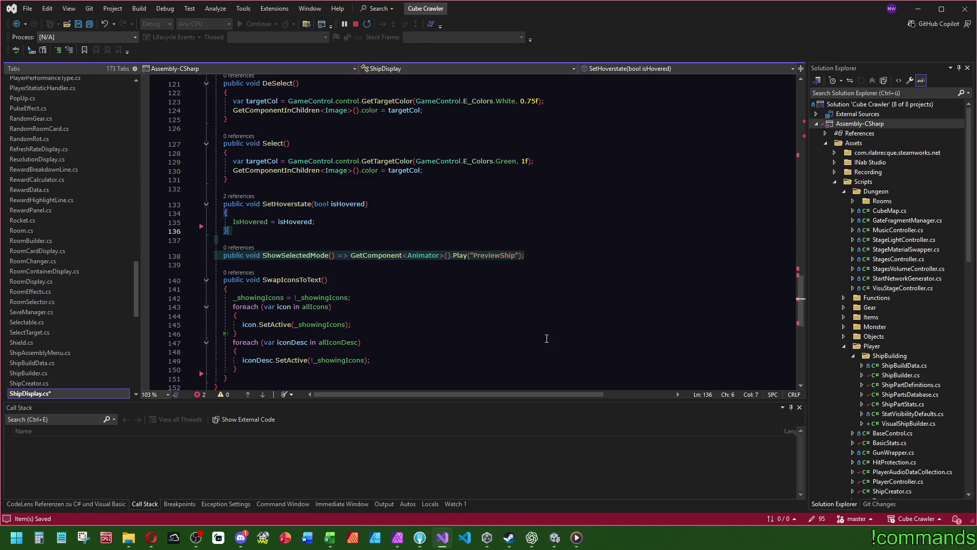
pyautogui.press('Delete')
# Remove the ships and weaponParts fields and the commented-out DeSelect() line
pyautogui.scroll(5, 547, 338)
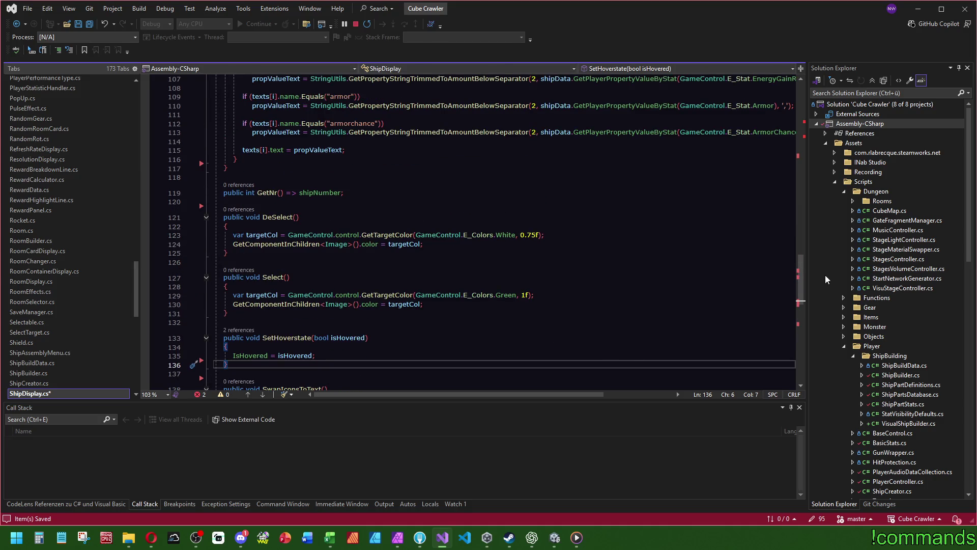
pyautogui.moveTo(801, 280); pyautogui.dragTo(801, 125)
pyautogui.click(368, 200)
pyautogui.hotkey('shift', 'Down')
pyautogui.hotkey('shift', 'Down')
pyautogui.press('Delete')
pyautogui.click(416, 244)
pyautogui.hotkey('shift', 'Down')
pyautogui.press('Delete')
pyautogui.click(564, 213)
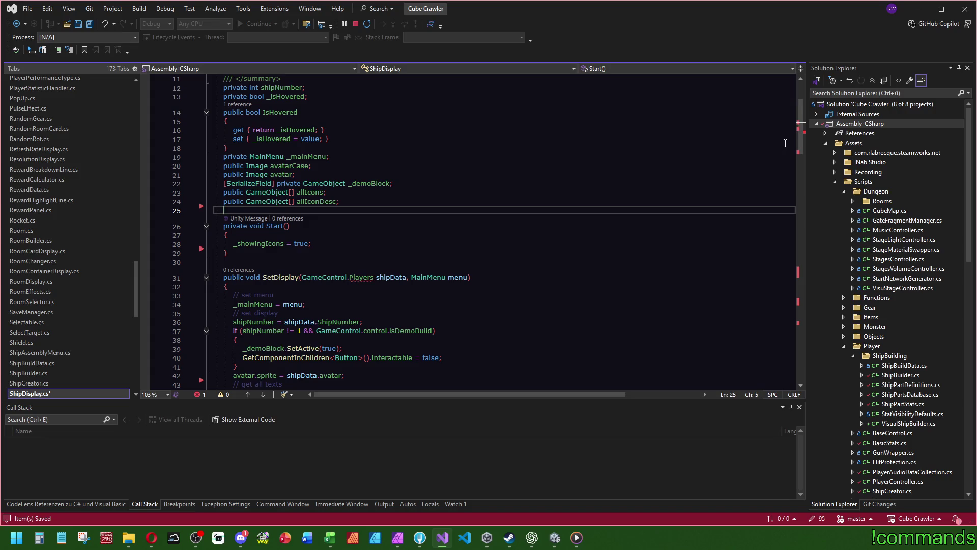
# Delete the using System line and highlight uses of the shipData parameter
pyautogui.moveTo(803, 144); pyautogui.dragTo(803, 106)
pyautogui.click(316, 79)
pyautogui.hotkey('shift', 'Home')
pyautogui.press('Delete')
pyautogui.press('Delete')
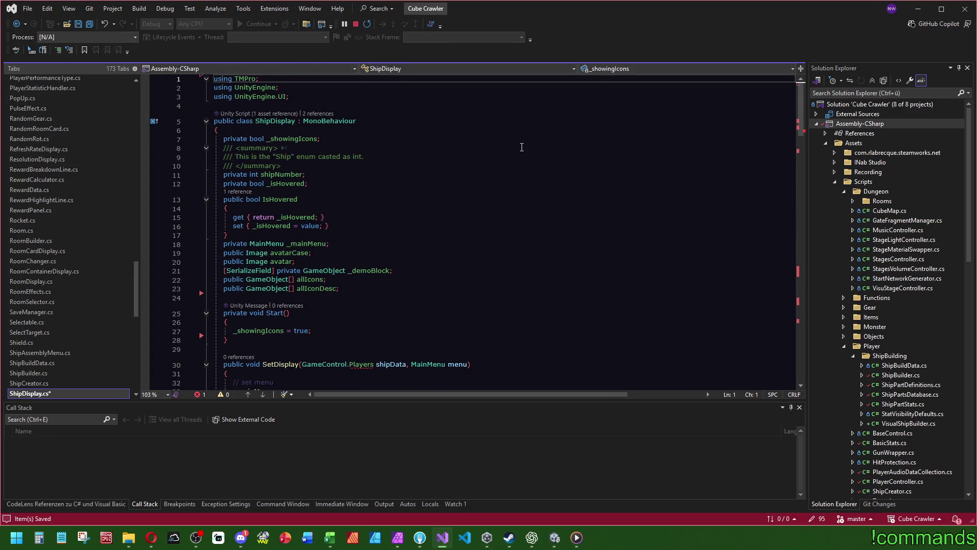
pyautogui.scroll(-4, 395, 218)
pyautogui.click(449, 196)
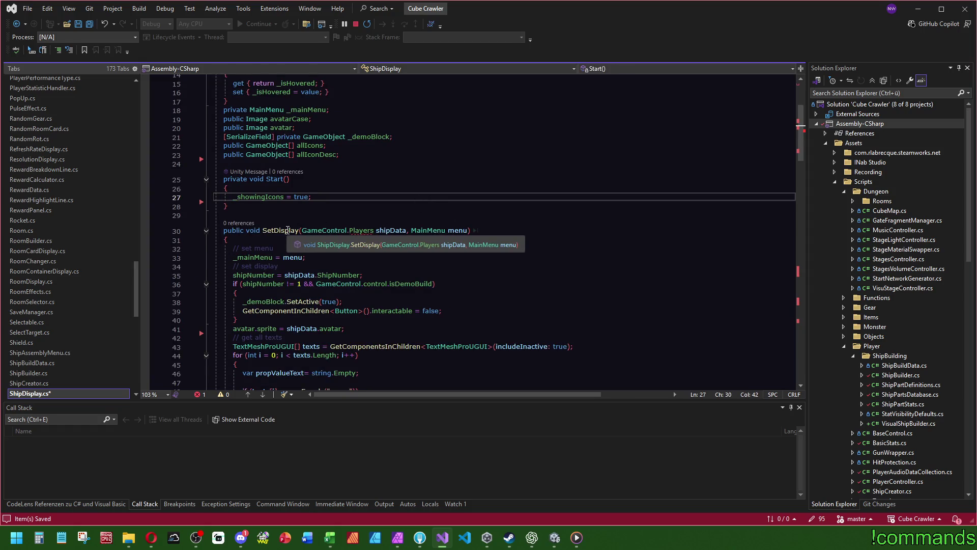
pyautogui.click(396, 230)
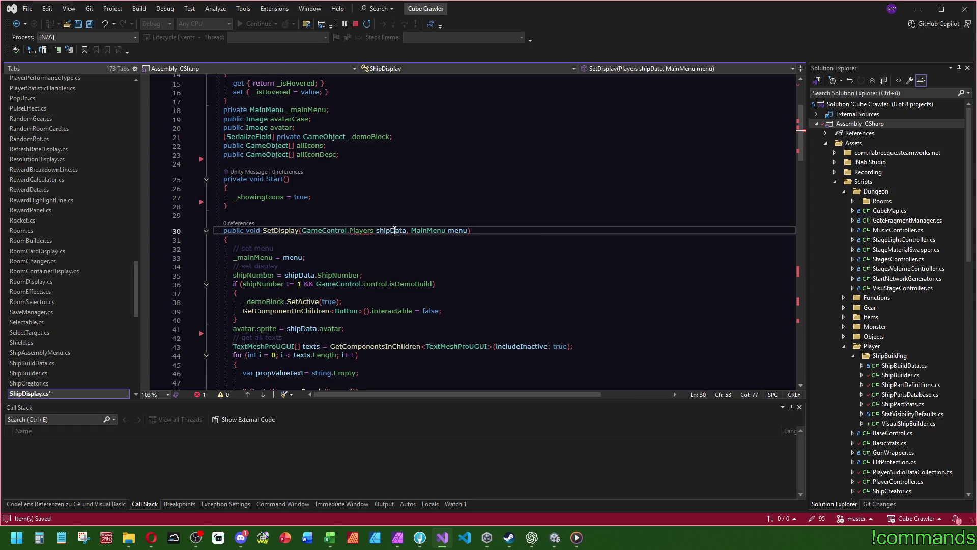
# Delete the shipNumber field with its comment and the shipNumber check in SetDisplay
pyautogui.click(267, 276)
pyautogui.press('F12')
pyautogui.press('End')
pyautogui.hotkey('shift', 'Up')
pyautogui.hotkey('shift', 'Up')
pyautogui.hotkey('shift', 'Up')
pyautogui.press('Delete')
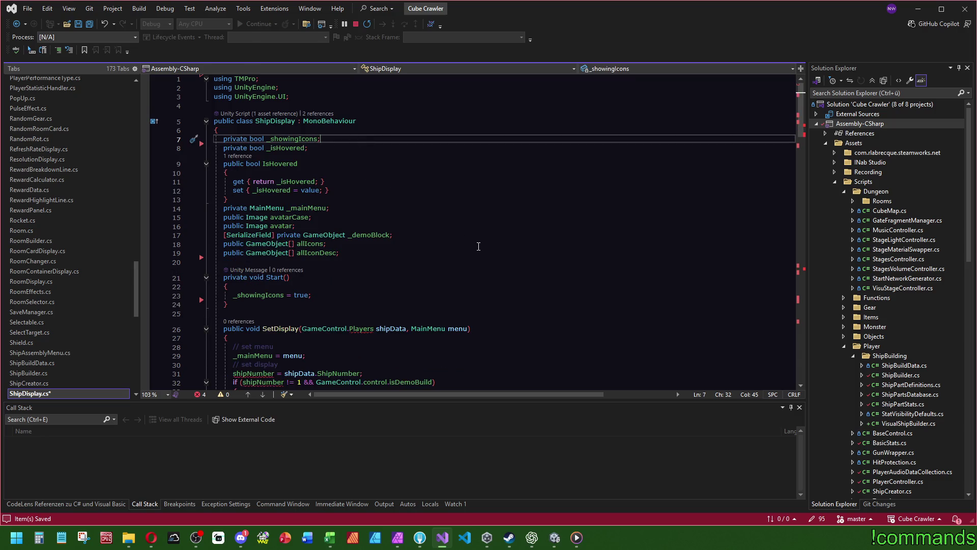
pyautogui.scroll(-4, 444, 251)
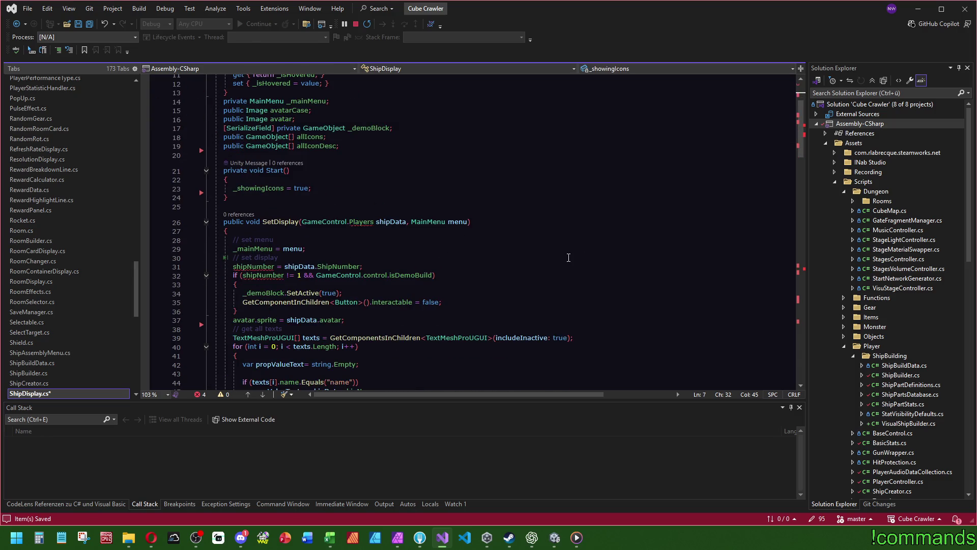
pyautogui.moveTo(261, 311); pyautogui.dragTo(339, 257)
pyautogui.press('Delete')
# Strip SetDisplay's shipData and menu parameters and delete its menu and avatar lines
pyautogui.moveTo(410, 222); pyautogui.dragTo(302, 222)
pyautogui.press('Delete')
pyautogui.click(318, 188)
pyautogui.moveTo(359, 222); pyautogui.dragTo(300, 223)
pyautogui.press('Delete')
pyautogui.write('(')
pyautogui.moveTo(358, 264)
pyautogui.mouseDown()
pyautogui.moveTo(352, 257)
pyautogui.moveTo(373, 228)
pyautogui.mouseUp()
pyautogui.press('Delete')
# Delete the _mainMenu and _demoBlock fields
pyautogui.scroll(4, 428, 173)
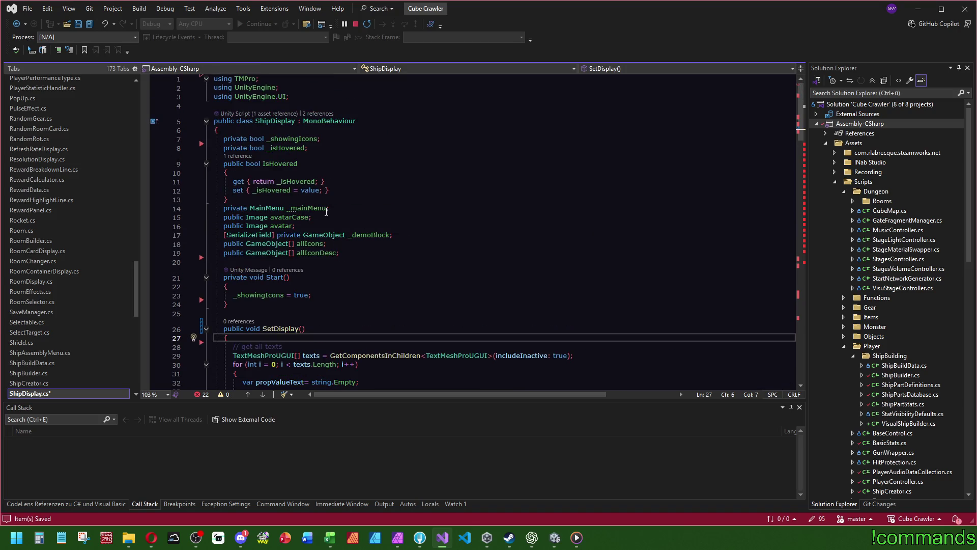
pyautogui.moveTo(329, 208); pyautogui.dragTo(228, 199)
pyautogui.press('Delete')
pyautogui.moveTo(413, 225); pyautogui.dragTo(295, 217)
pyautogui.press('Delete')
pyautogui.click(415, 193)
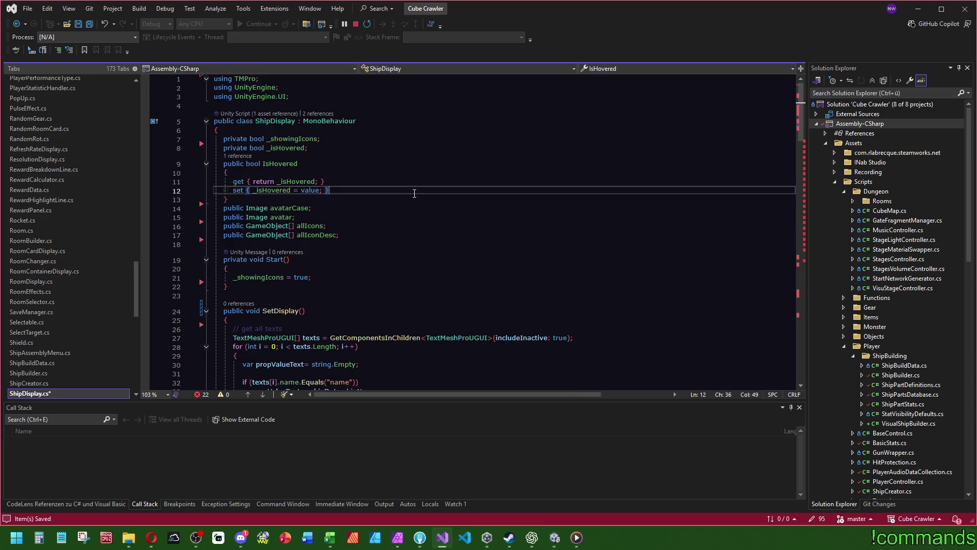
# Empty the remaining body of SetDisplay and return to Unity to recompile
pyautogui.scroll(-8, 414, 194)
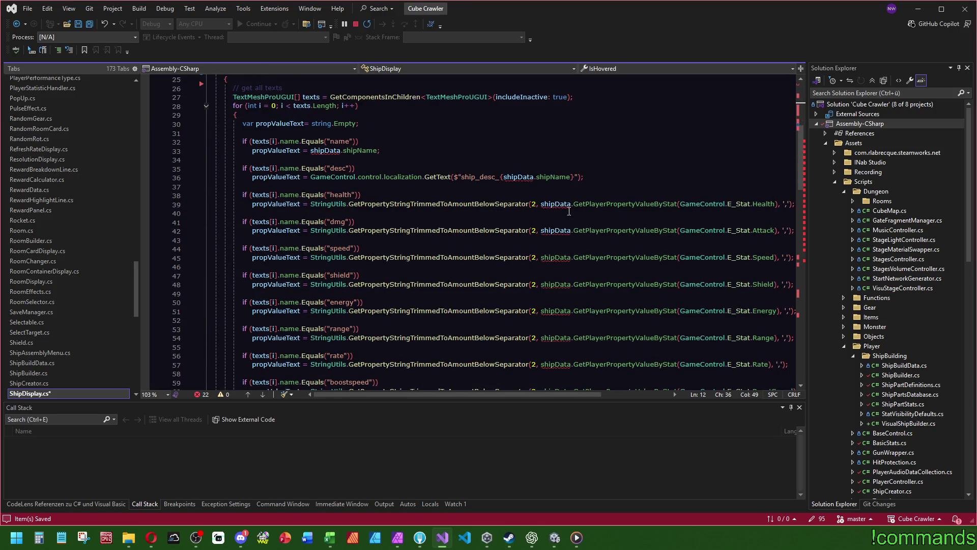
pyautogui.moveTo(562, 210)
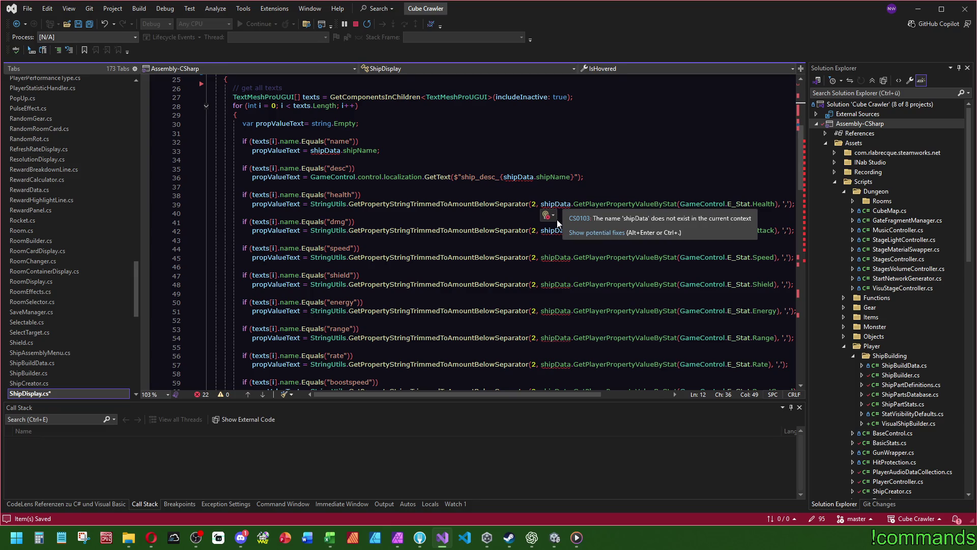
pyautogui.scroll(-15, 558, 223)
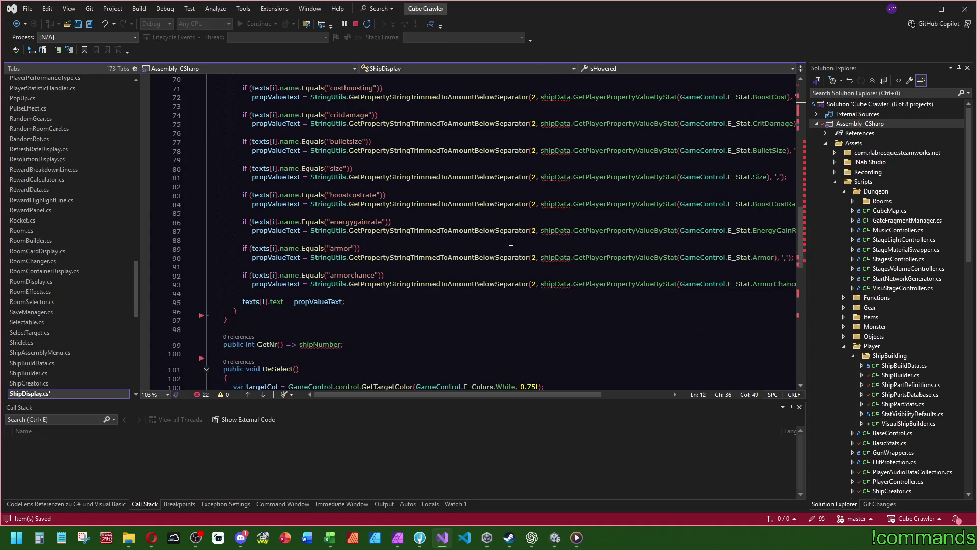
pyautogui.scroll(-5, 511, 241)
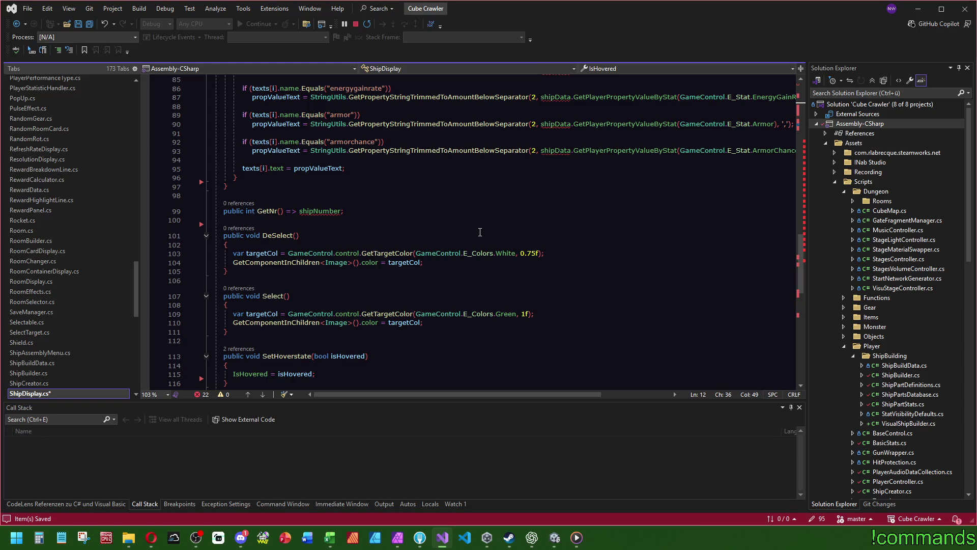
pyautogui.scroll(-6, 480, 232)
pyautogui.scroll(20, 485, 243)
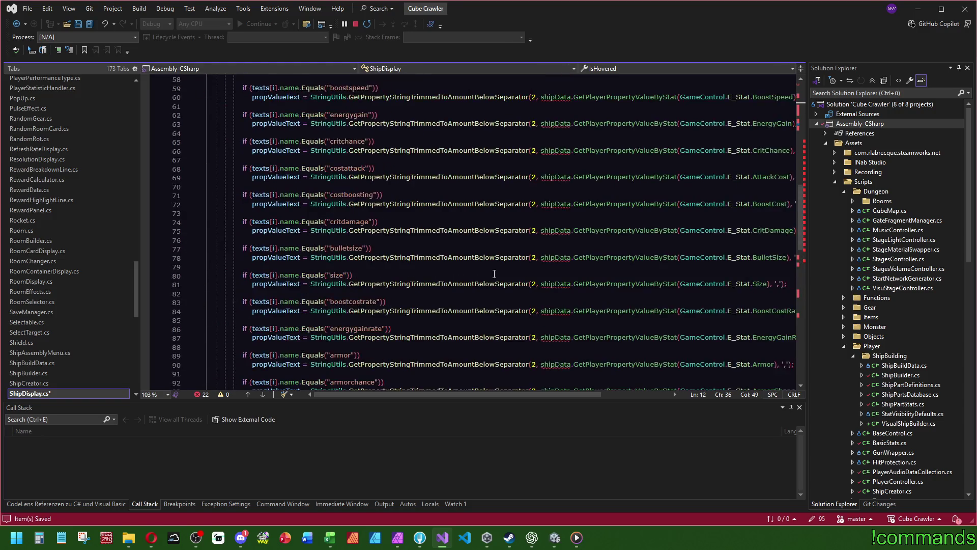
pyautogui.scroll(-20, 449, 271)
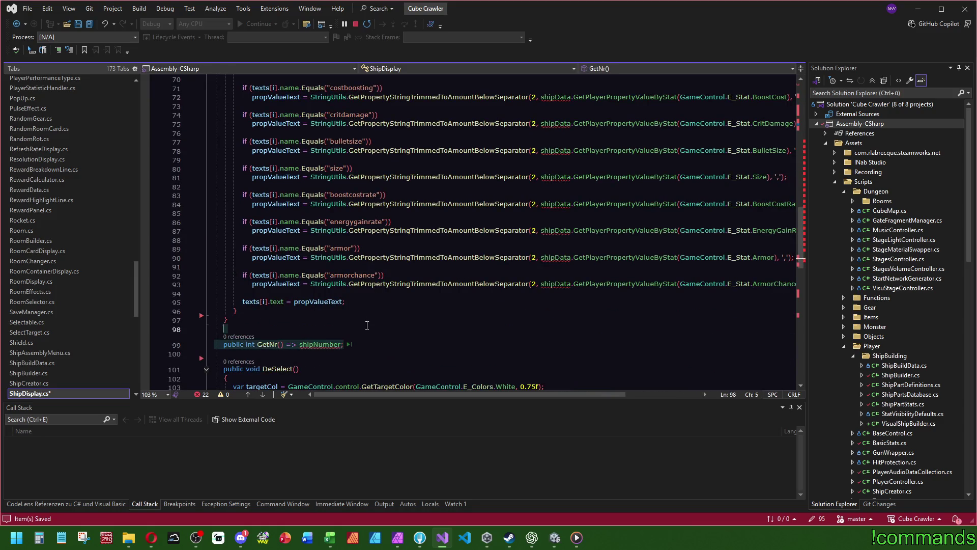
pyautogui.moveTo(362, 341)
pyautogui.mouseDown()
pyautogui.moveTo(306, 285)
pyautogui.moveTo(308, 76)
pyautogui.moveTo(310, 186)
pyautogui.mouseUp()
pyautogui.press('Delete')
pyautogui.click(376, 153)
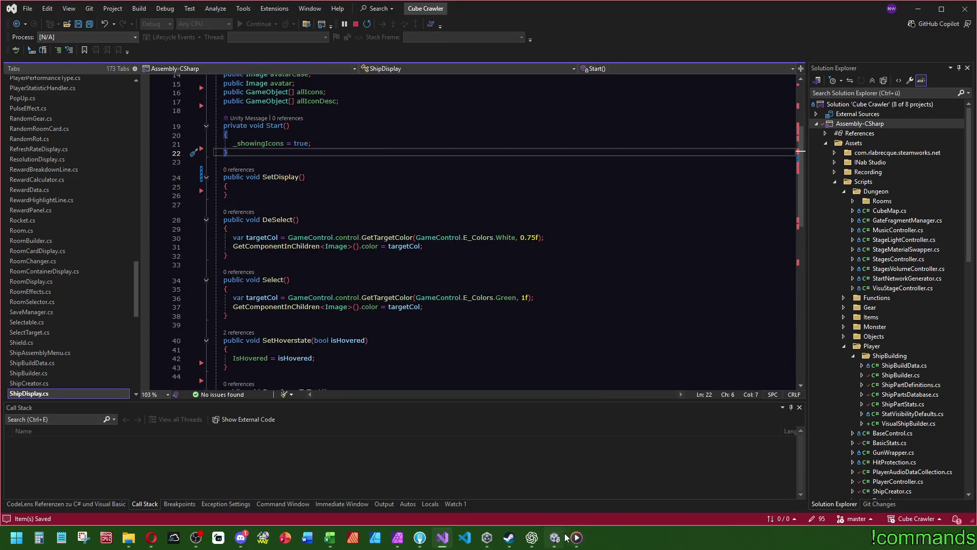
pyautogui.click(554, 537)
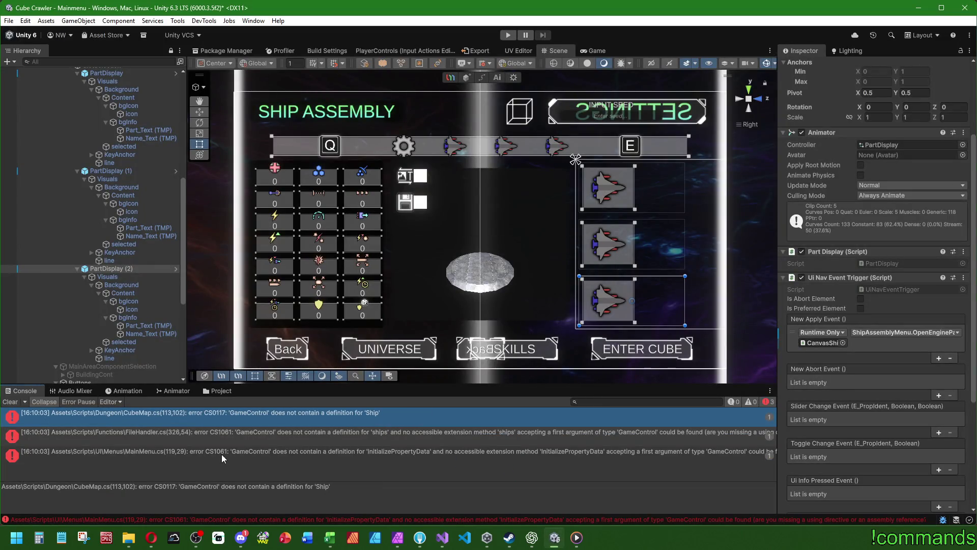
# Open the CubeMap.cs(113,102) CS0117 error from Unity's Console in Visual Studio
pyautogui.doubleClick(212, 421)
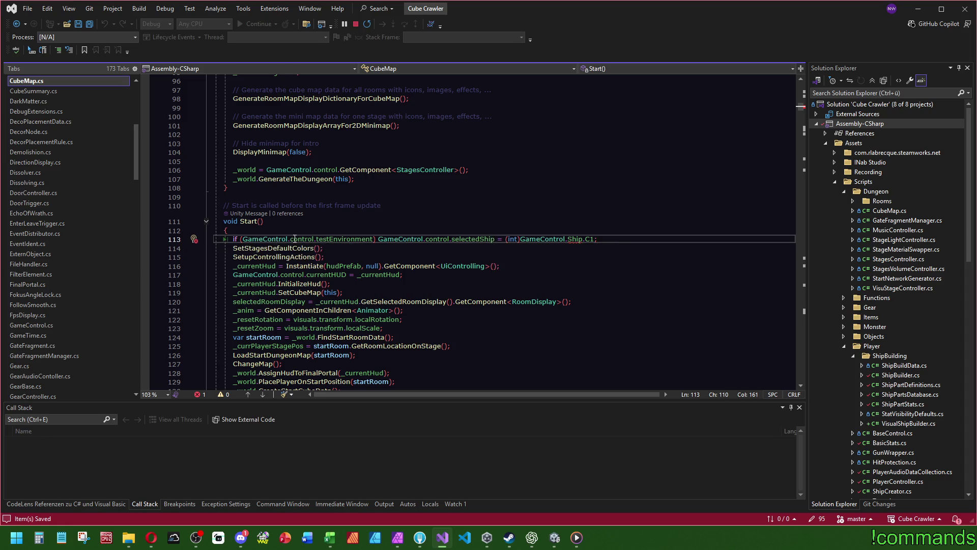
# Delete CubeMap's selectedShip test line, recompile in Unity, and open the FileHandler ships error
pyautogui.hotkey('shift', 'Up')
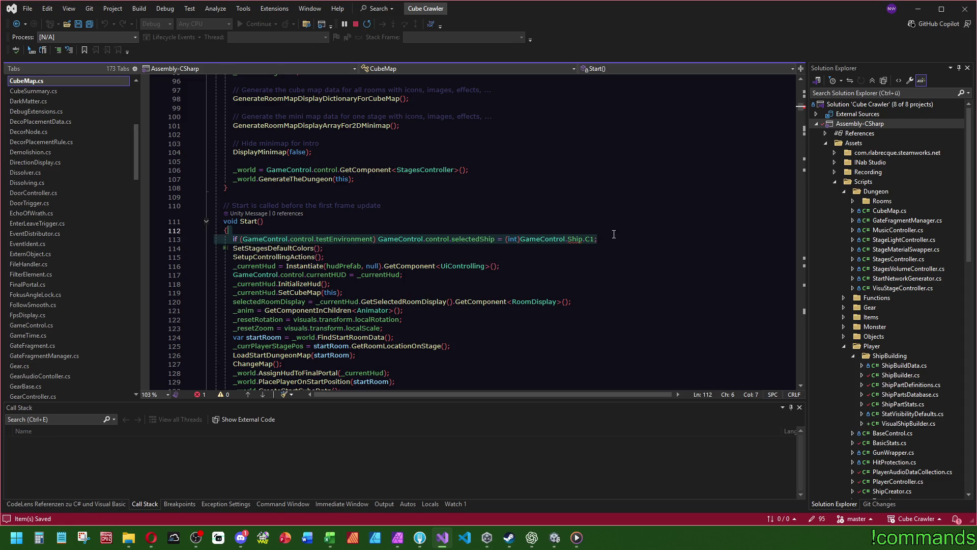
pyautogui.press('BackSpace')
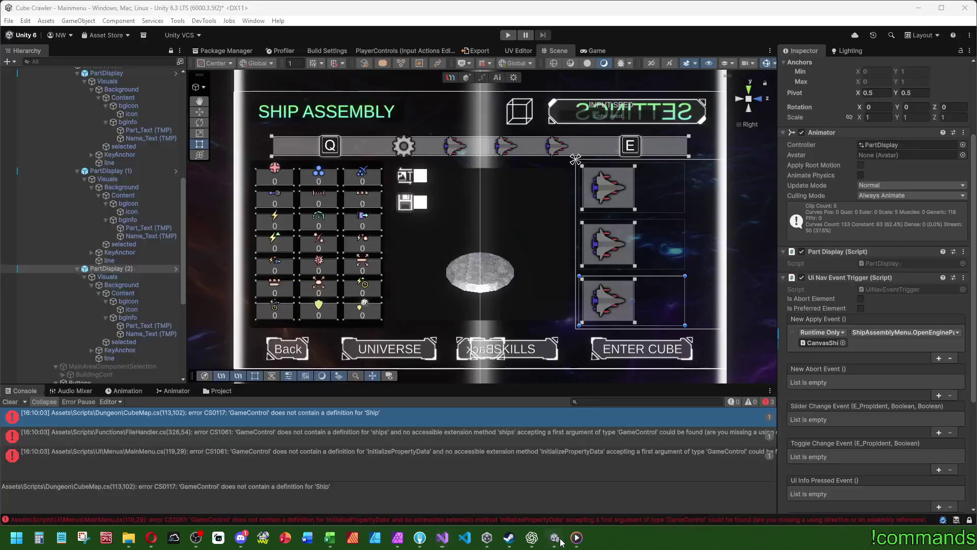
pyautogui.click(555, 537)
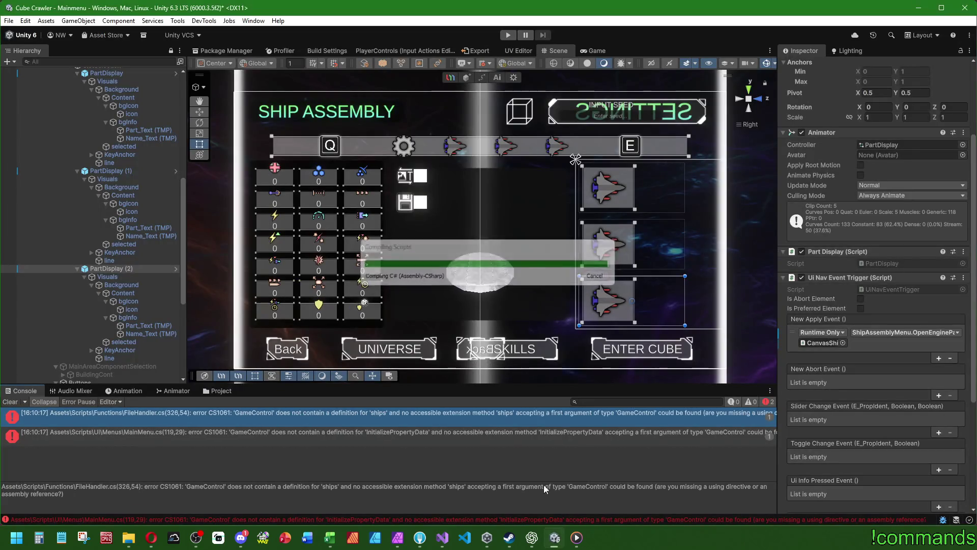
pyautogui.doubleClick(160, 413)
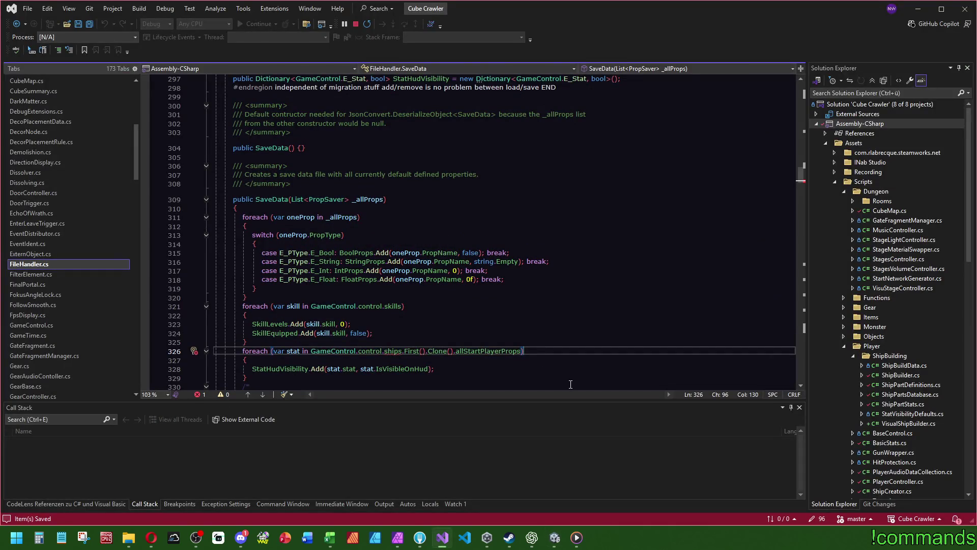
# Look up the StatHudVisibility declaration used in FileHandler's GameControl.control.ships loop
pyautogui.scroll(-2, 521, 292)
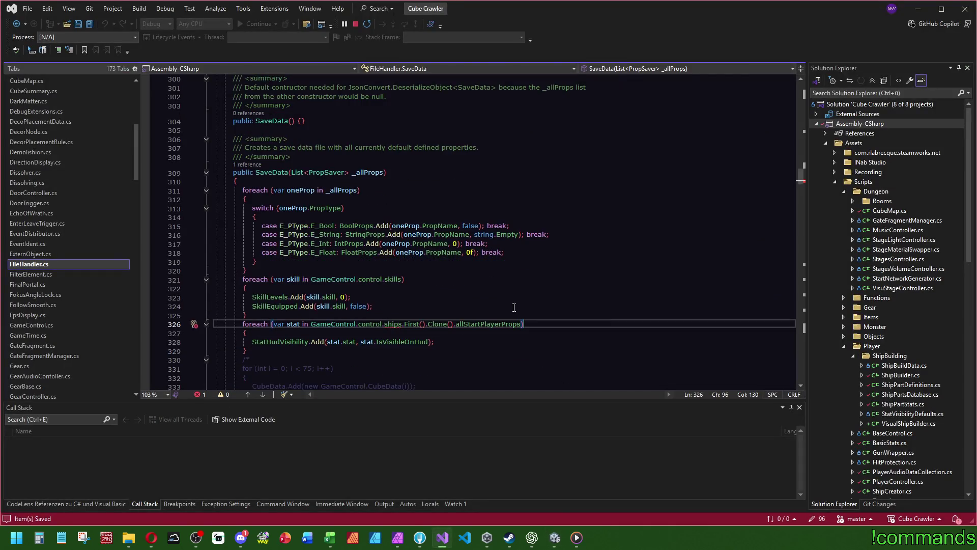
pyautogui.moveTo(285, 319)
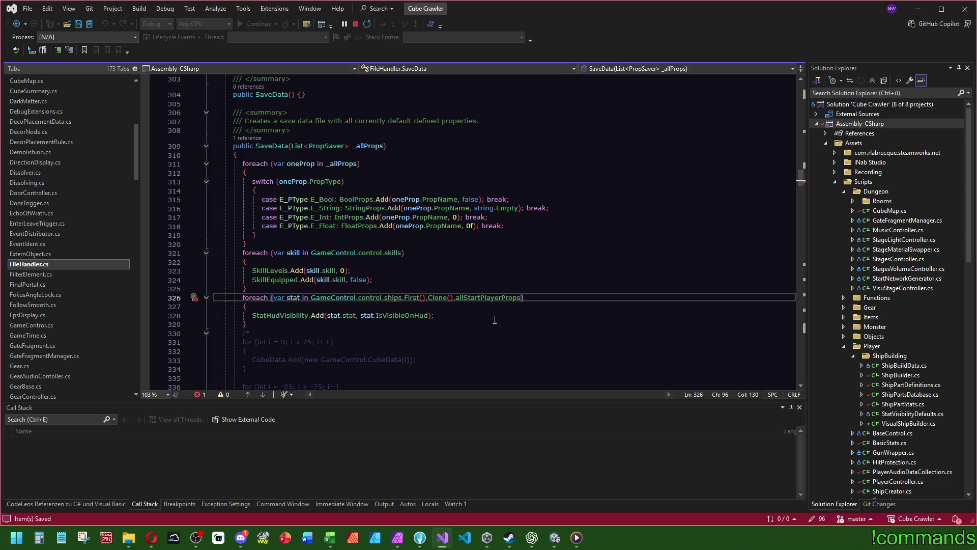
pyautogui.click(289, 315)
pyautogui.press('F12')
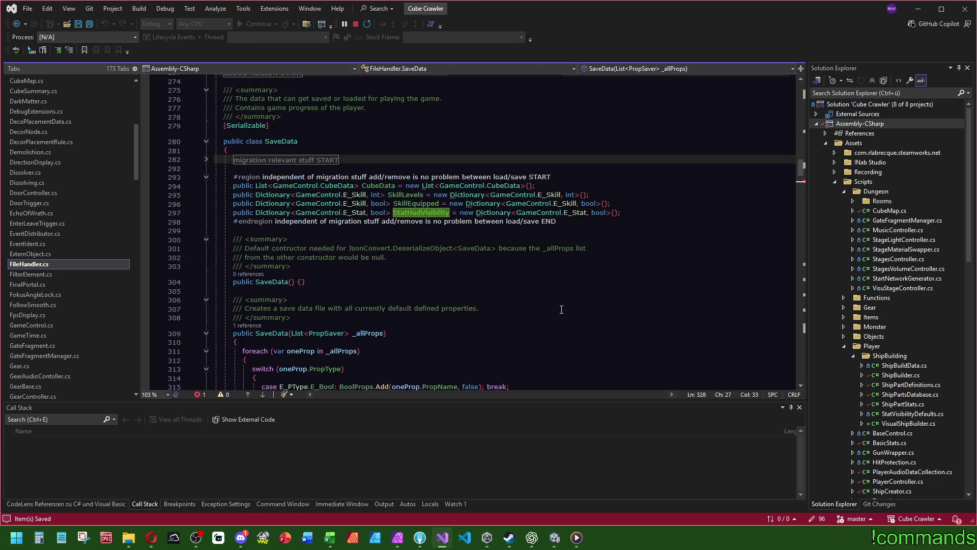
pyautogui.hotkey('ctrl', '-')
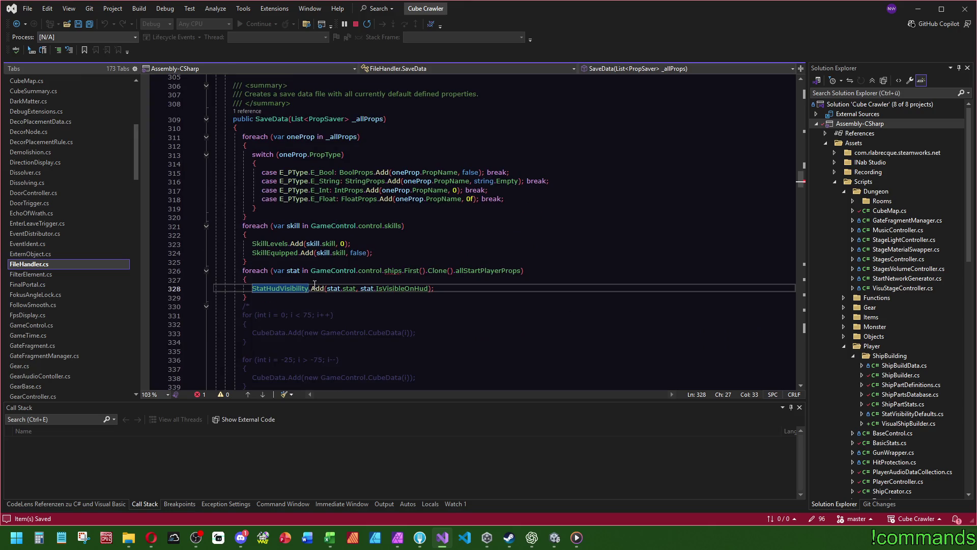
pyautogui.moveTo(316, 290)
pyautogui.moveTo(395, 271)
# Add 'var defaultBuild = ShipBuilder.BuildPlayerStartData();' above the ships loop and view its definition
pyautogui.click(257, 263)
pyautogui.press('Return')
pyautogui.write('var ')
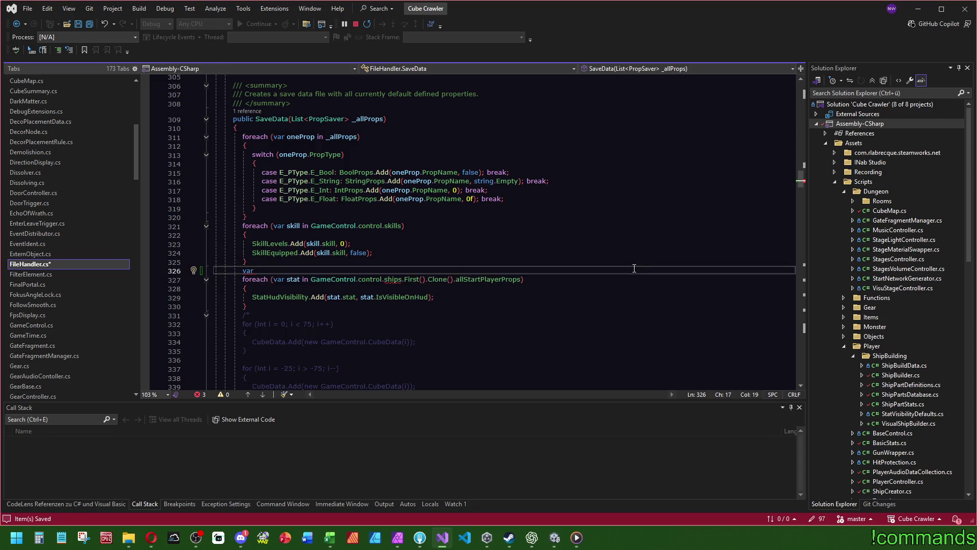
pyautogui.write('default')
pyautogui.write('Build = Shipbui')
pyautogui.press('Down')
pyautogui.press('Tab')
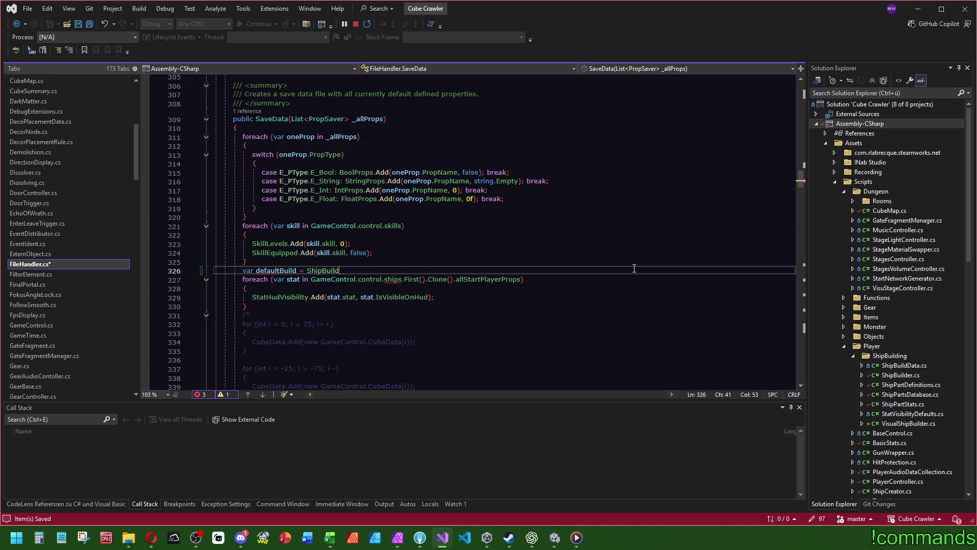
pyautogui.write('er.')
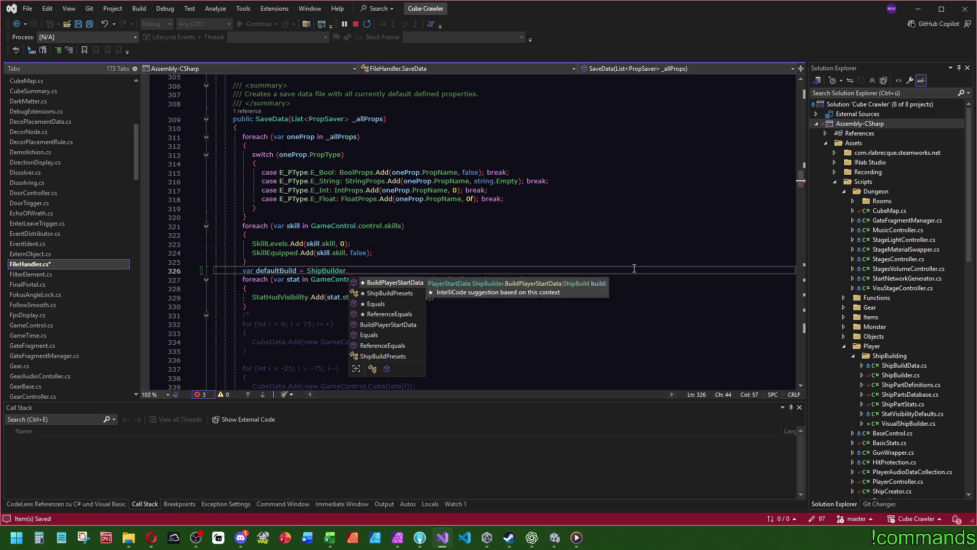
pyautogui.press('Tab')
pyautogui.write('();')
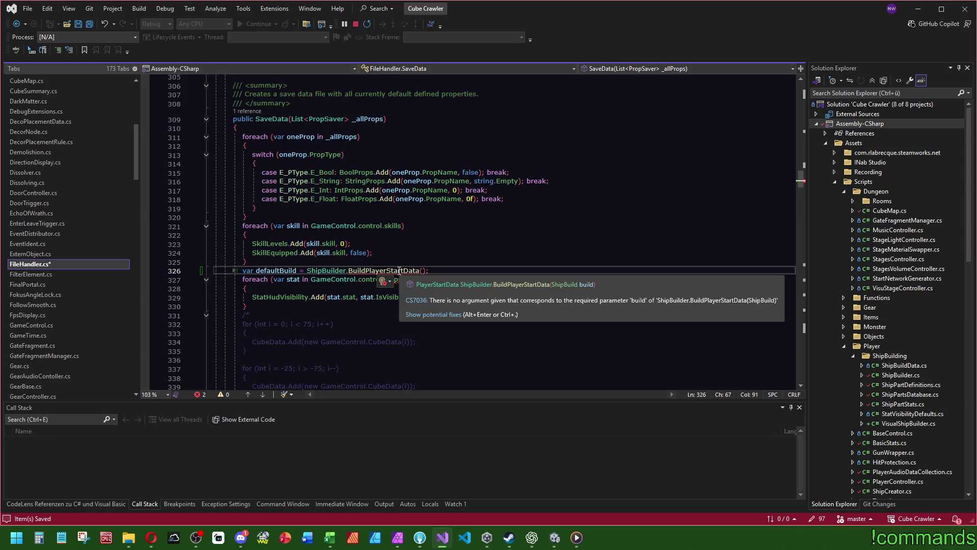
pyautogui.doubleClick(405, 272)
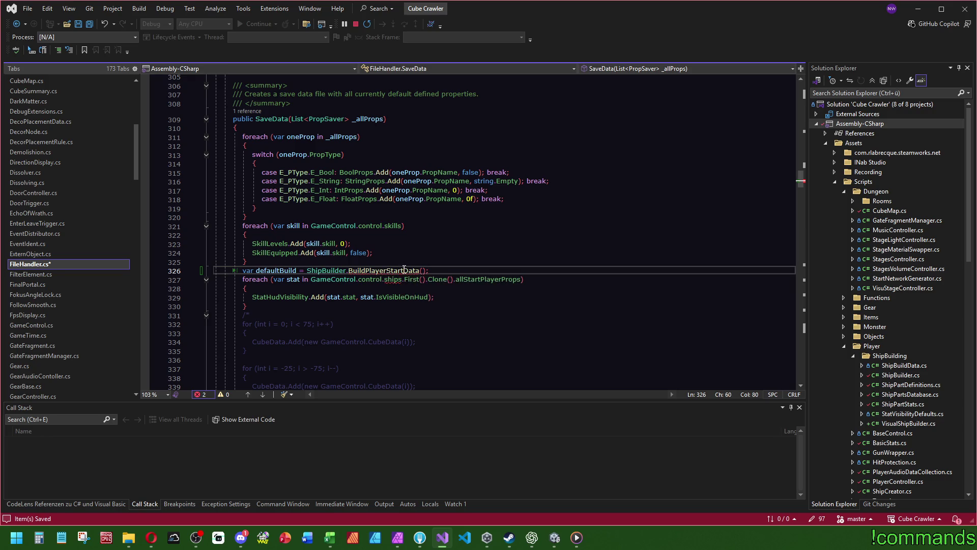
pyautogui.press('F12')
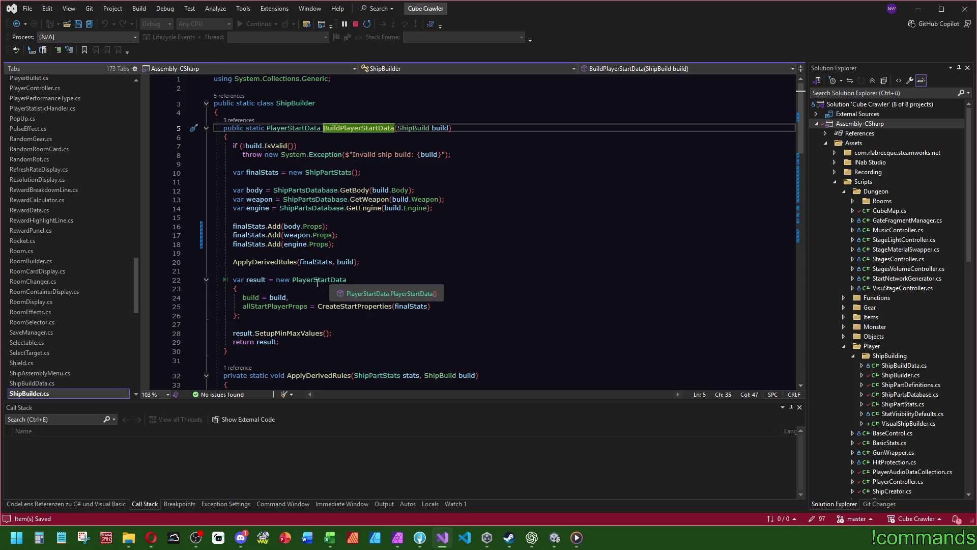
# Inspect the ShipPartStats class definition, then return to BuildPlayerStartData in ShipBuilder.cs
pyautogui.click(326, 172)
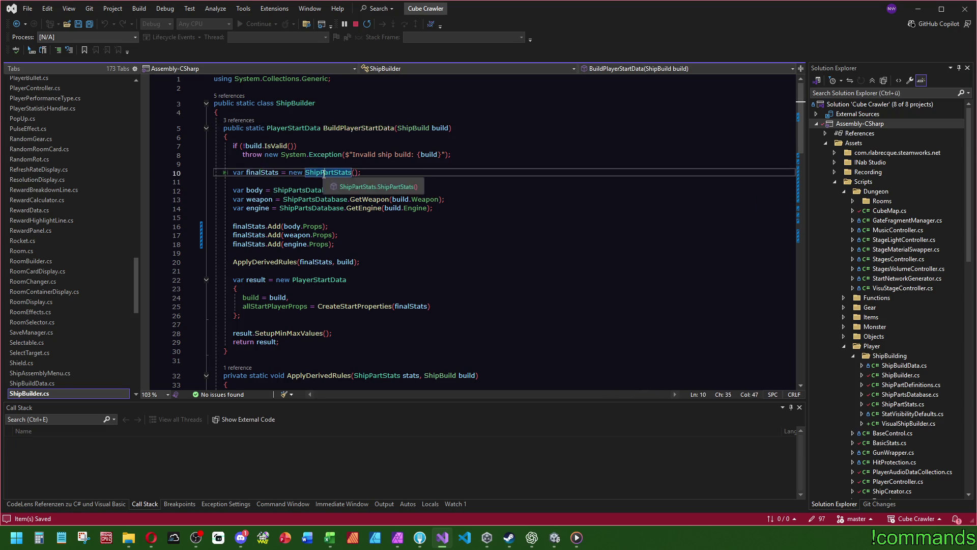
pyautogui.press('F12')
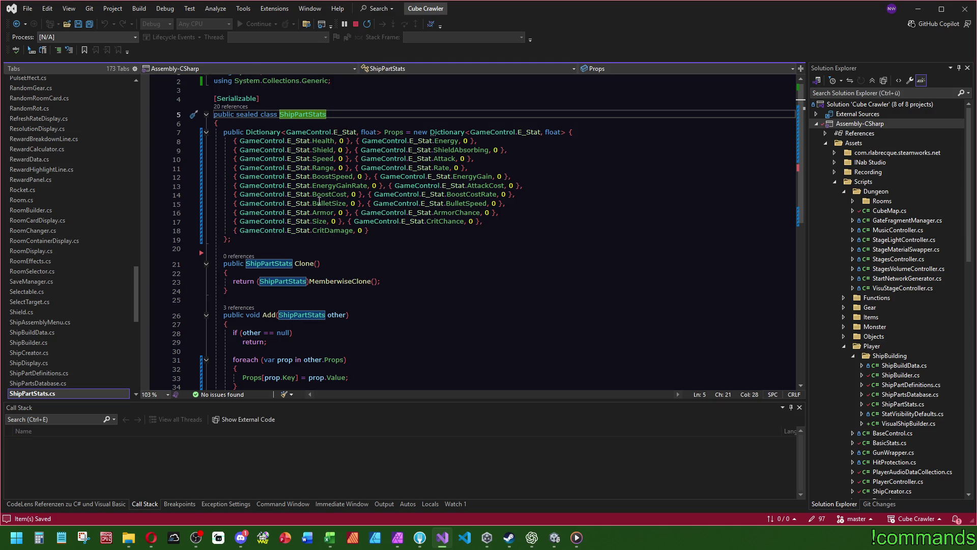
pyautogui.hotkey('ctrl', '-')
# Replace FileHandler's defaultBuild line with 'var finalStats = new ShipPartStats();' copied from ShipBuilder.cs
pyautogui.moveTo(370, 173); pyautogui.dragTo(372, 166)
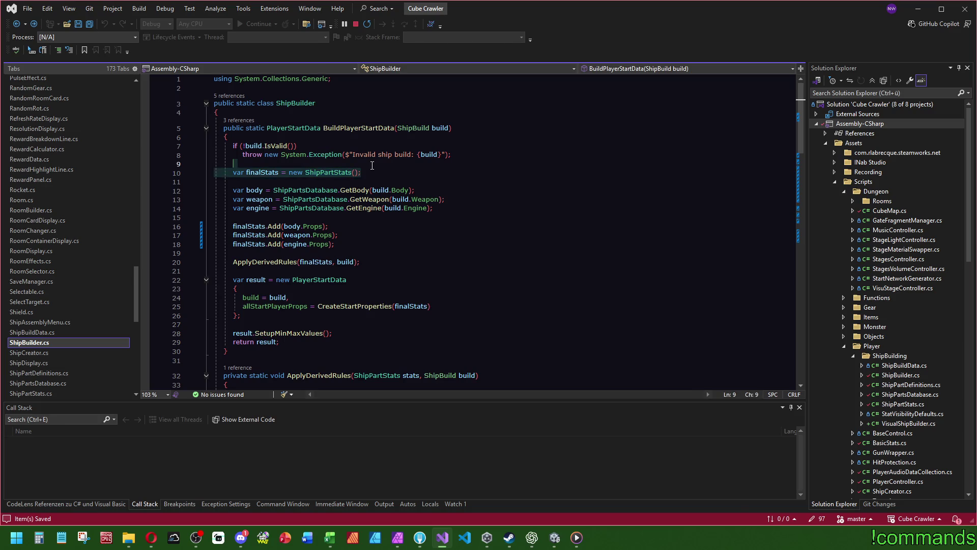
pyautogui.hotkey('ctrl', 'c')
pyautogui.hotkey('ctrl', '-')
pyautogui.hotkey('ctrl', 'v')
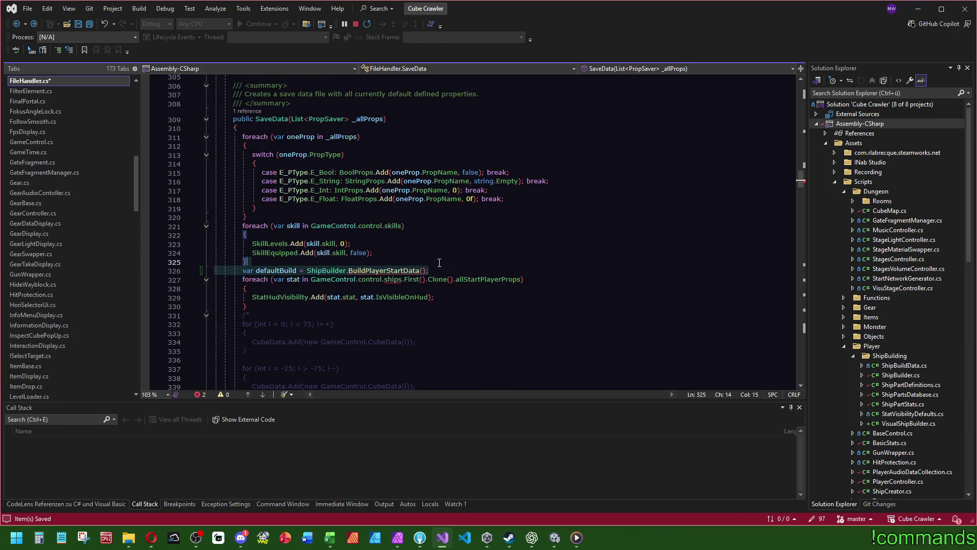
pyautogui.press('Home')
pyautogui.press('Return')
# Make the StatHudVisibility foreach loop over finalStats instead of the ships' start props
pyautogui.hotkey('ctrl', 'Right')
pyautogui.moveTo(520, 286); pyautogui.dragTo(311, 288)
pyautogui.hotkey('ctrl', 'v')
pyautogui.press('Up')
pyautogui.press('Up')
pyautogui.press('Up')
pyautogui.keyDown('ctrl'); pyautogui.click(326, 279); pyautogui.keyUp('ctrl')
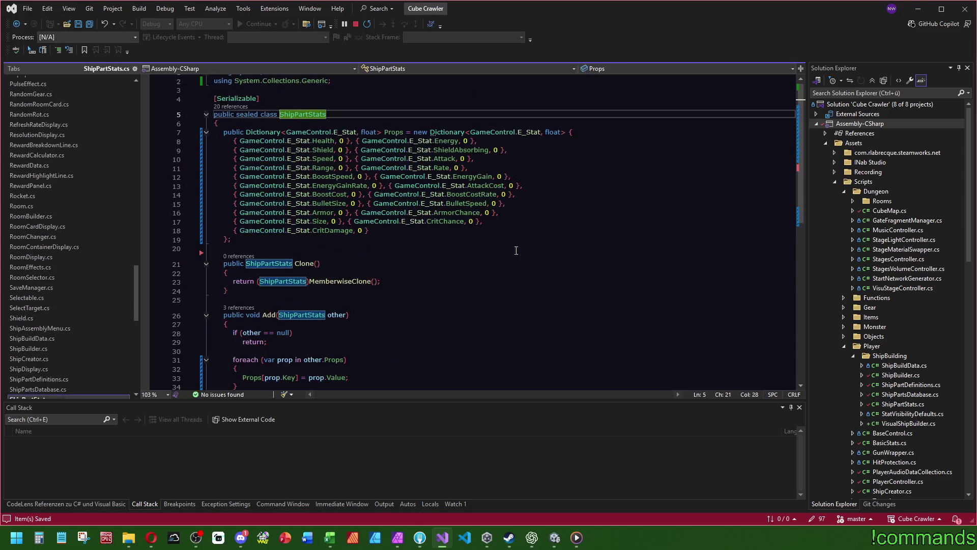
pyautogui.hotkey('ctrl', '-')
pyautogui.hotkey('ctrl', '-')
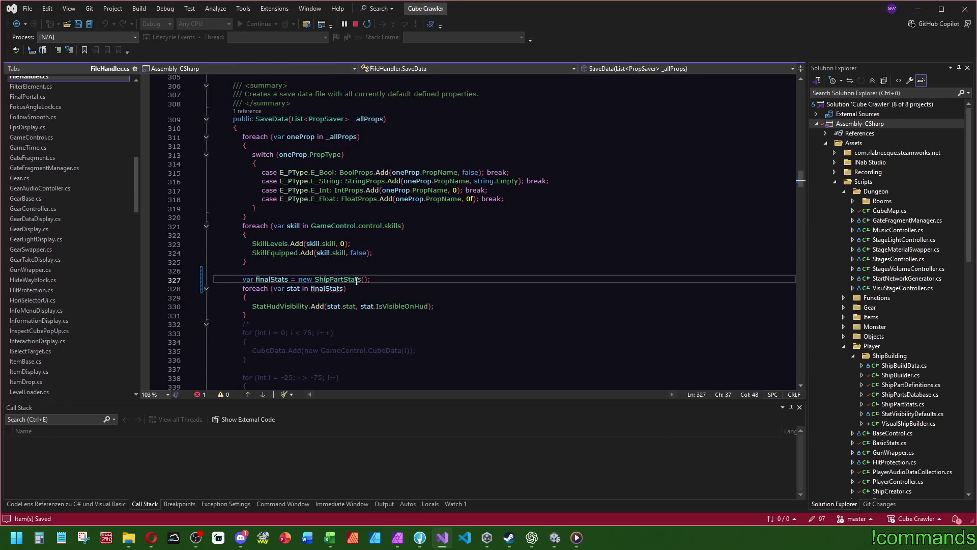
# Loop over finalStats.Props and rename the loop variable to prop
pyautogui.write('.P')
pyautogui.press('Tab')
pyautogui.doubleClick(293, 288)
pyautogui.write('prop')
pyautogui.click(396, 261)
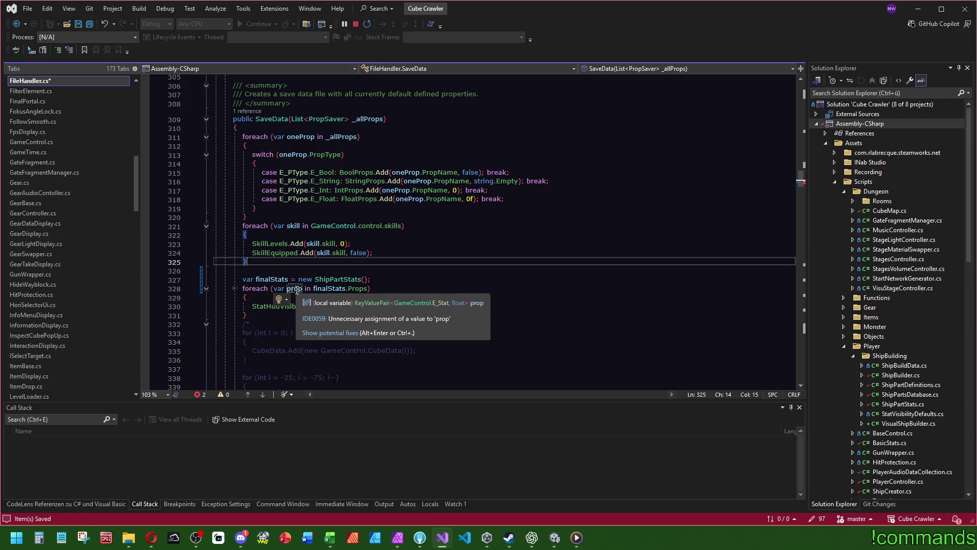
# Change stat.stat on line 330 to prop.Key
pyautogui.doubleClick(334, 306)
pyautogui.write('prop.stat, stat.IsVisibleOnHud);')
pyautogui.doubleClick(371, 306)
pyautogui.write('prop.IsVisibleOnHud);')
pyautogui.doubleClick(351, 306)
pyautogui.write('key')
pyautogui.press('Tab')
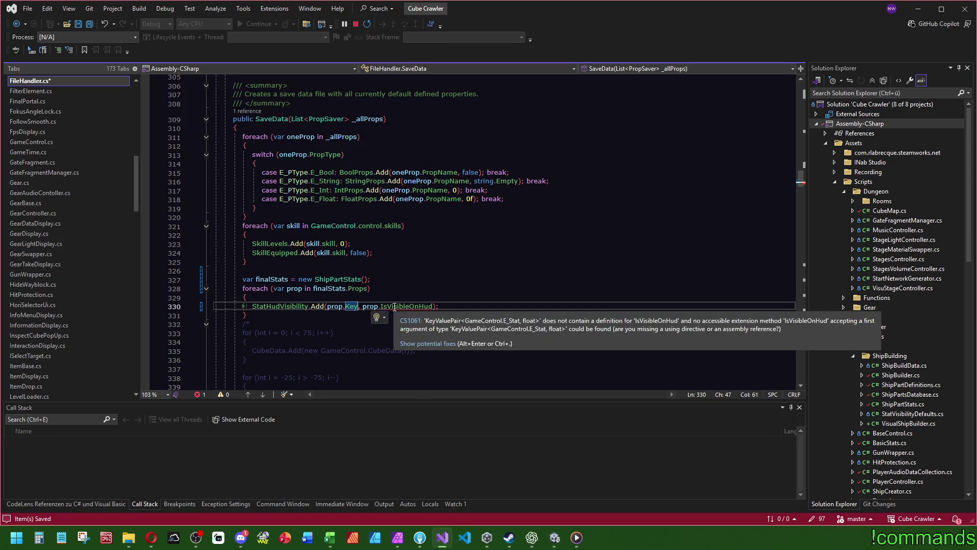
# Check the type of Props, then start replacing prop.IsVisibleOnHud with 'visibil'
pyautogui.click(357, 289)
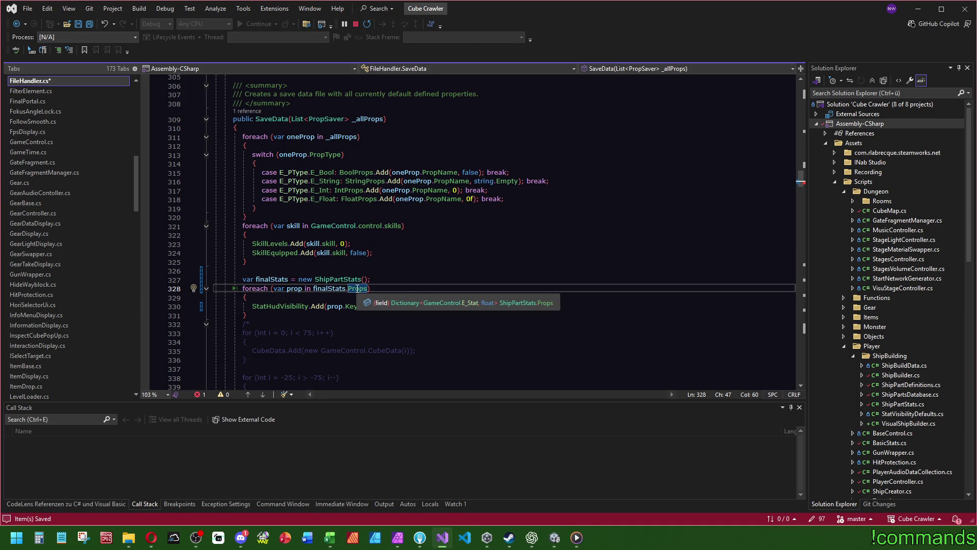
pyautogui.press('F12')
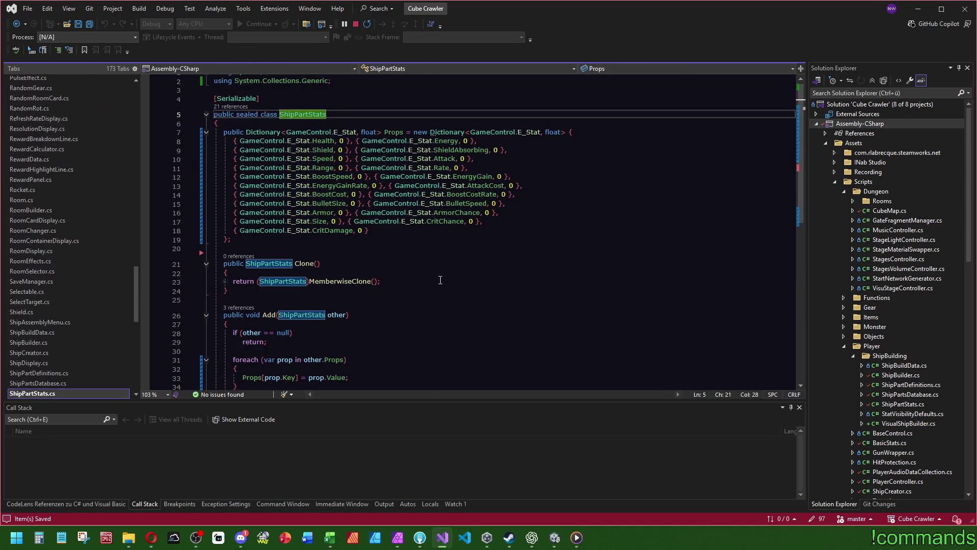
pyautogui.scroll(5, 440, 280)
pyautogui.hotkey('ctrl', '-')
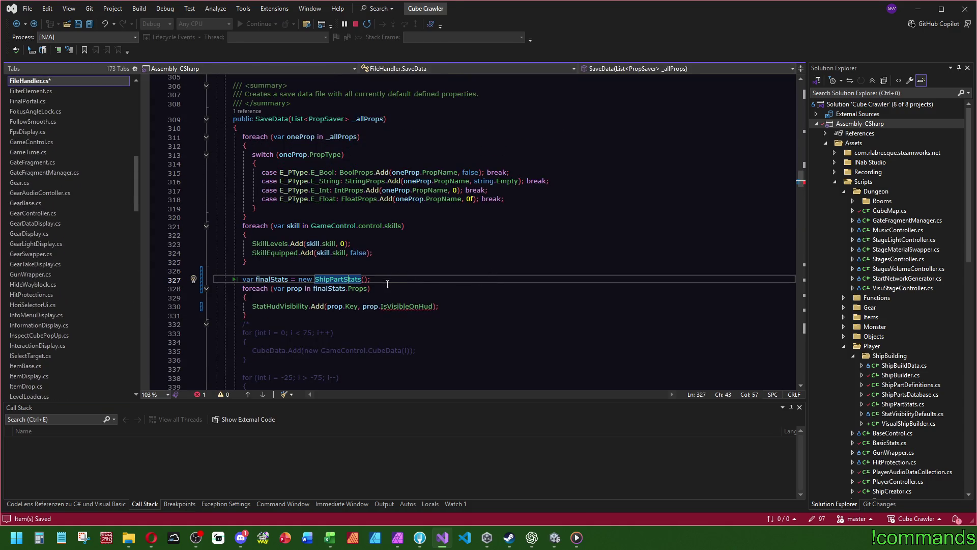
pyautogui.click(386, 307)
pyautogui.moveTo(433, 306); pyautogui.dragTo(363, 306)
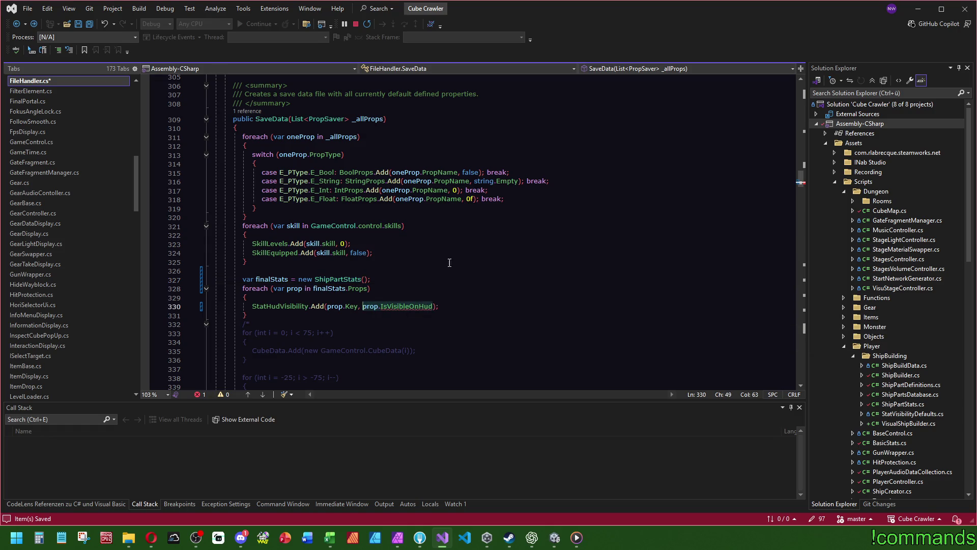
pyautogui.write('visibil')
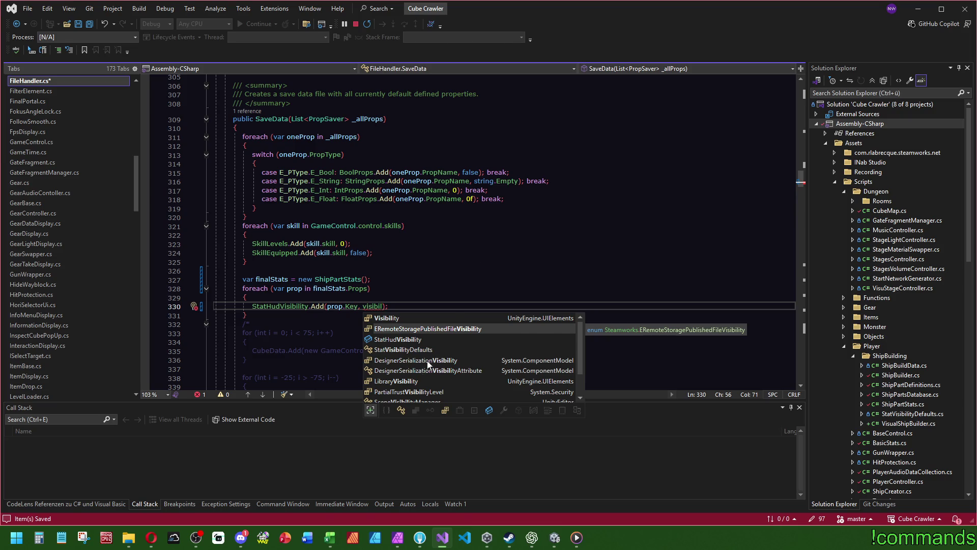
# Insert StatVisibilityDefaults into the Add call and look at its class definition
pyautogui.scroll(-1, 438, 371)
pyautogui.press('BackSpace')
pyautogui.press('BackSpace')
pyautogui.press('BackSpace')
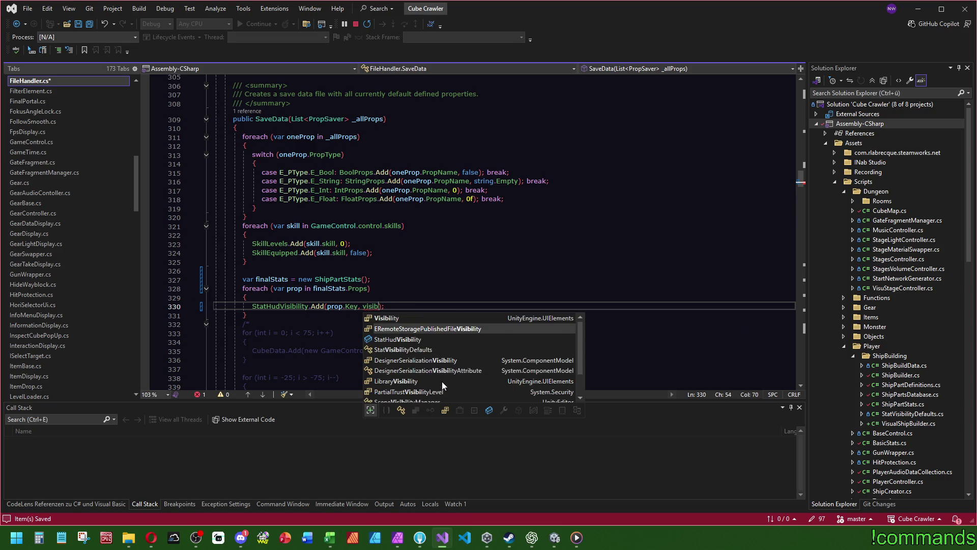
pyautogui.write('stat')
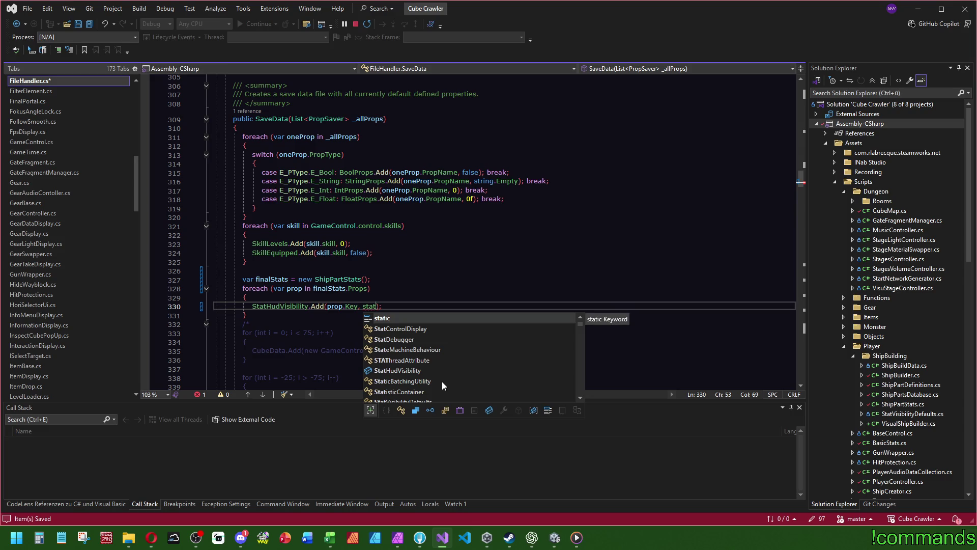
pyautogui.scroll(-2, 447, 377)
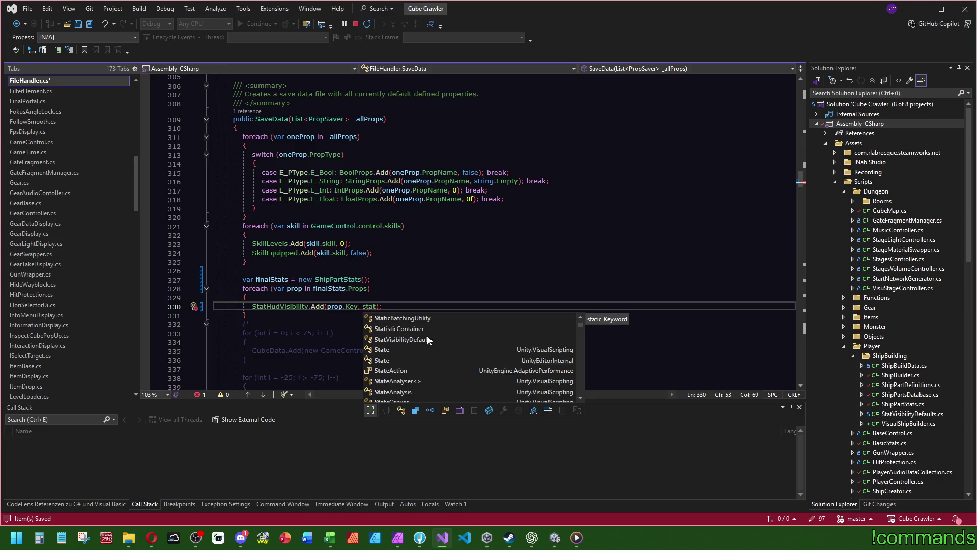
pyautogui.press('Down')
pyautogui.press('Down')
pyautogui.press('Down')
pyautogui.press('Tab')
pyautogui.write('(')
pyautogui.click(583, 290)
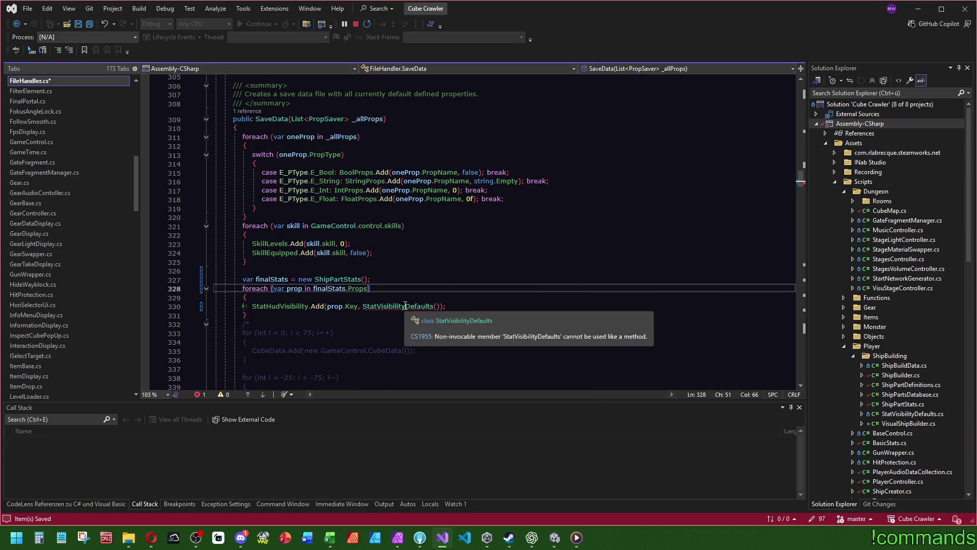
pyautogui.keyDown('ctrl'); pyautogui.click(405, 305); pyautogui.keyUp('ctrl')
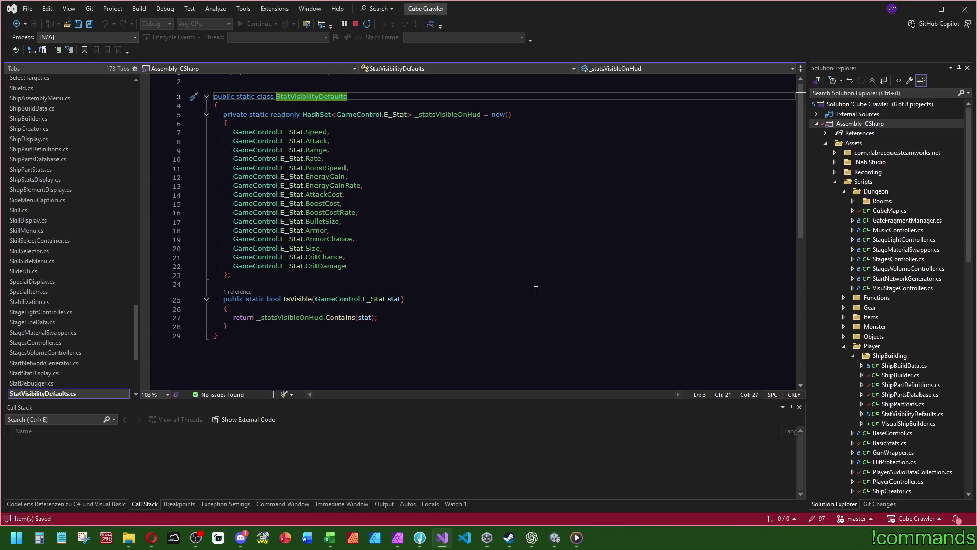
pyautogui.hotkey('ctrl', '-')
# Complete the visibility argument as StatVisibilityDefaults.IsVisible(prop.Key)
pyautogui.click(435, 306)
pyautogui.press('Delete')
pyautogui.press('Delete')
pyautogui.write('.is);')
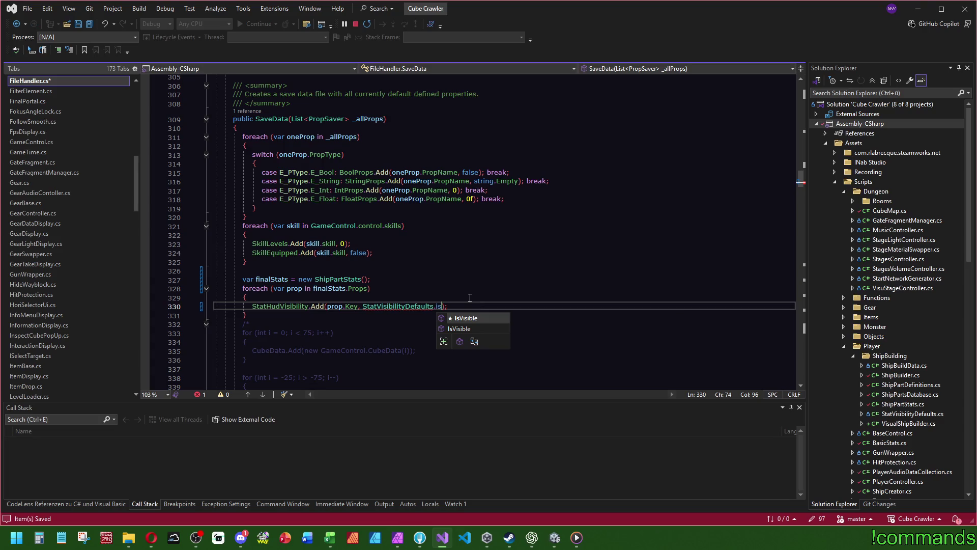
pyautogui.press('Tab')
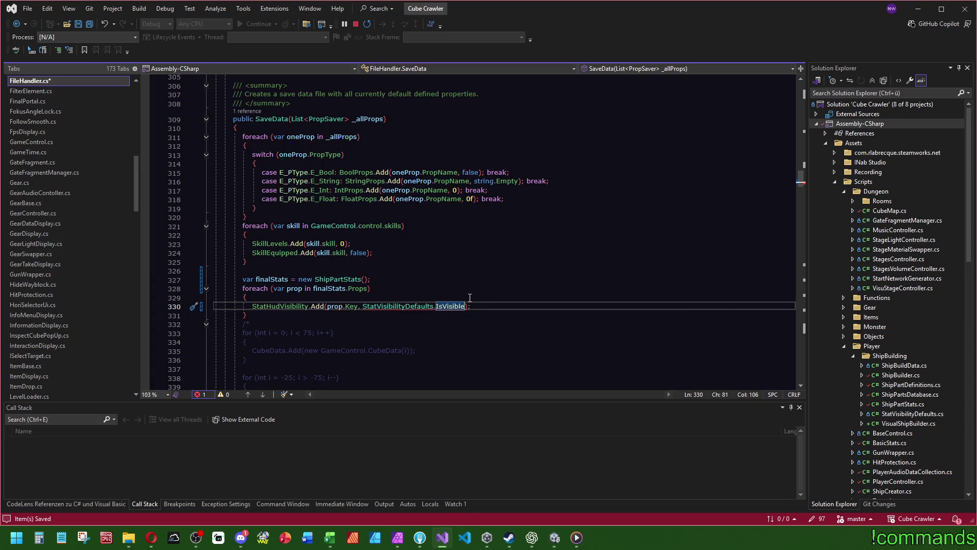
pyautogui.write('()')
pyautogui.write('prop.Key')
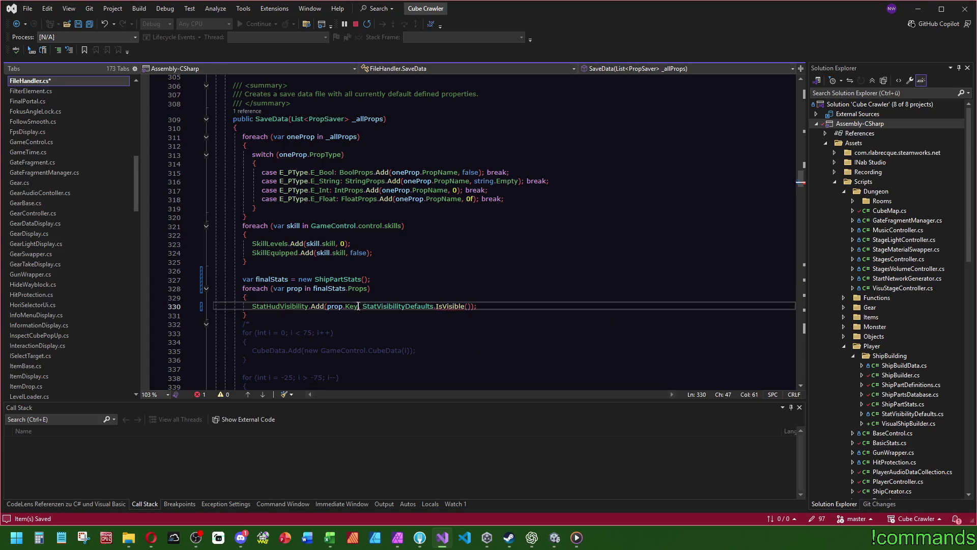
pyautogui.click(464, 273)
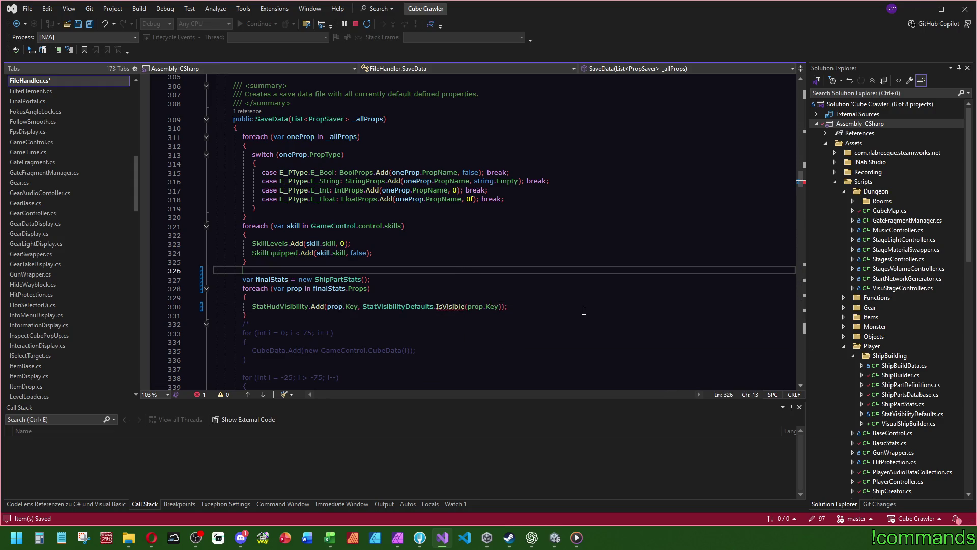
pyautogui.click(584, 313)
pyautogui.click(520, 280)
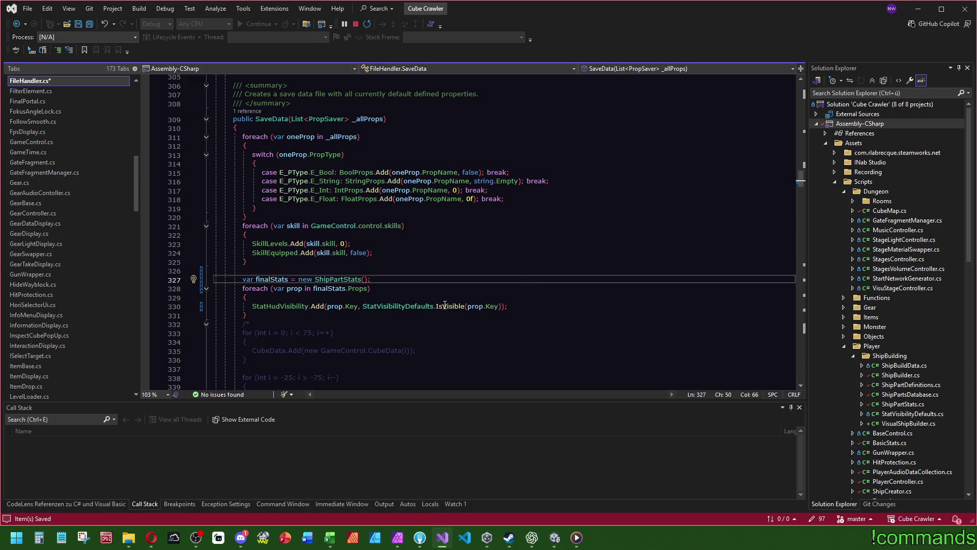
# Save FileHandler.cs and open the IsVisible method definition
pyautogui.moveTo(450, 306)
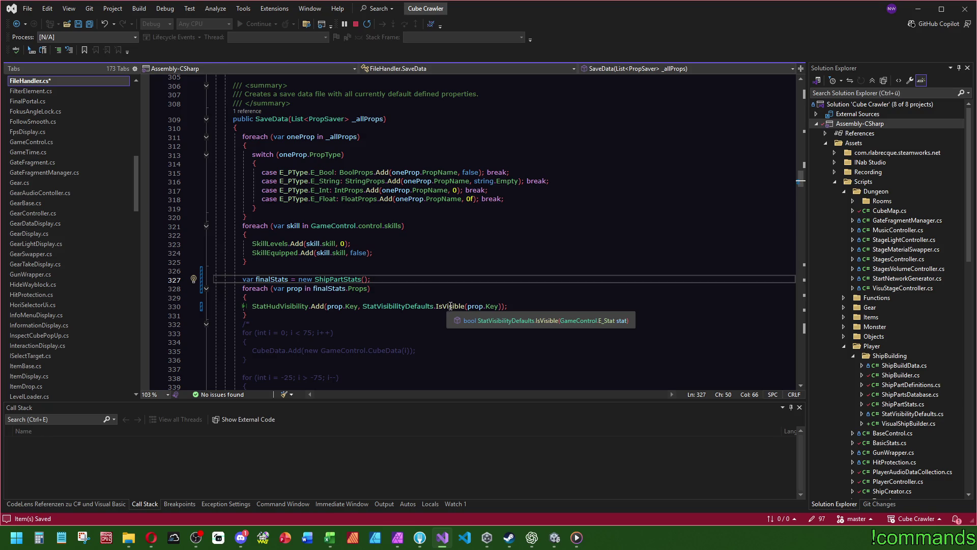
pyautogui.click(388, 243)
pyautogui.hotkey('ctrl', 's')
pyautogui.click(420, 538)
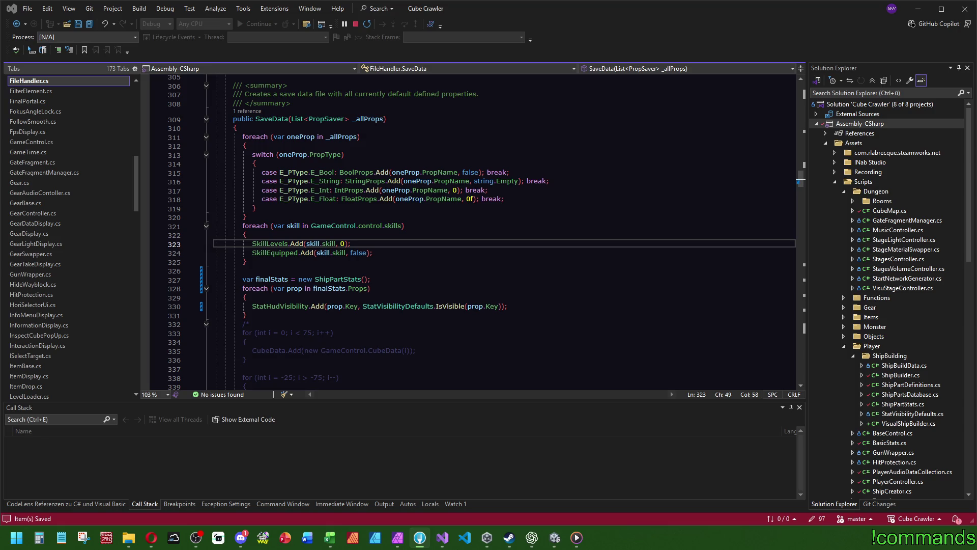
pyautogui.click(446, 306)
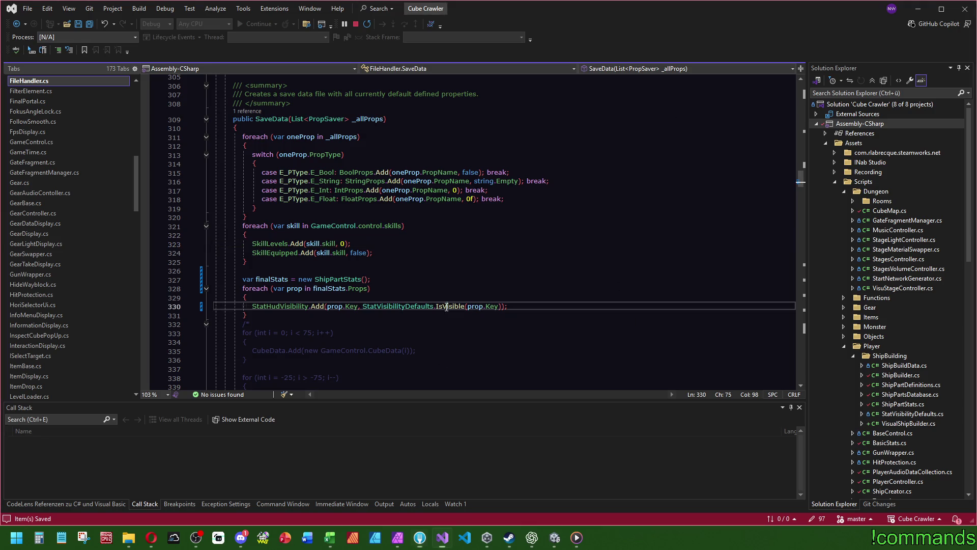
pyautogui.press('F12')
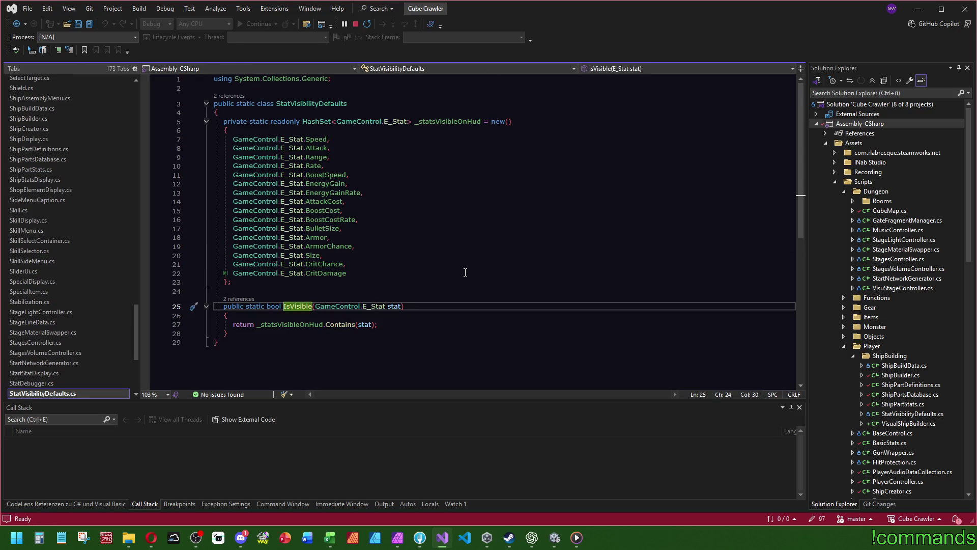
# Rename IsVisible to IsDefaultVisibleOnHud, check its FileHandler call, and save all files
pyautogui.rightClick(307, 308)
pyautogui.click(350, 276)
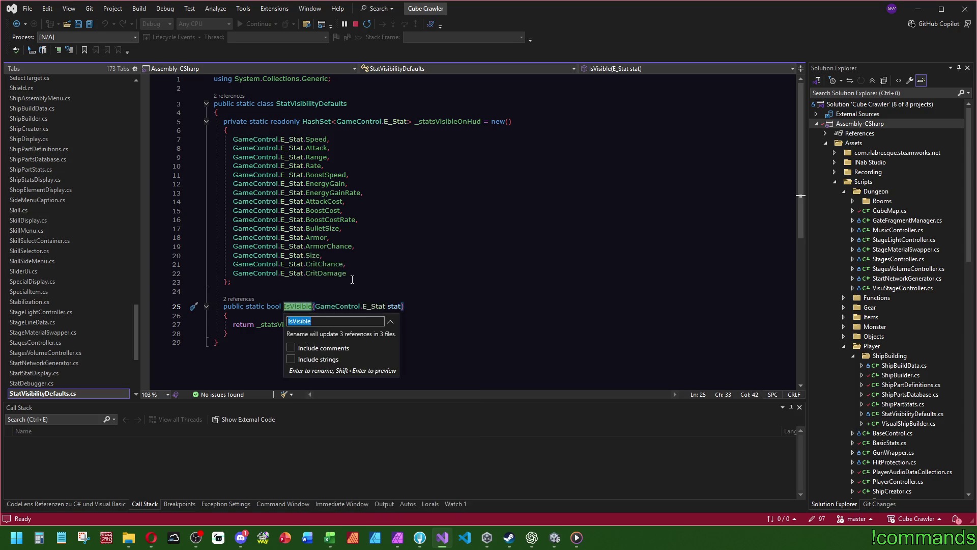
pyautogui.write('OnH')
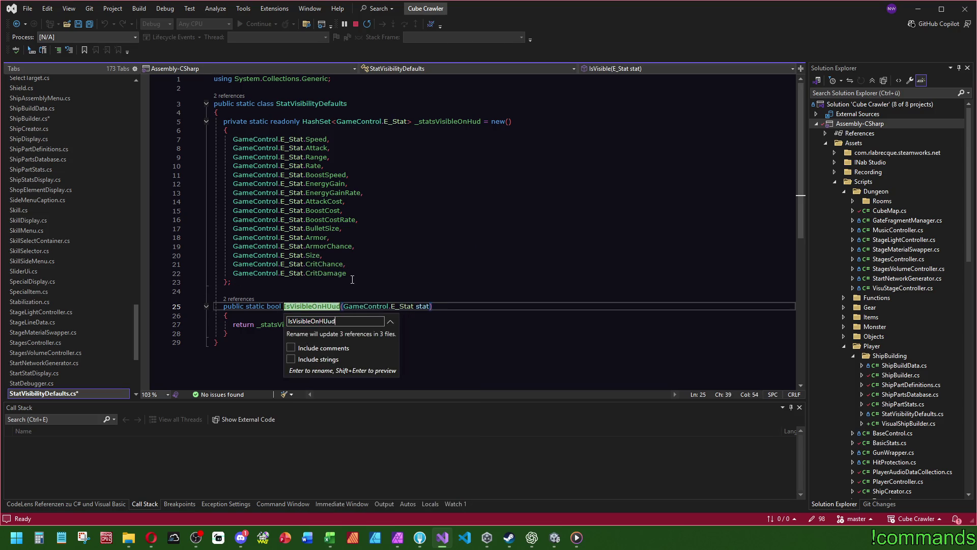
pyautogui.write('ud')
pyautogui.press('Left')
pyautogui.press('Left')
pyautogui.press('Left')
pyautogui.write('Default')
pyautogui.press('Return')
pyautogui.click(482, 247)
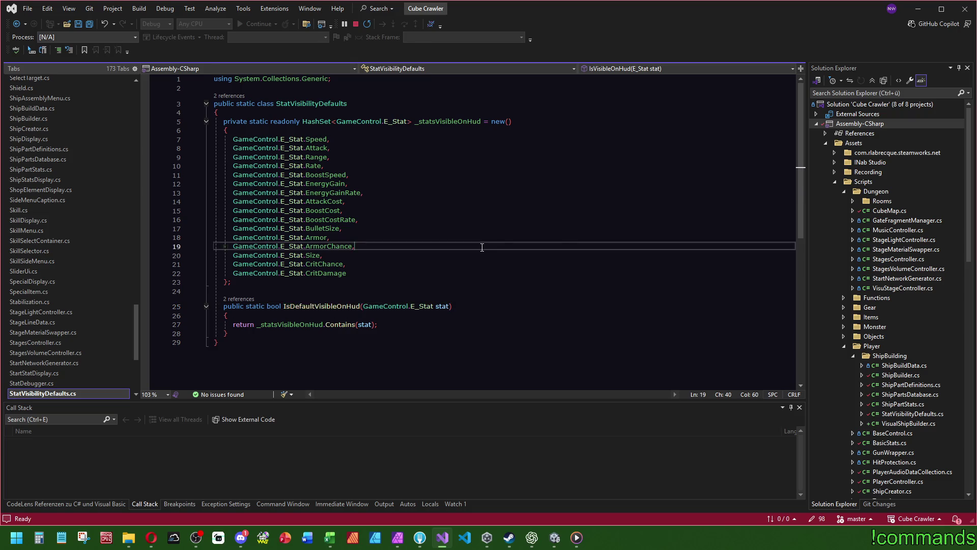
pyautogui.hotkey('ctrl', '-')
pyautogui.hotkey('ctrl', '-')
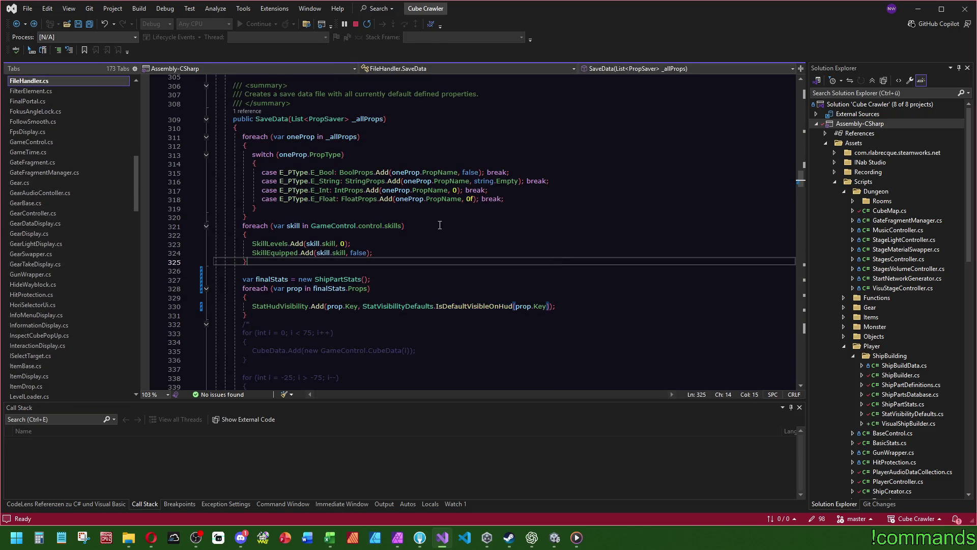
pyautogui.hotkey('ctrl', 's')
# Open MainMenu.cs from the CS1061 error, delete the InitializePropertyData call, and return to Unity
pyautogui.click(550, 539)
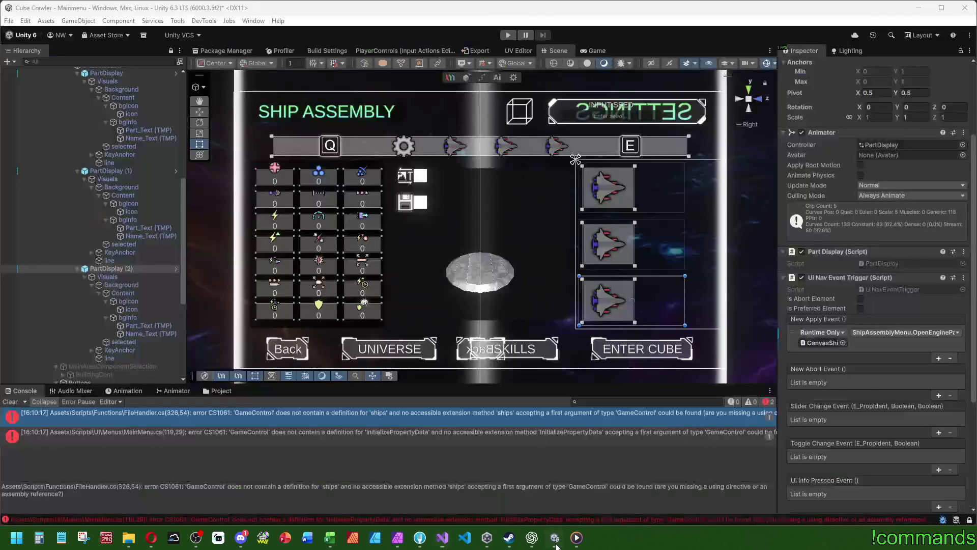
pyautogui.doubleClick(298, 415)
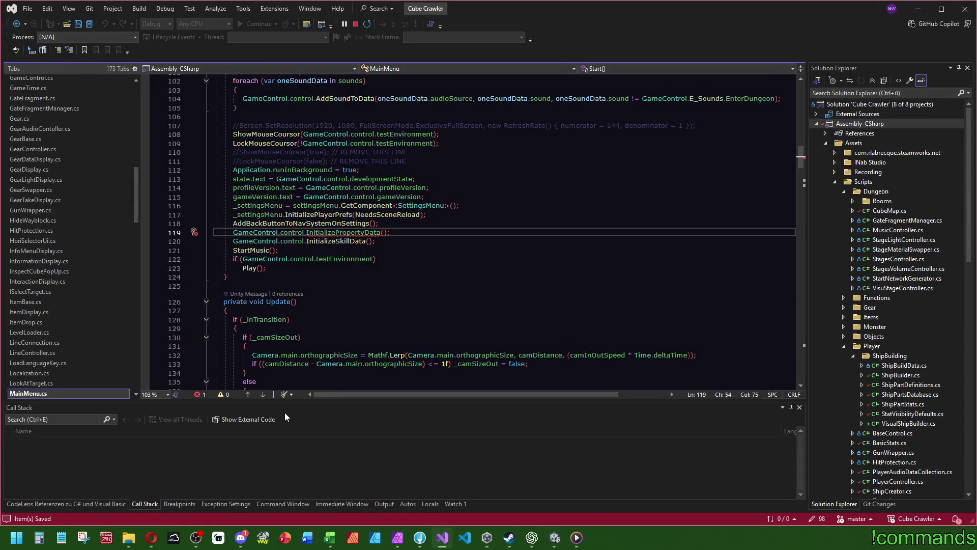
pyautogui.scroll(2, 384, 267)
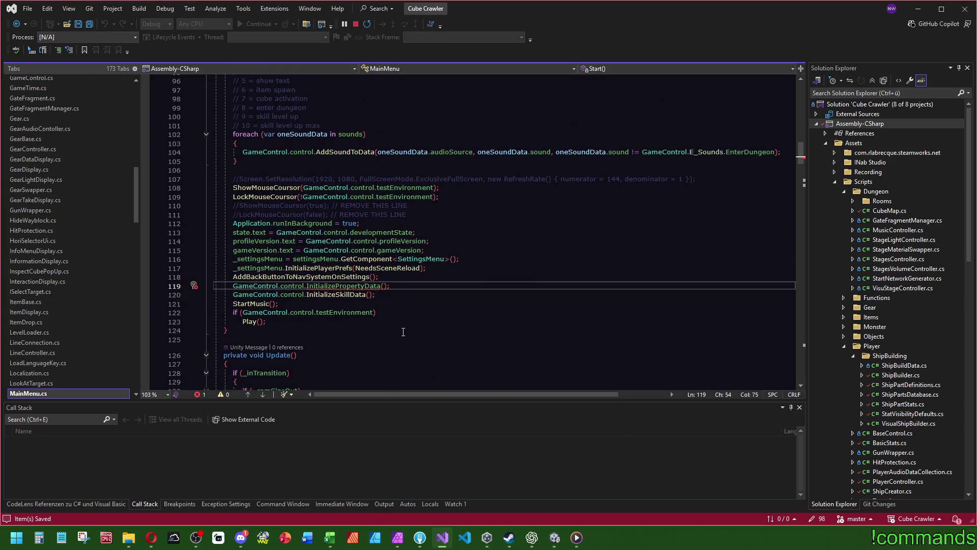
pyautogui.doubleClick(361, 286)
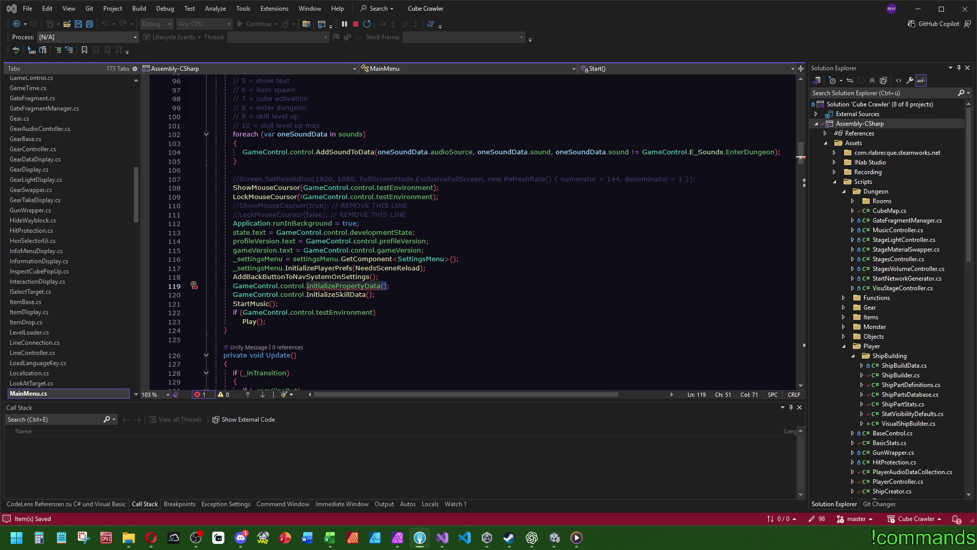
pyautogui.click(430, 313)
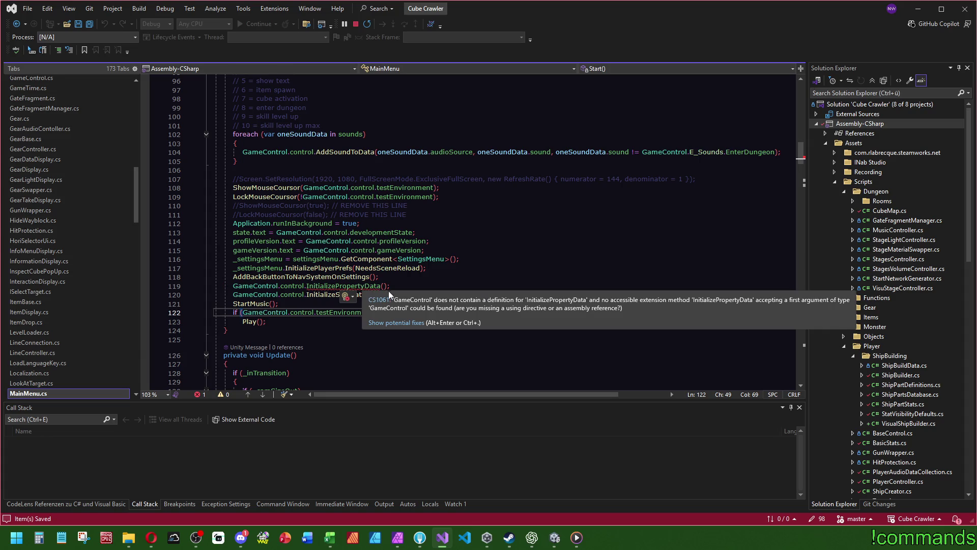
pyautogui.click(401, 278)
pyautogui.press('Delete')
pyautogui.click(489, 241)
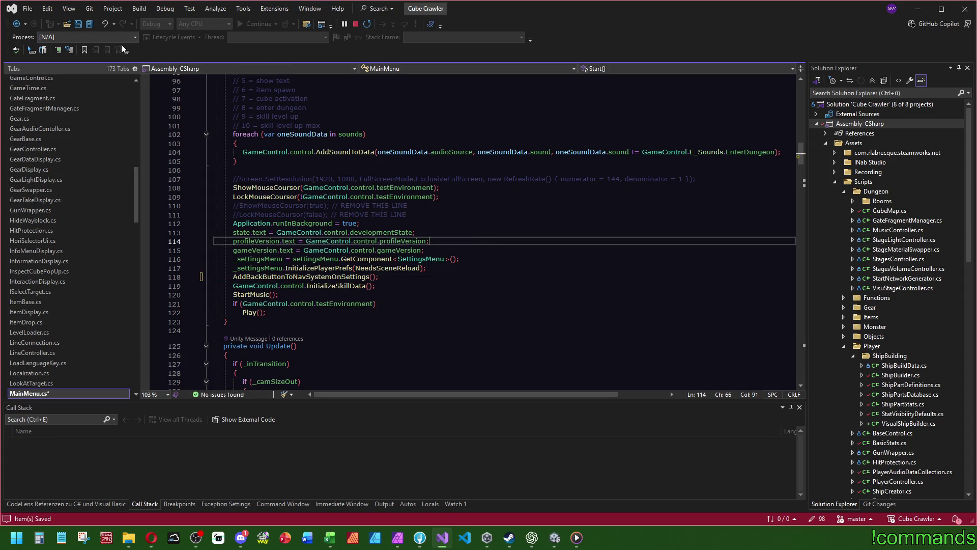
pyautogui.click(555, 538)
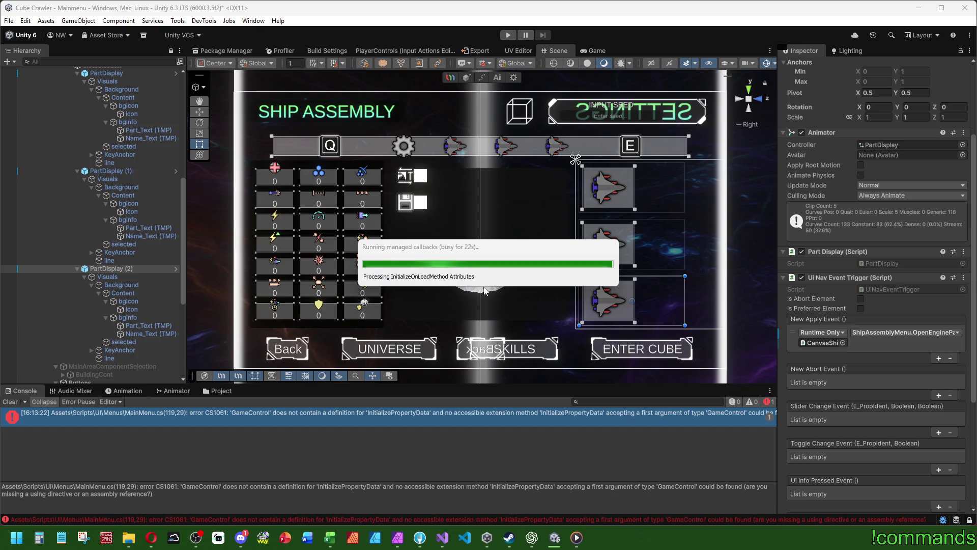
# In GameControl.cs, search for 'class' and reword it to 'par' in the GetShipPartColor comment
pyautogui.hotkey('alt', 'Tab')
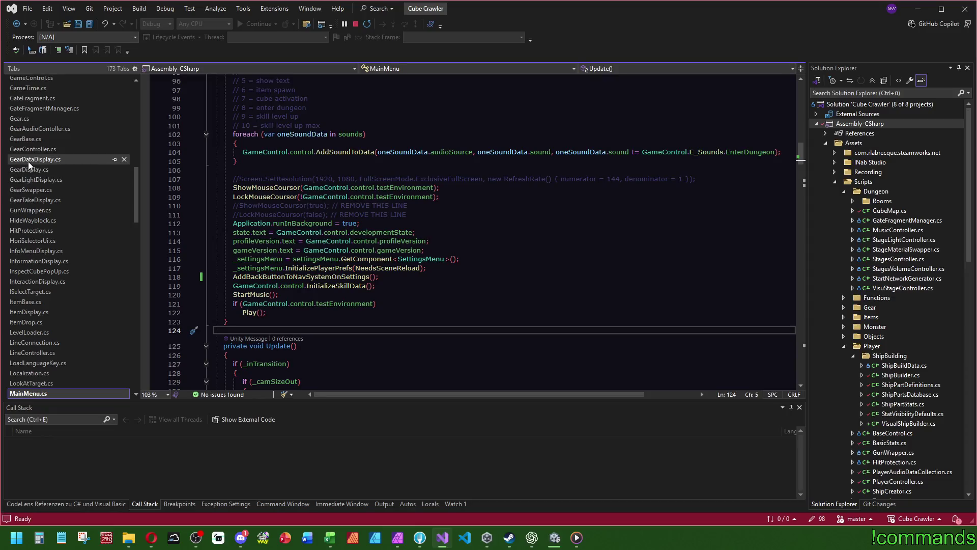
pyautogui.scroll(3, 35, 142)
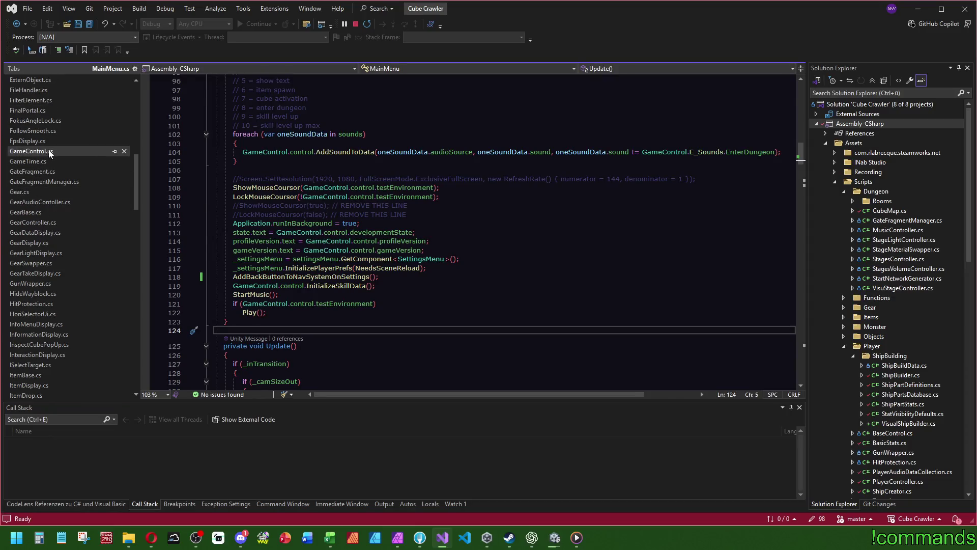
pyautogui.click(32, 151)
pyautogui.hotkey('ctrl', 'f')
pyautogui.write('class')
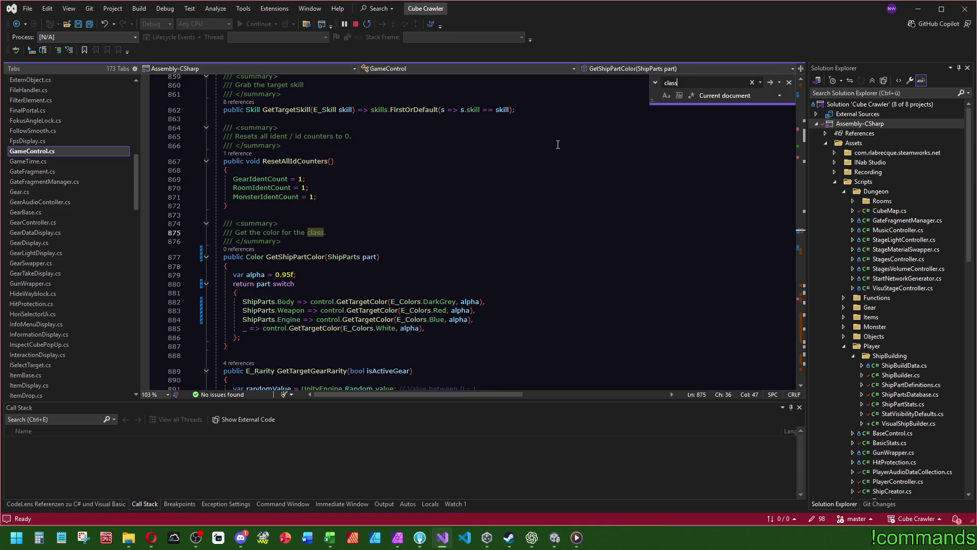
pyautogui.doubleClick(312, 232)
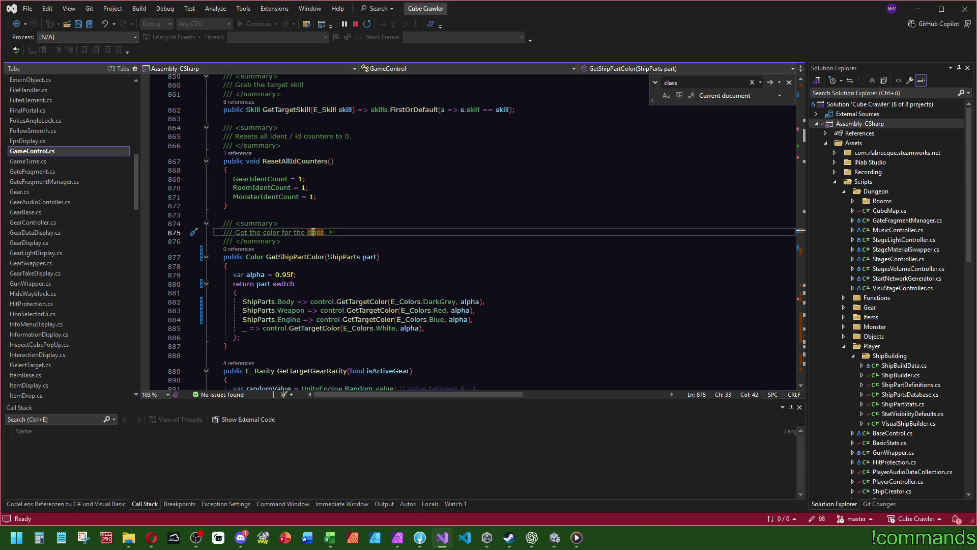
pyautogui.write('part')
# Scroll through GameControl's classes, save the file, and switch back to Unity
pyautogui.moveTo(802, 232); pyautogui.dragTo(802, 253)
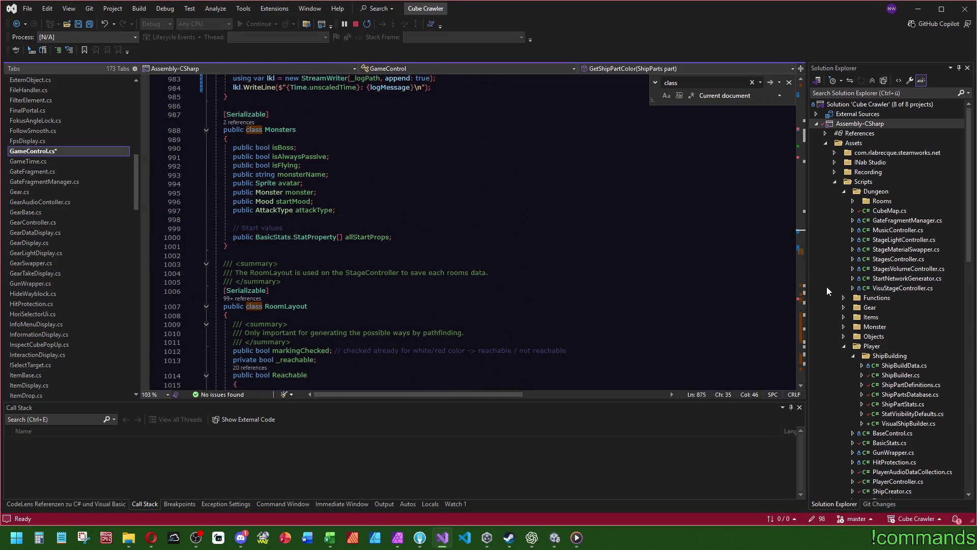
pyautogui.moveTo(804, 269)
pyautogui.mouseDown()
pyautogui.moveTo(810, 368)
pyautogui.moveTo(805, 348)
pyautogui.mouseUp()
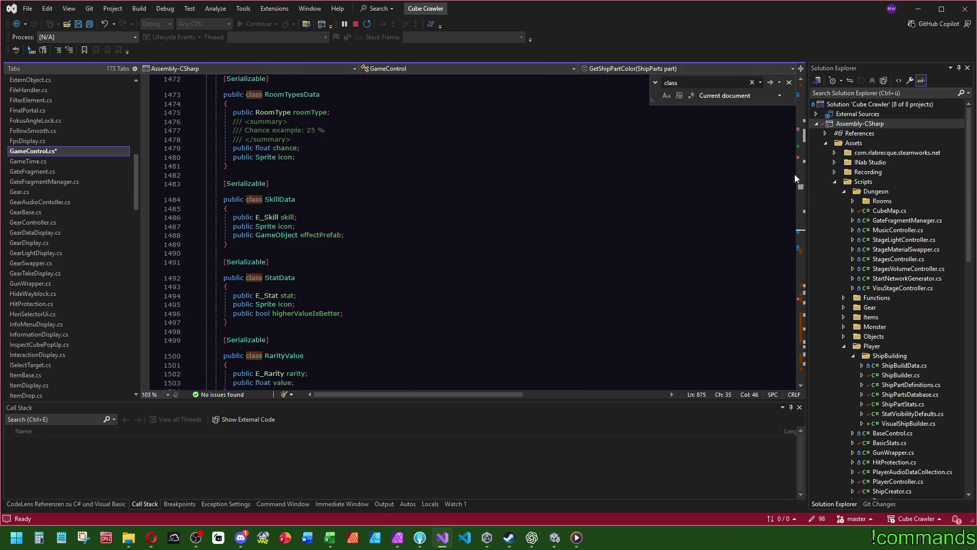
pyautogui.hotkey('ctrl', 'Home')
pyautogui.click(458, 169)
pyautogui.hotkey('ctrl', 's')
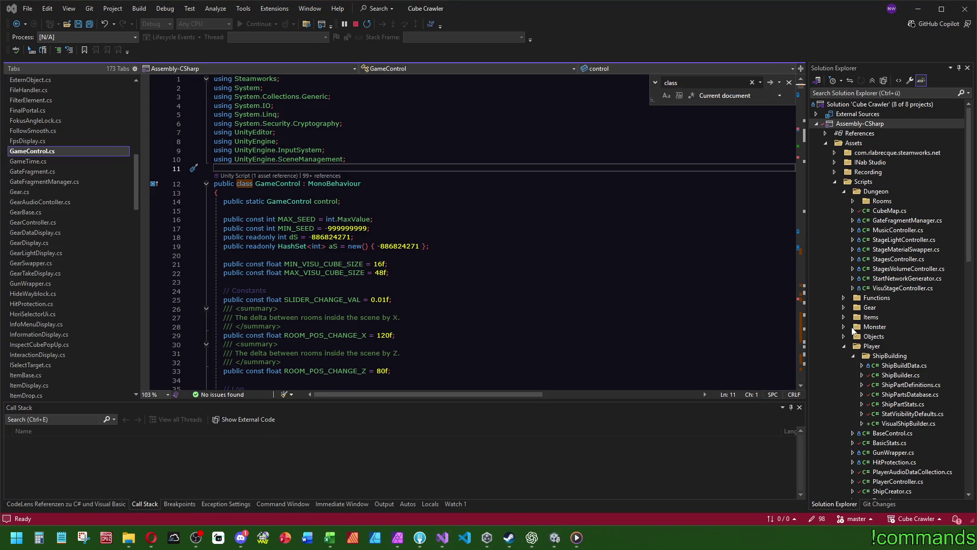
pyautogui.hotkey('alt', 'Tab')
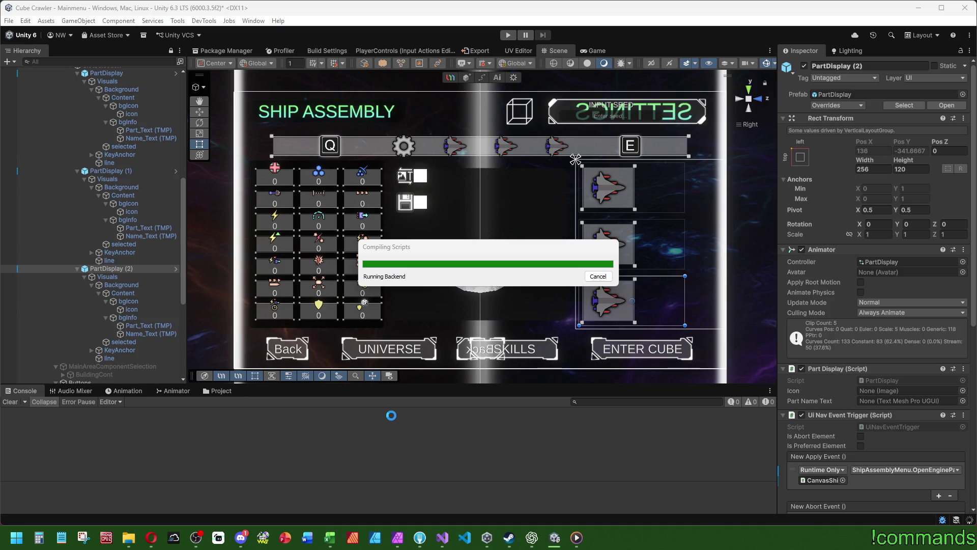
# Find selectedShip in GameControl and delete the field with its summary comment
pyautogui.click(442, 537)
pyautogui.click(556, 243)
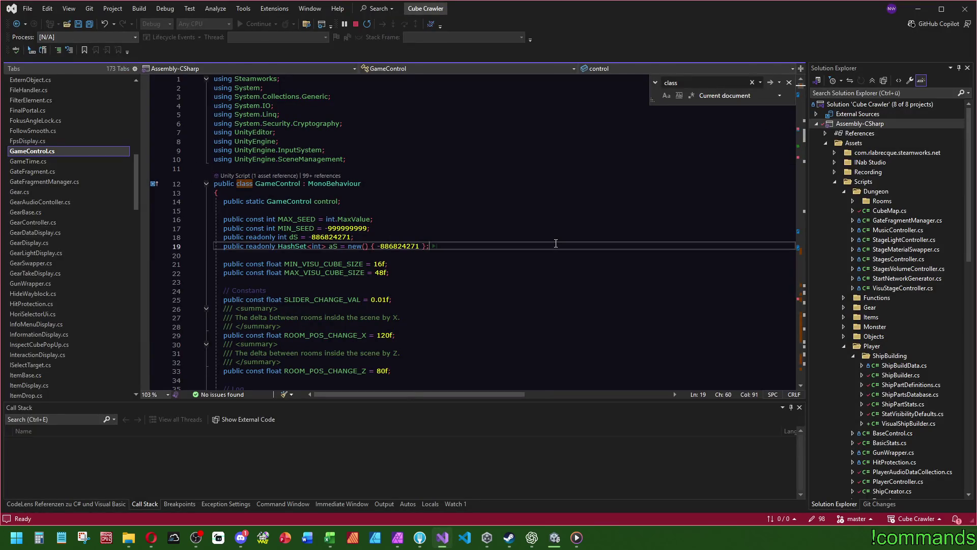
pyautogui.hotkey('ctrl', 'f')
pyautogui.write('ship')
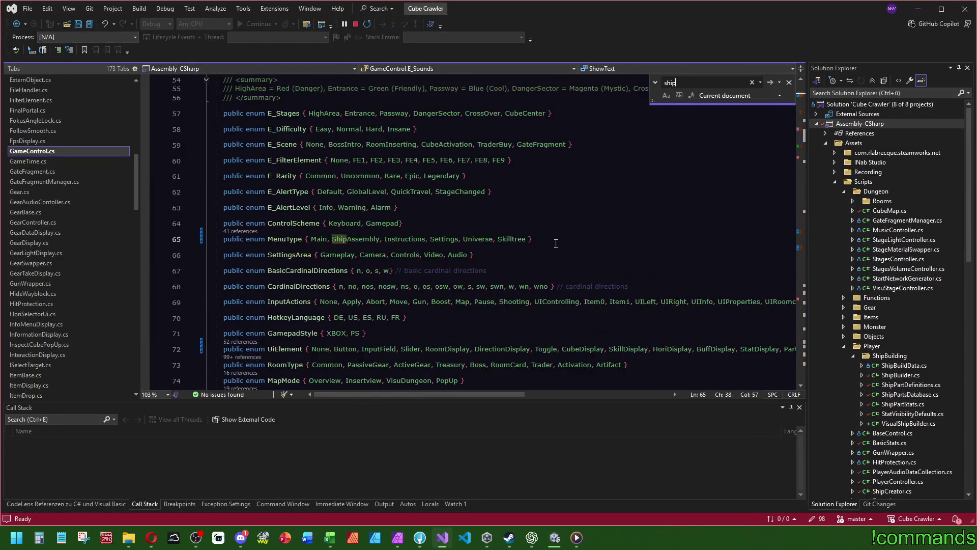
pyautogui.click(766, 84)
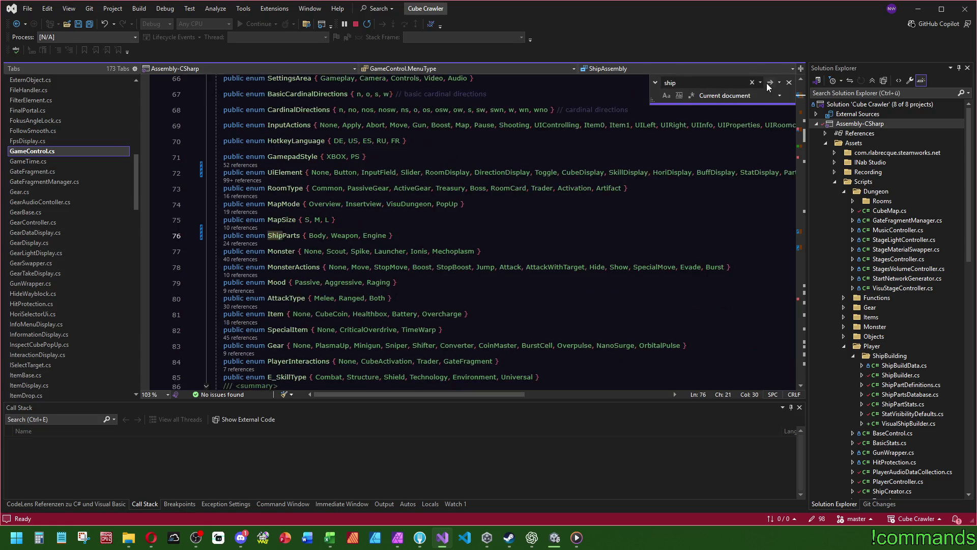
pyautogui.click(768, 83)
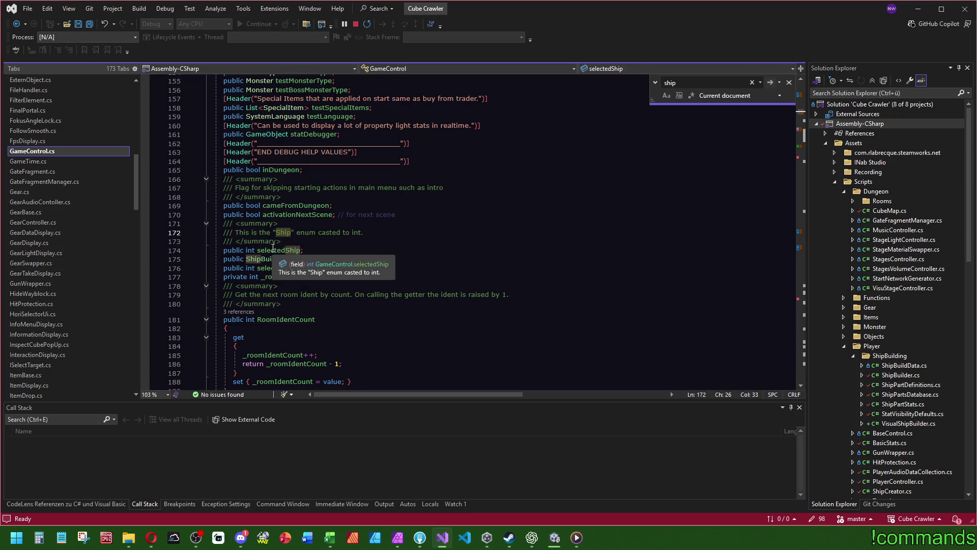
pyautogui.moveTo(326, 251)
pyautogui.mouseDown()
pyautogui.moveTo(338, 224)
pyautogui.moveTo(398, 253)
pyautogui.moveTo(422, 218)
pyautogui.mouseUp()
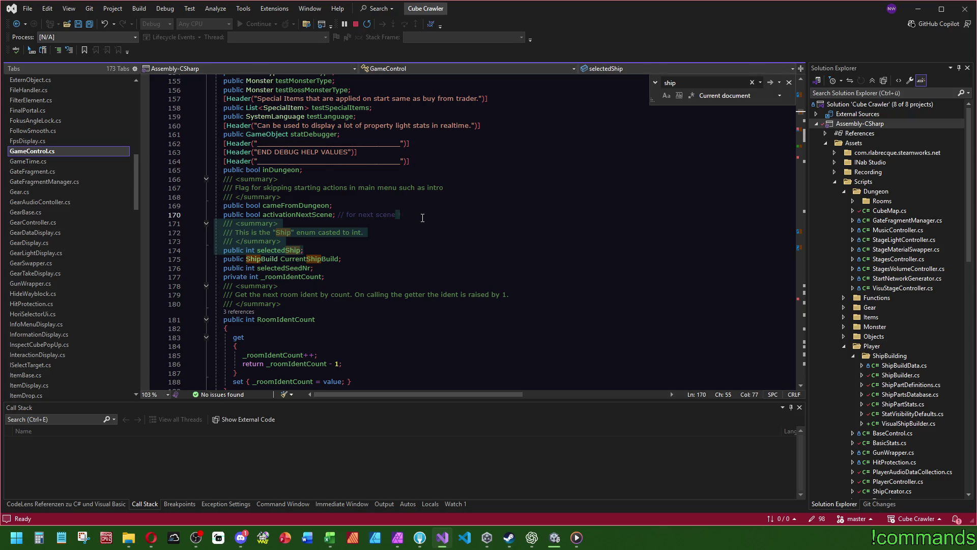
pyautogui.press('Delete')
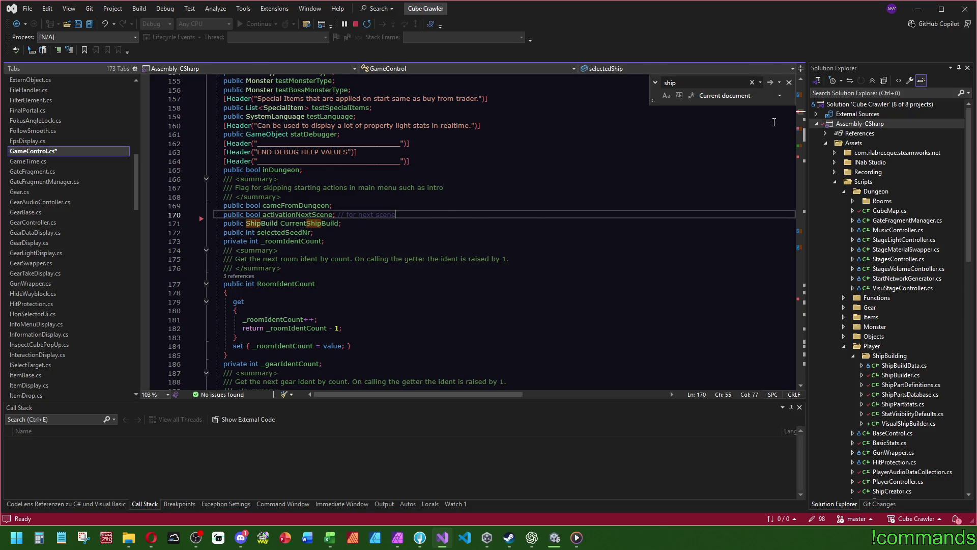
# Review the rest of GameControl, Save All, and return to Unity
pyautogui.scroll(-20, 461, 267)
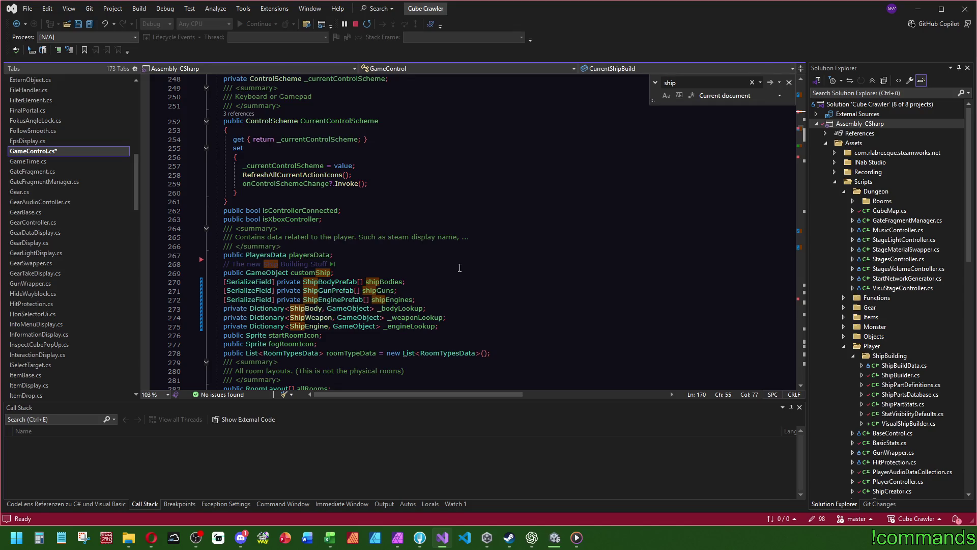
pyautogui.scroll(-2, 460, 268)
pyautogui.scroll(-20, 500, 263)
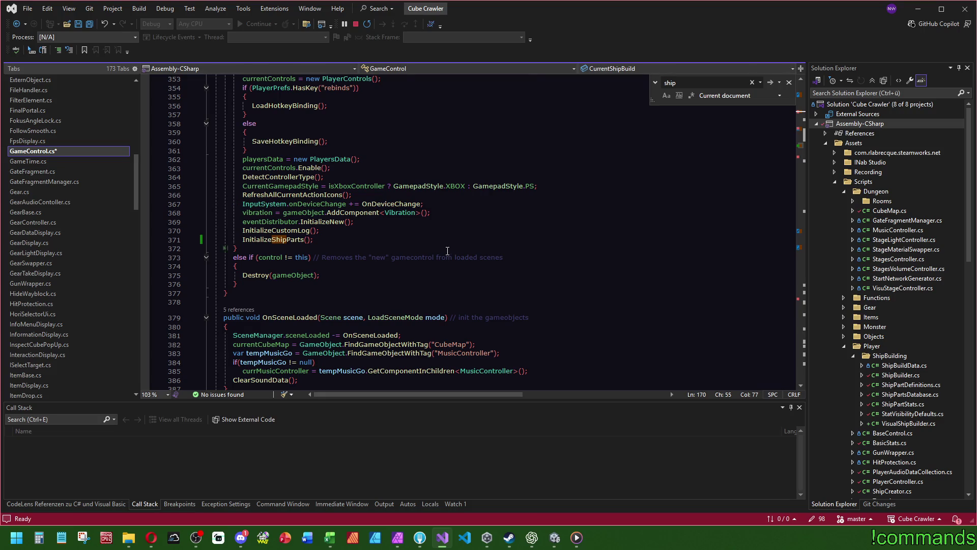
pyautogui.click(94, 26)
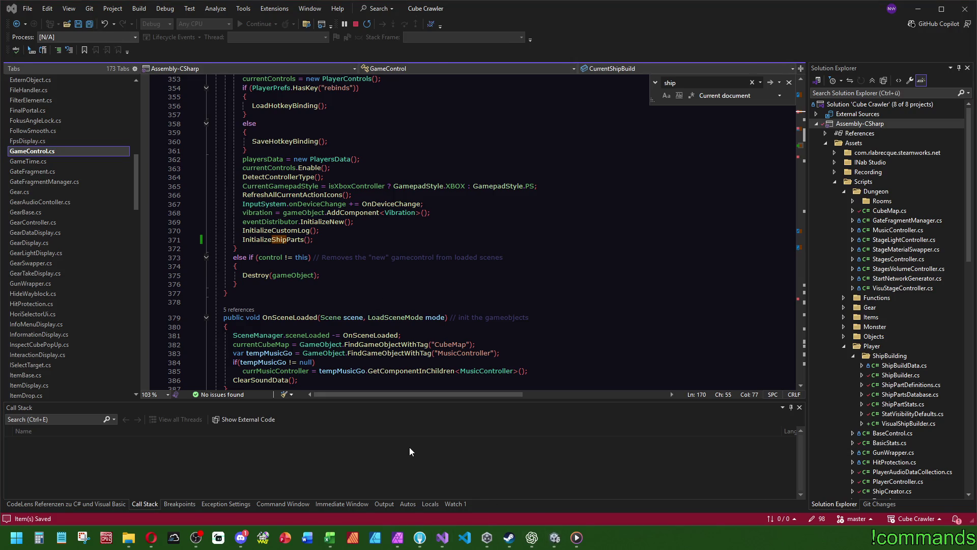
pyautogui.hotkey('alt', 'Tab')
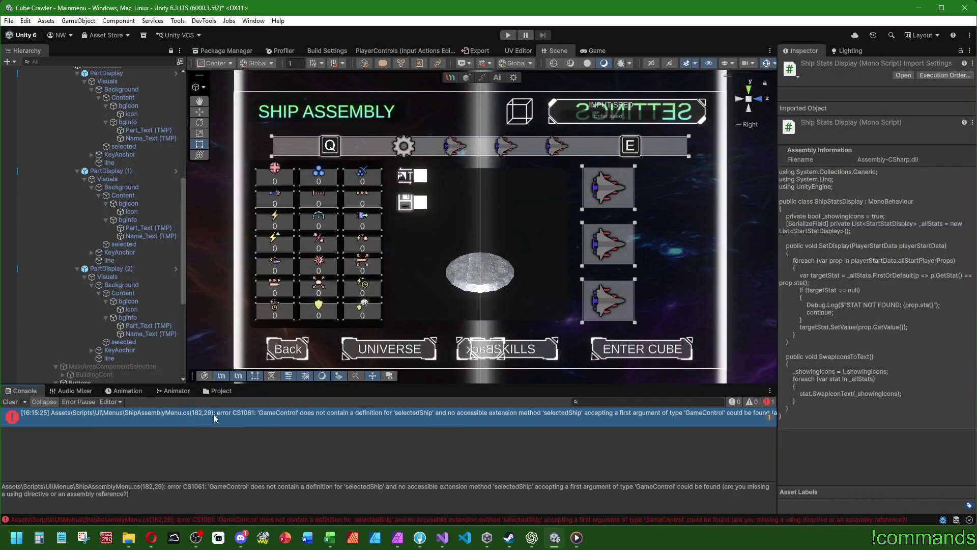
# Delete the selectedShip = 0 line in EnterDungeonTest, Save All, and return to Unity
pyautogui.doubleClick(213, 413)
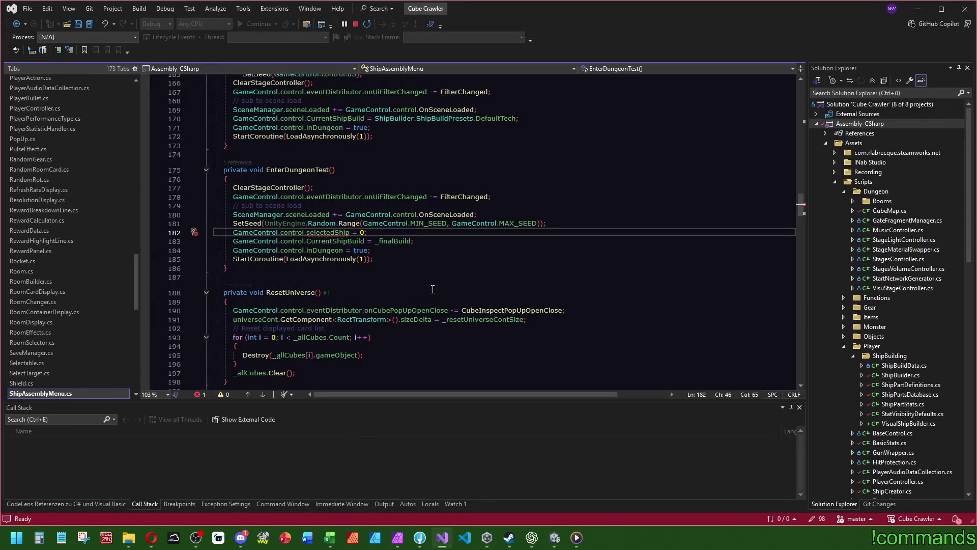
pyautogui.scroll(2, 433, 289)
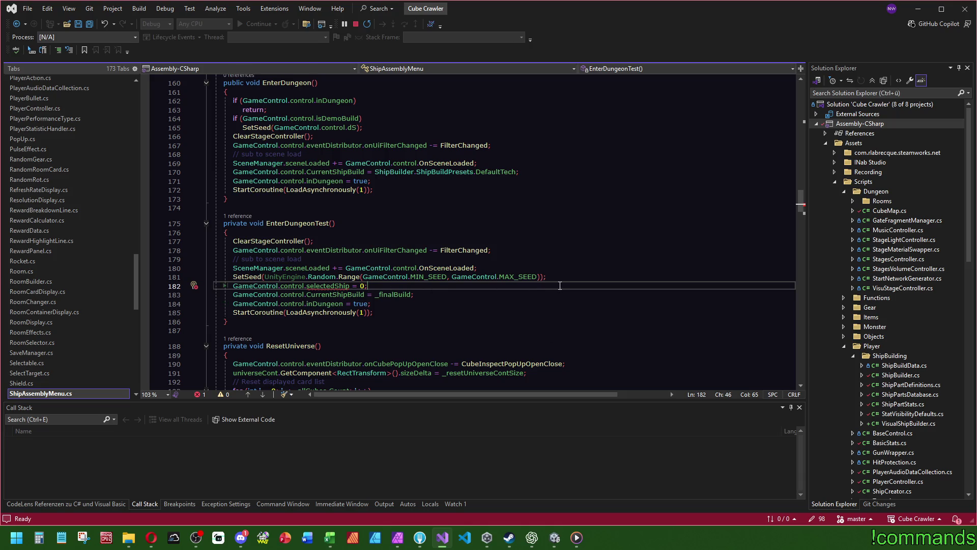
pyautogui.hotkey('ctrl', 'l')
pyautogui.click(325, 259)
pyautogui.click(90, 23)
pyautogui.click(555, 537)
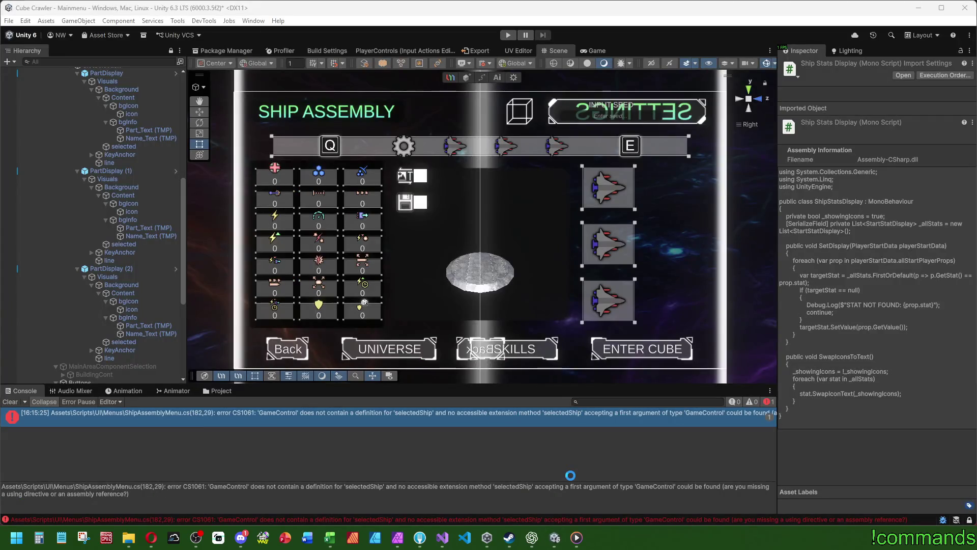
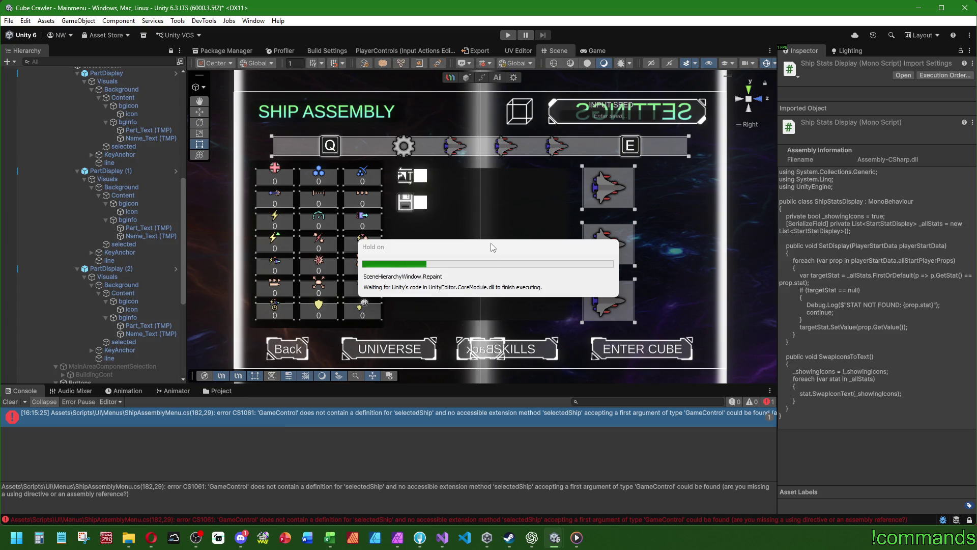
# Glance at ShipAssemblyMenu.cs in the code editor, then select the PartDisplay slot object in Unity
pyautogui.moveTo(486, 245); pyautogui.dragTo(430, 227)
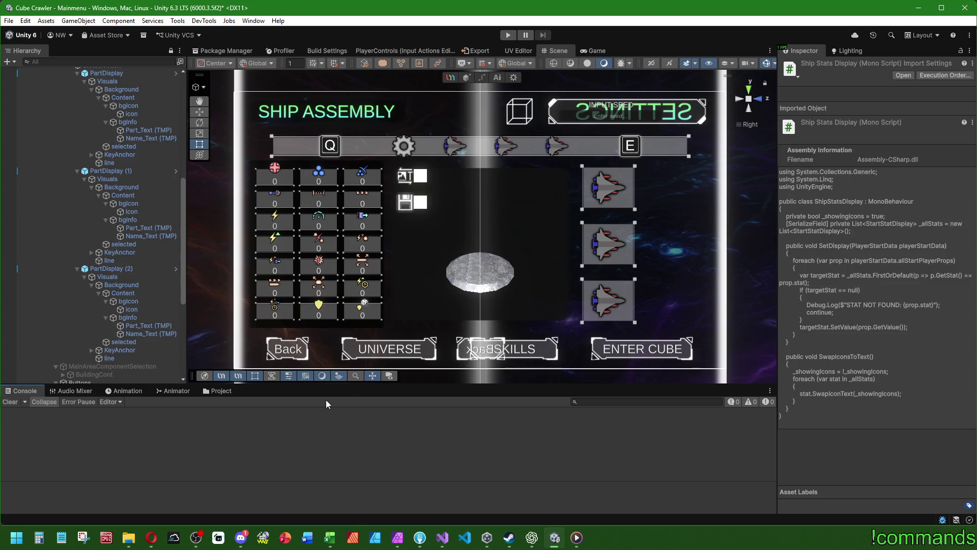
pyautogui.scroll(-2, 497, 287)
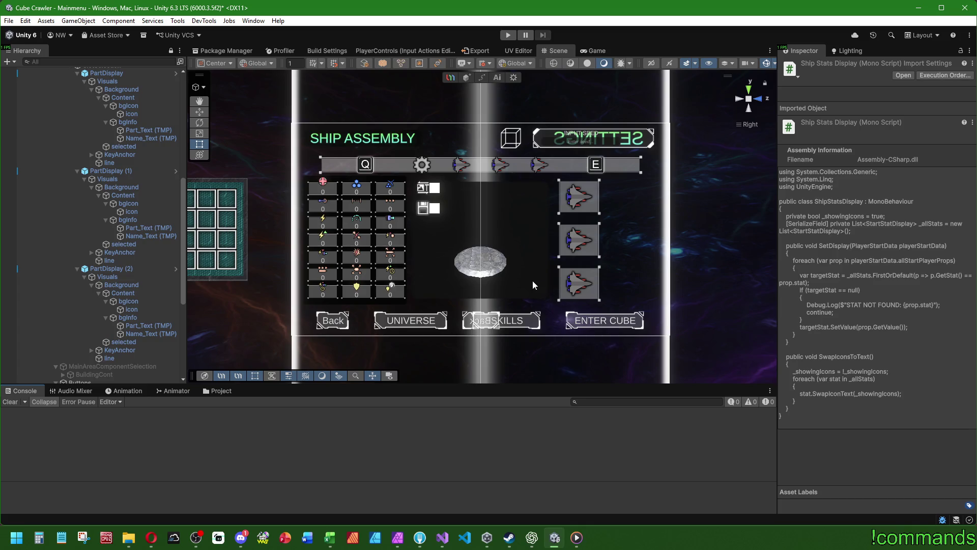
pyautogui.click(443, 537)
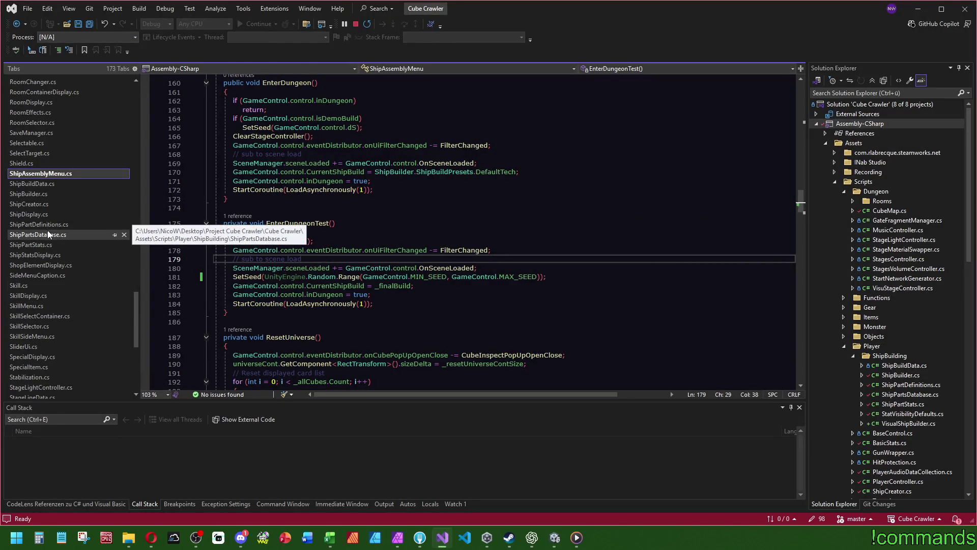
pyautogui.click(554, 537)
pyautogui.click(112, 134)
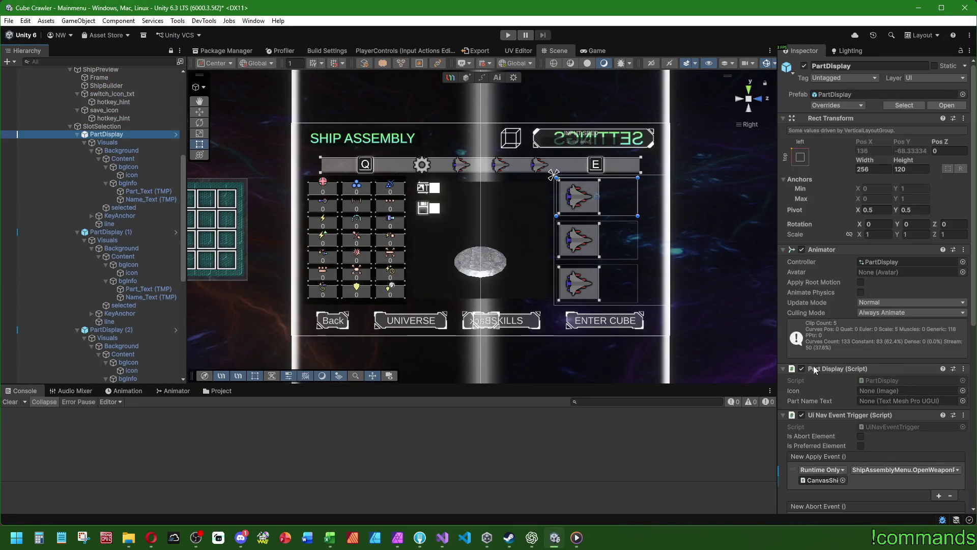
pyautogui.scroll(-3, 817, 367)
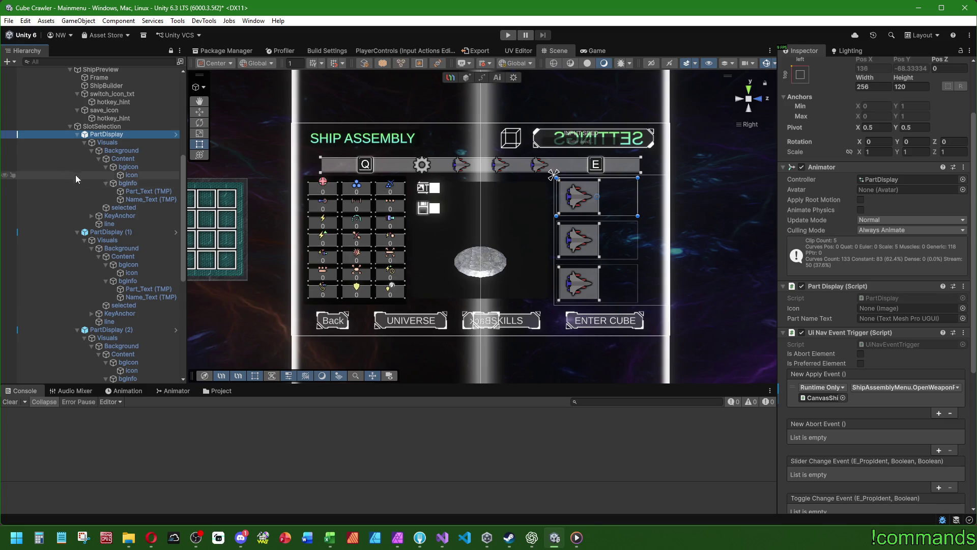
pyautogui.scroll(3, 948, 127)
# In the PartDisplay prefab, assign the icon image to Icon and Name_Text to Part Name Text, then open PartDisplay.cs
pyautogui.click(941, 105)
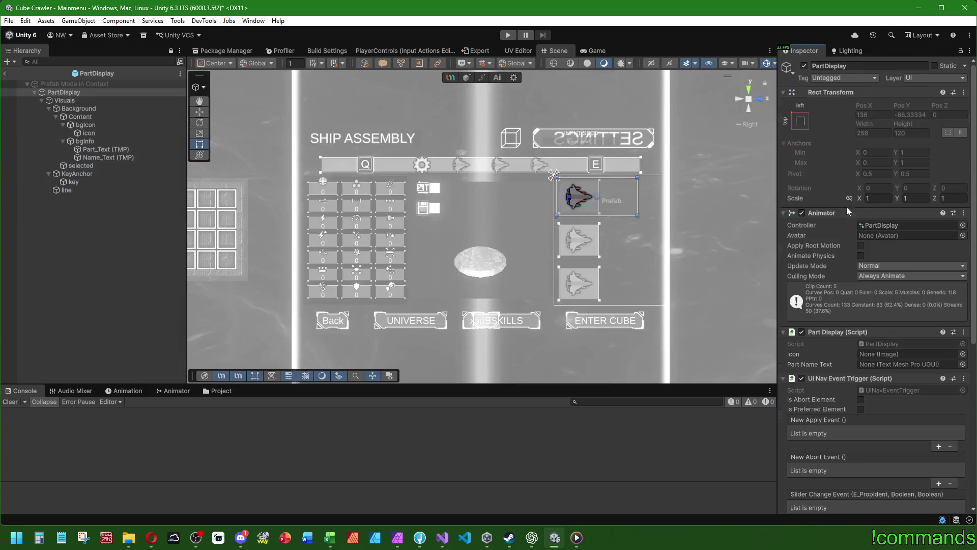
pyautogui.scroll(2, 558, 206)
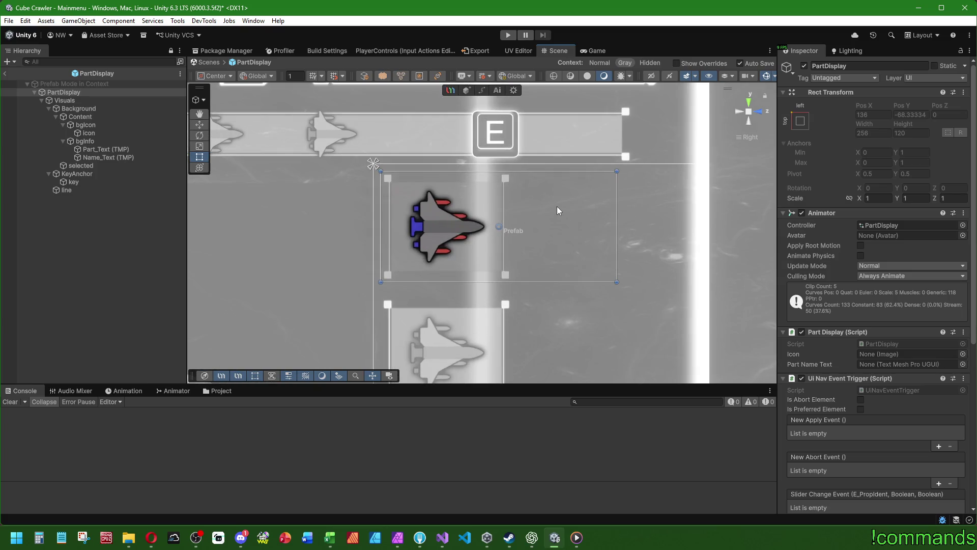
pyautogui.moveTo(89, 133)
pyautogui.mouseDown()
pyautogui.moveTo(870, 360)
pyautogui.moveTo(867, 351)
pyautogui.mouseUp()
pyautogui.moveTo(98, 157)
pyautogui.mouseDown()
pyautogui.moveTo(589, 222)
pyautogui.moveTo(882, 364)
pyautogui.mouseUp()
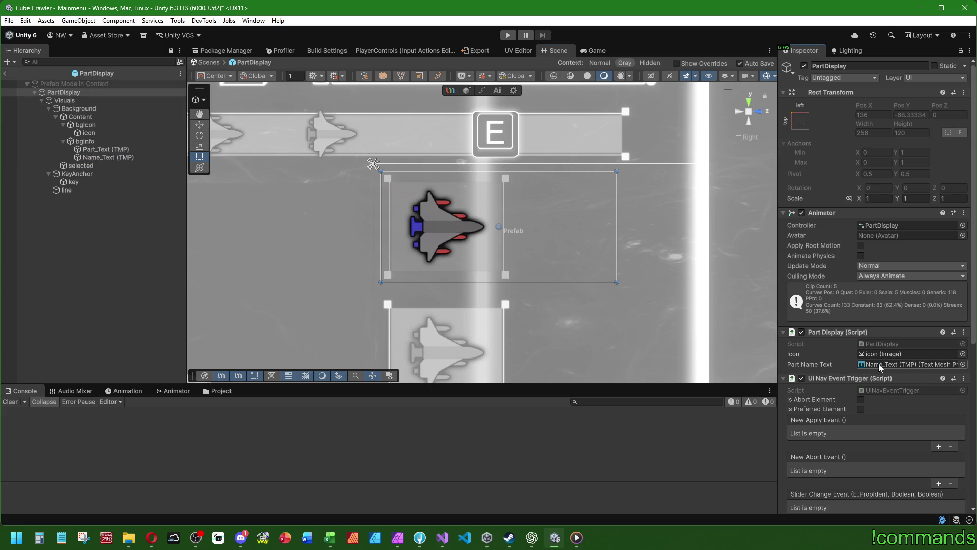
pyautogui.click(4, 73)
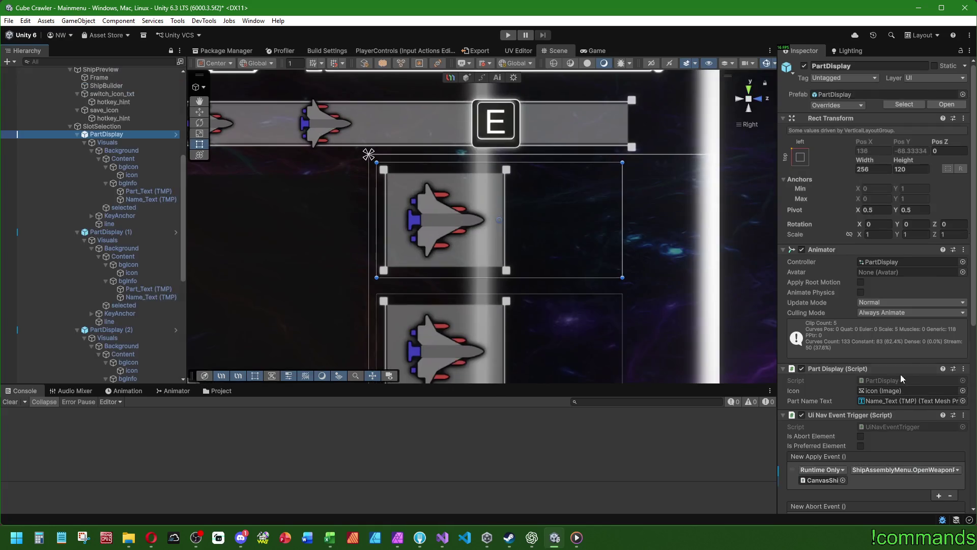
pyautogui.click(882, 380)
pyautogui.doubleClick(883, 381)
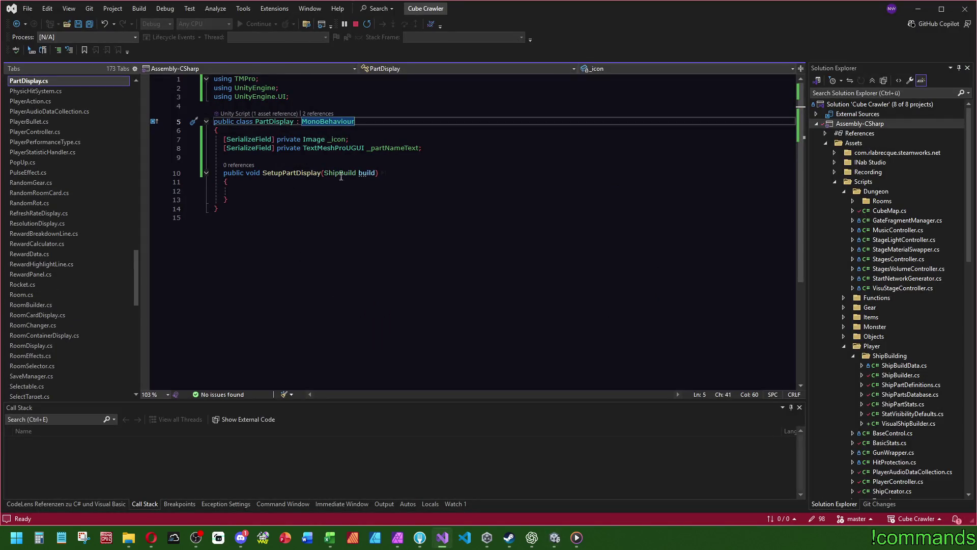
# Add a serialized GameControl.ShipParts _part field, copied and adapted from the _icon declaration
pyautogui.click(314, 131)
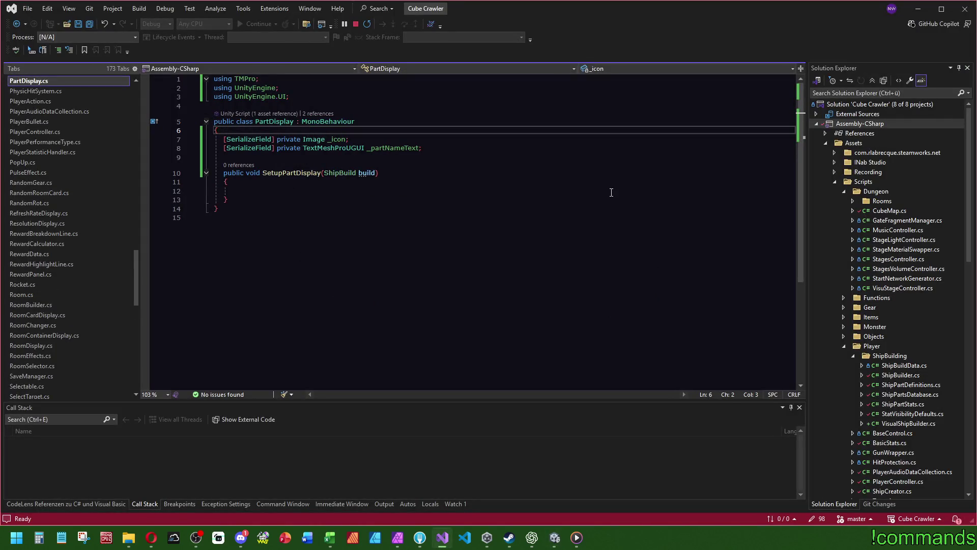
pyautogui.press('Return')
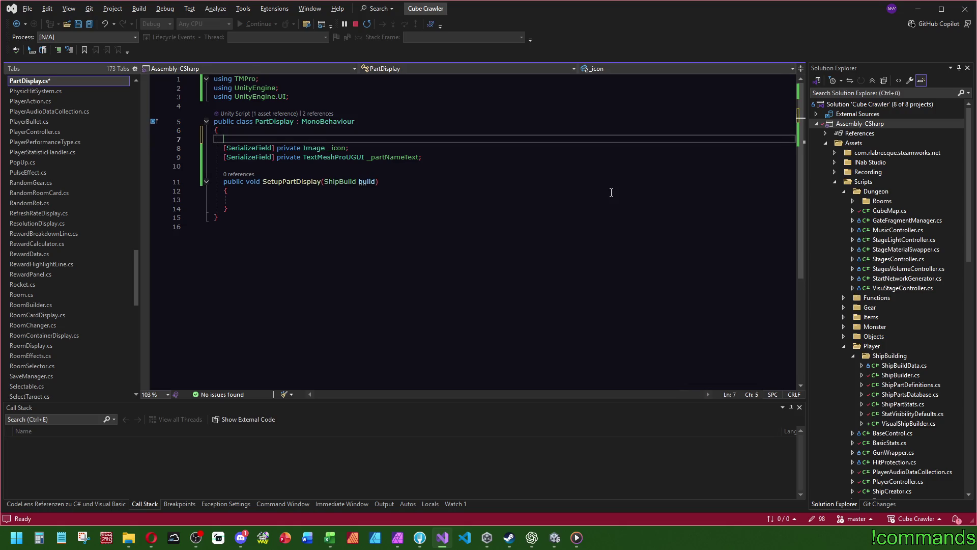
pyautogui.moveTo(348, 148); pyautogui.dragTo(224, 148)
pyautogui.hotkey('ctrl', 'c')
pyautogui.click(304, 141)
pyautogui.hotkey('ctrl', 'v')
pyautogui.doubleClick(306, 141)
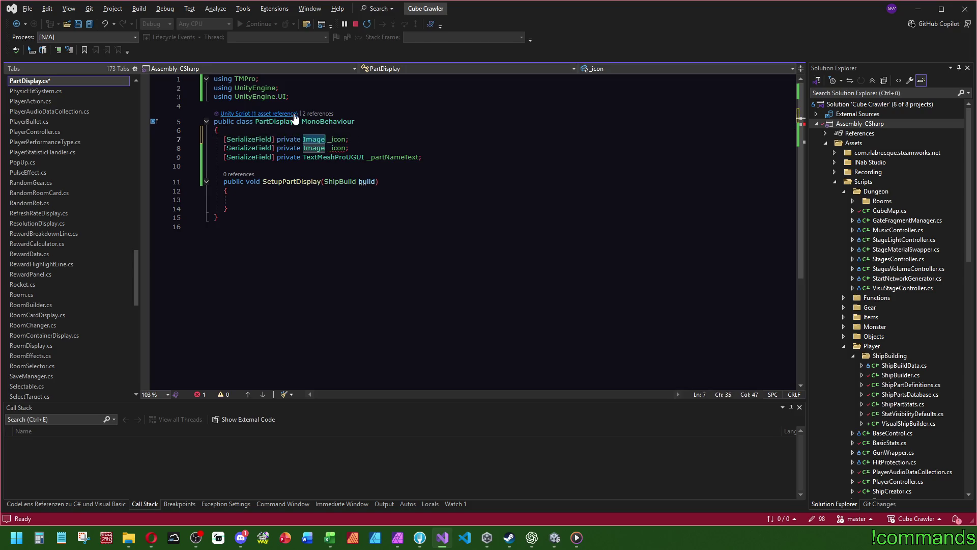
pyautogui.write('Ga')
pyautogui.write('.')
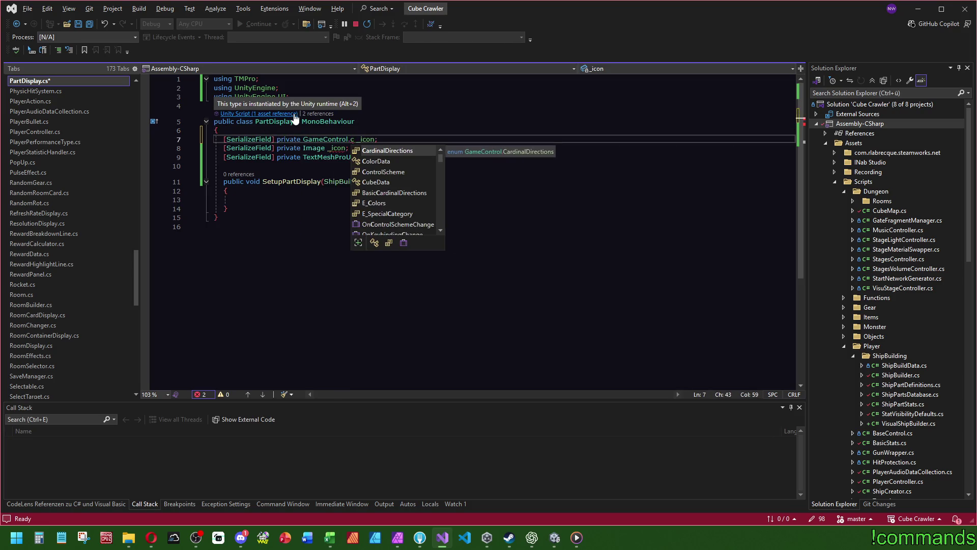
pyautogui.write('Ship')
pyautogui.press('Tab')
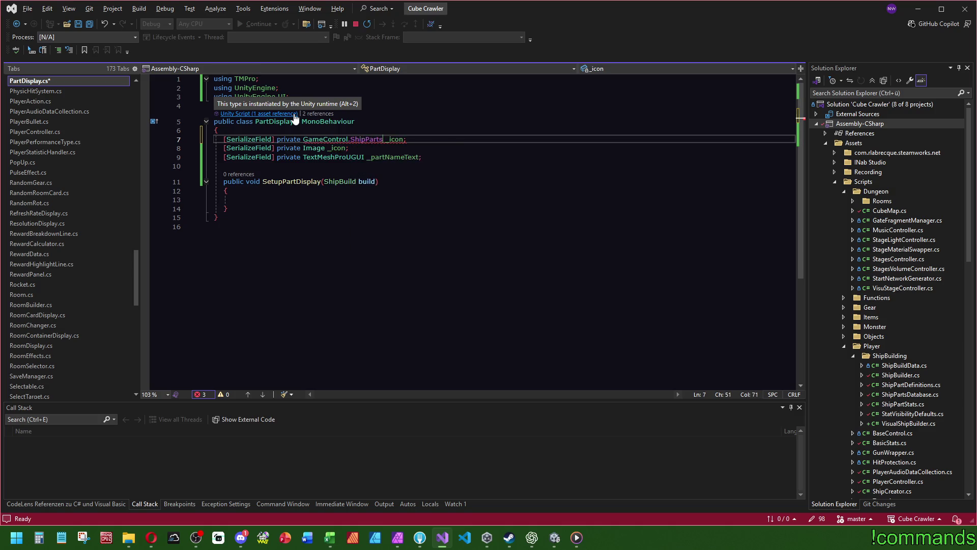
pyautogui.doubleClick(396, 143)
pyautogui.write('_part')
pyautogui.click(384, 122)
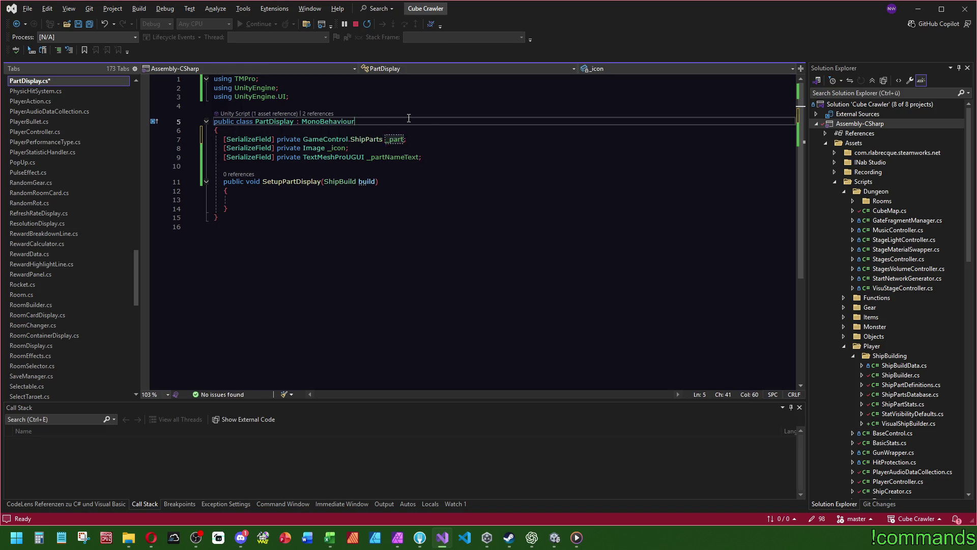
# Add a switch on _part in SetupPartDisplay with Body, Weapon and Engine cases, drop default, and save
pyautogui.click(410, 200)
pyautogui.write('switch')
pyautogui.press('Tab')
pyautogui.press('Tab')
pyautogui.write('_part')
pyautogui.press('Return')
pyautogui.click(230, 277)
pyautogui.hotkey('ctrl', 'shift', 'l')
pyautogui.hotkey('ctrl', 'shift', 'l')
pyautogui.click(432, 217)
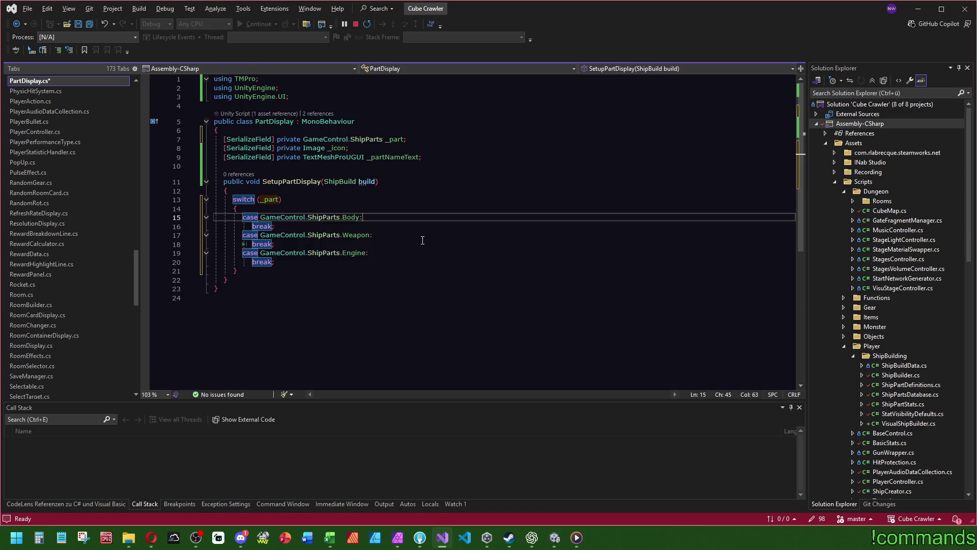
pyautogui.hotkey('ctrl', 's')
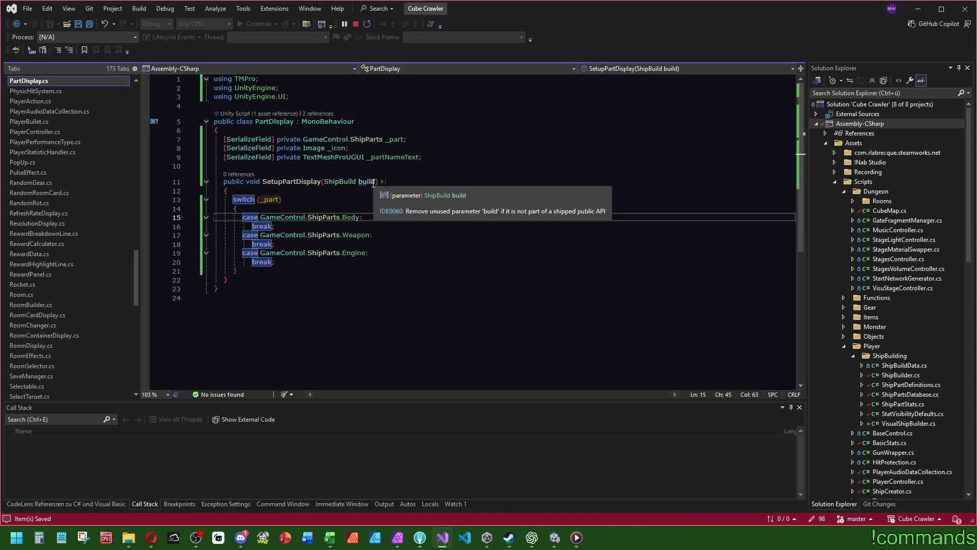
# Jump to the ShipBuild struct definition and scroll through ShipBuildData.cs
pyautogui.keyDown('ctrl'); pyautogui.click(341, 182); pyautogui.keyUp('ctrl')
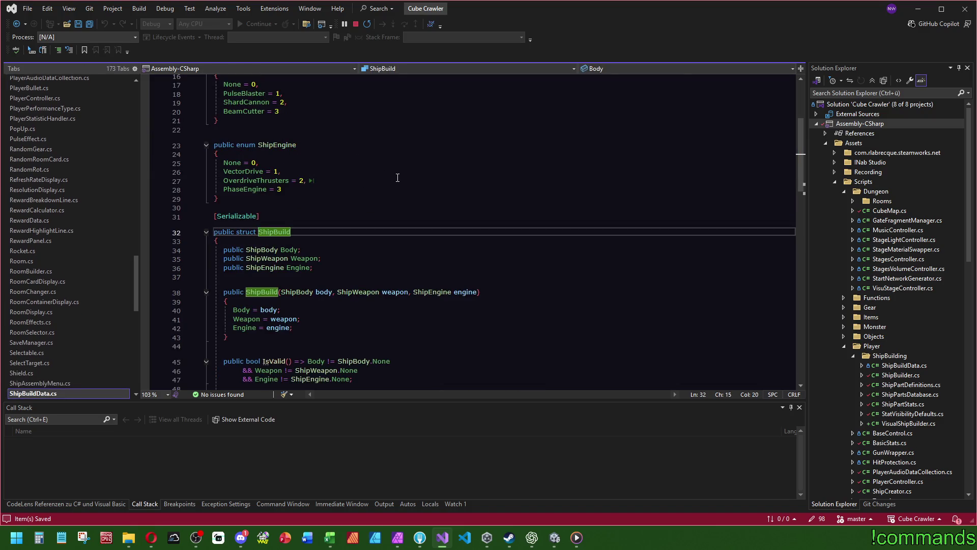
pyautogui.scroll(-5, 391, 194)
pyautogui.scroll(2, 397, 321)
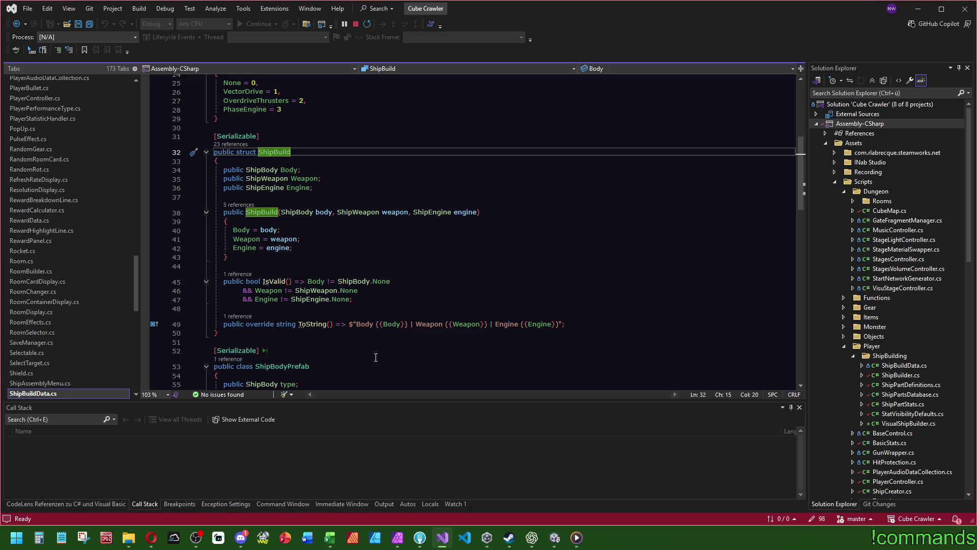
pyautogui.scroll(-12, 82, 323)
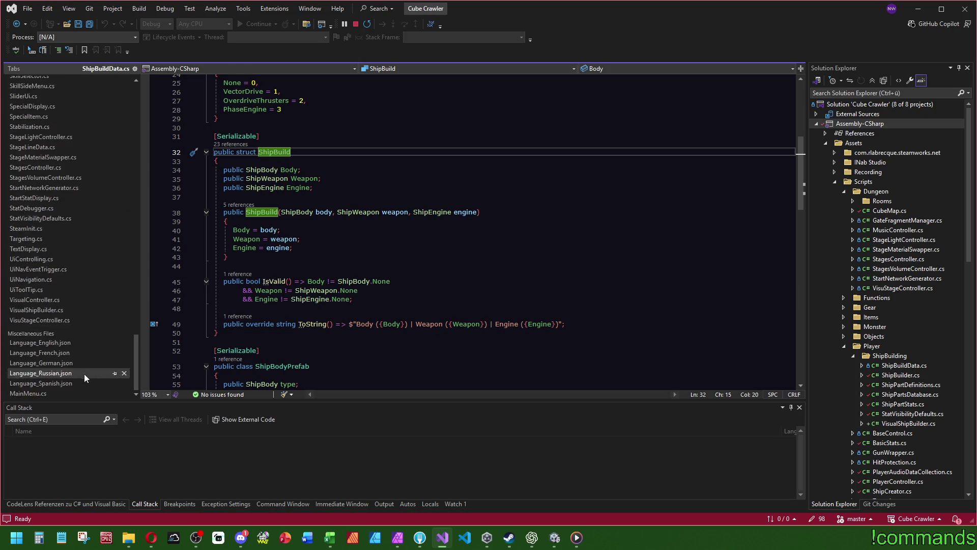
# Open Language_English.json and scroll to the weapon, body and engine labels at its end
pyautogui.click(60, 344)
pyautogui.scroll(3, 587, 281)
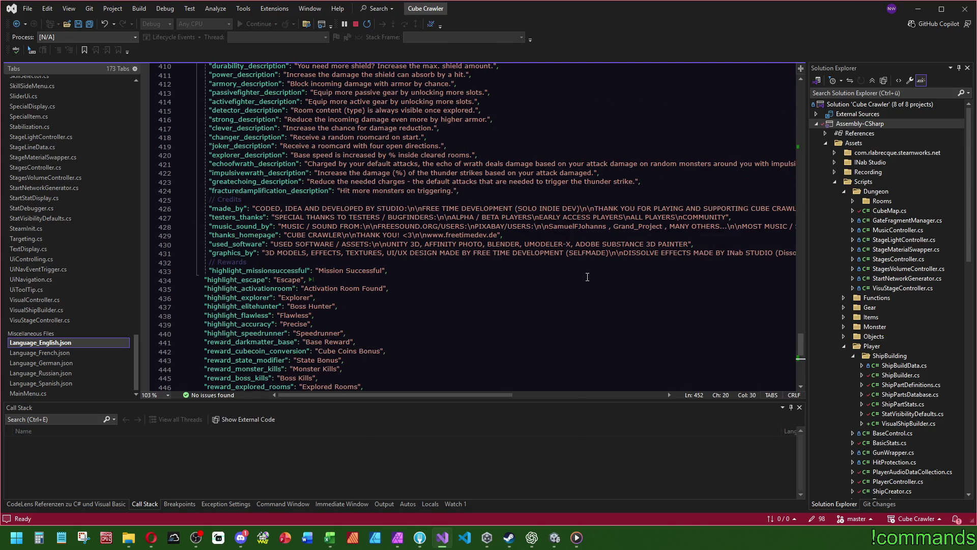
pyautogui.scroll(-3, 571, 302)
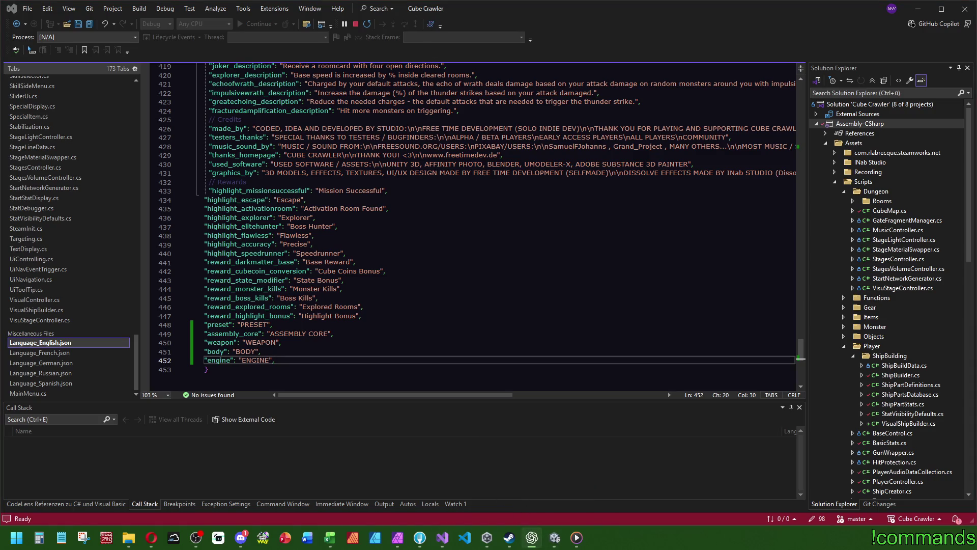
pyautogui.hotkey('alt', 'Tab')
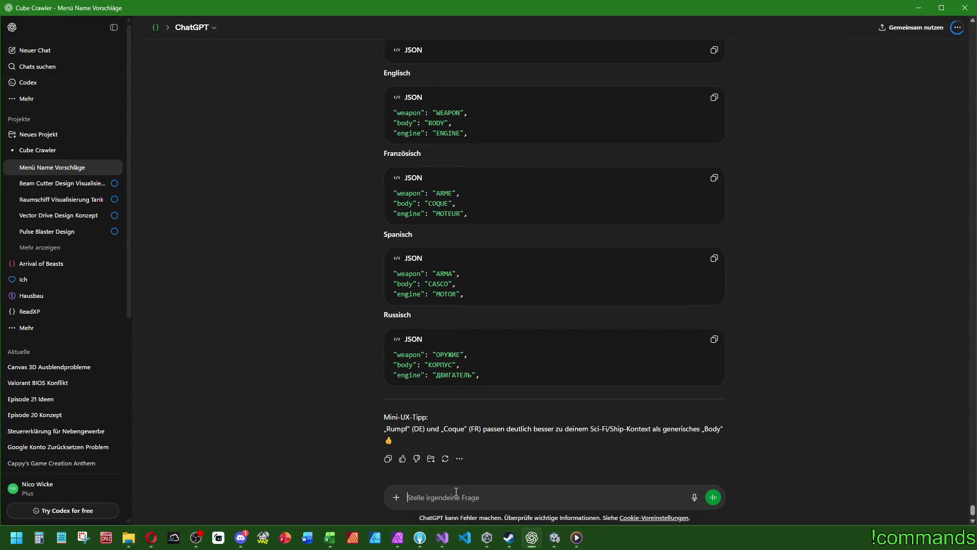
# Type the ChatGPT question 'übersetzen wir die Namen für die Bauteile? Also z.B.'
pyautogui.write('deu')
pyautogui.press('BackSpace')
pyautogui.press('BackSpace')
pyautogui.press('BackSpace')
pyautogui.write('übersetzen wir die NAm')
pyautogui.press('BackSpace')
pyautogui.press('BackSpace')
pyautogui.write('amen für die Bau')
pyautogui.write('teile')
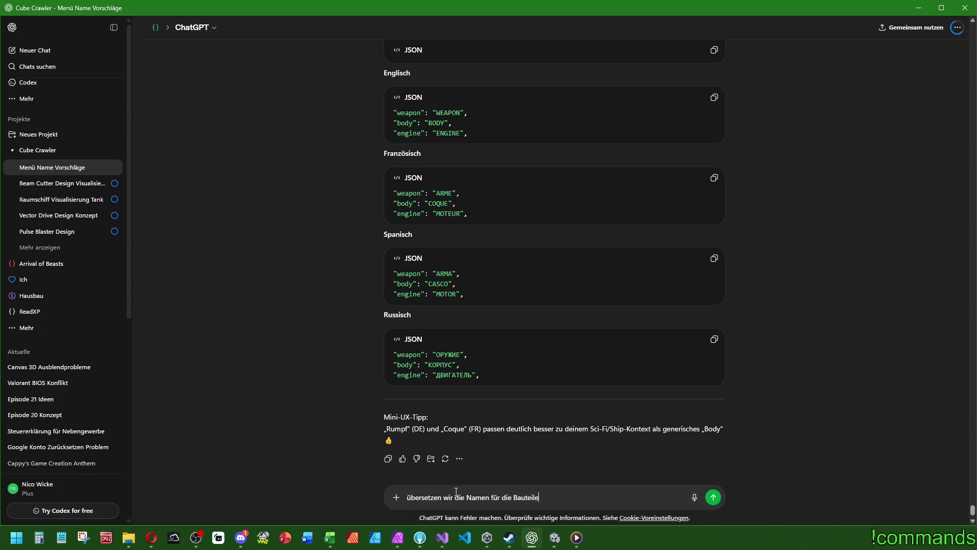
pyautogui.write('? Also z.B.')
# Take the body name Aegis Frame from Excel cell R5 and send the question citing it, ending 'usw. ?'
pyautogui.click(328, 544)
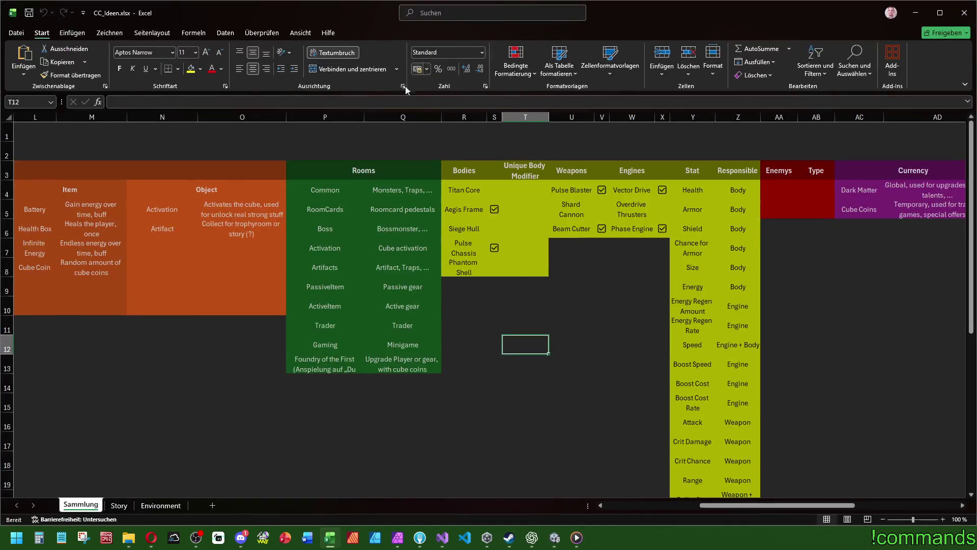
pyautogui.click(464, 209)
pyautogui.click(169, 97)
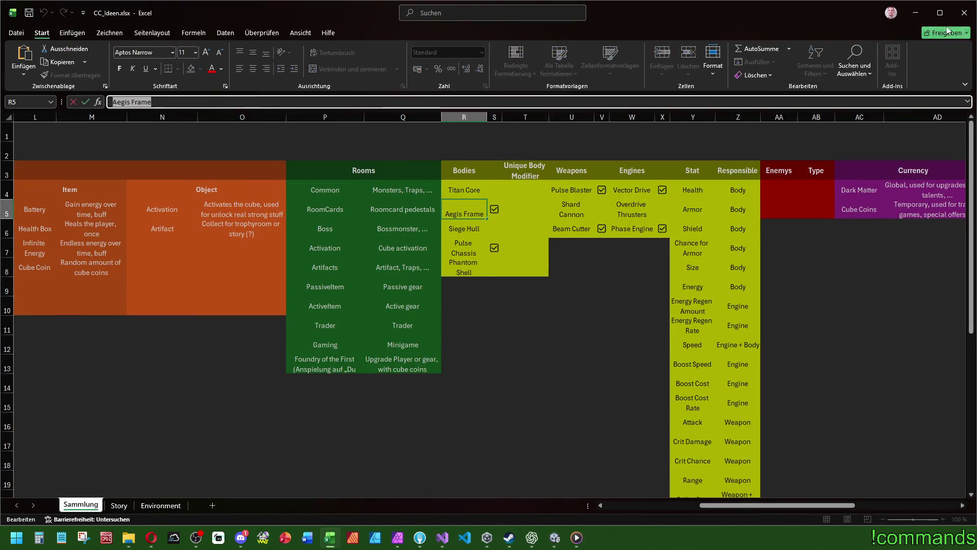
pyautogui.click(532, 537)
pyautogui.hotkey('ctrl', 'v')
pyautogui.write('usw. ?')
pyautogui.press('Return')
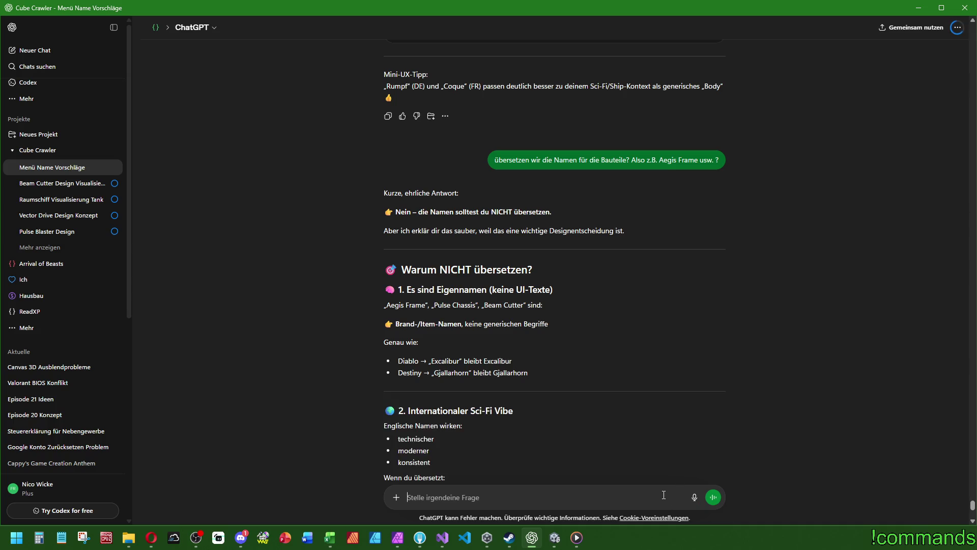
# Scroll to the reply's Fazit on keeping part names untranslated, then minimize ChatGPT
pyautogui.scroll(-10, 570, 410)
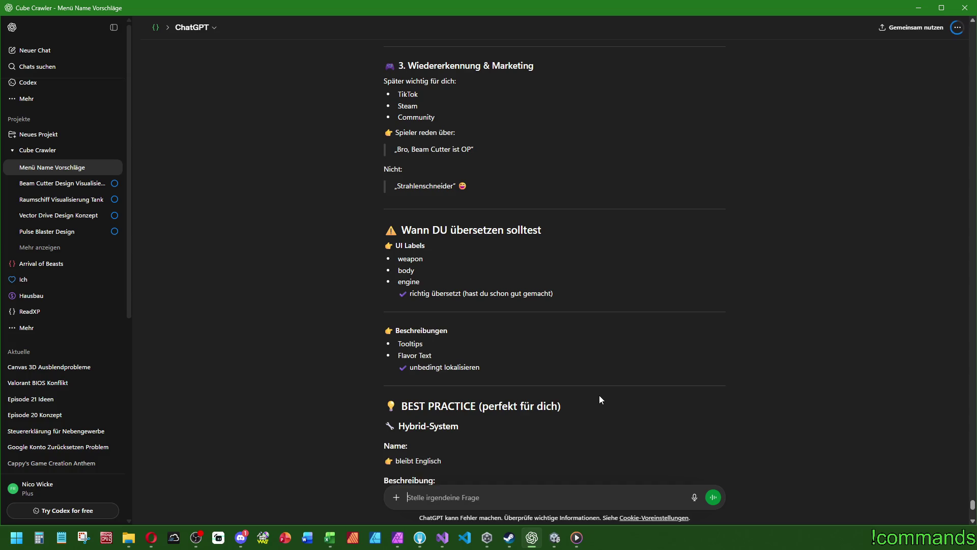
pyautogui.scroll(-5, 600, 395)
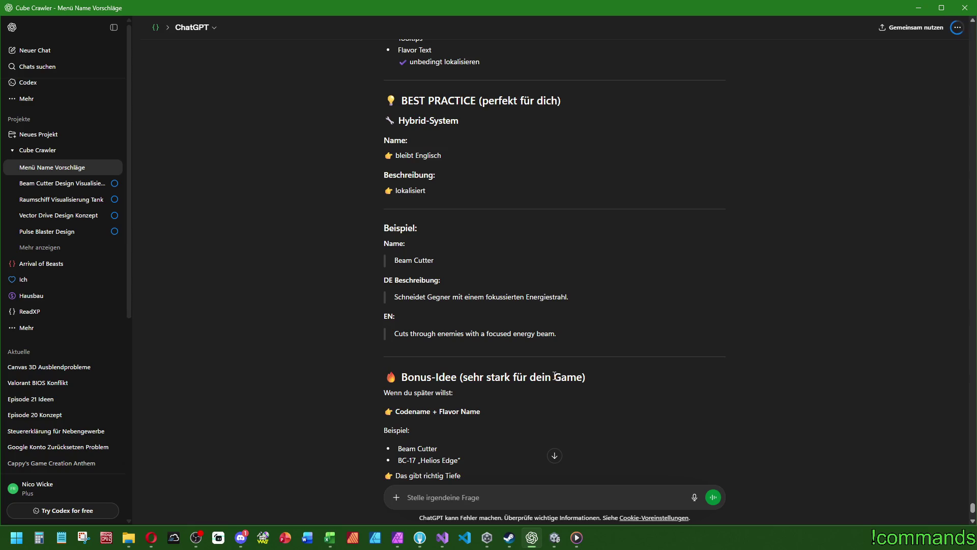
pyautogui.scroll(-3, 554, 376)
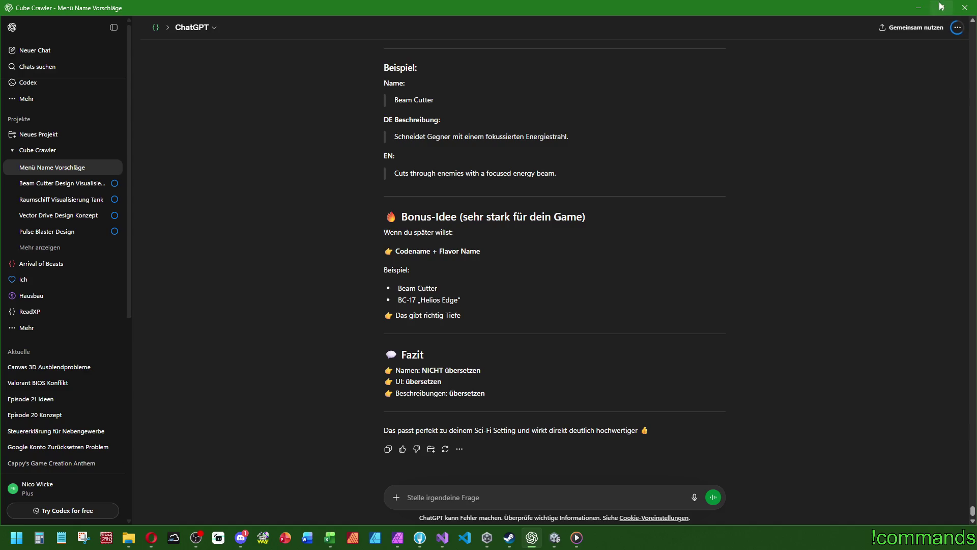
pyautogui.click(919, 8)
# Inspect the ShipBody enum in ShipBuildData.cs, navigate back to PartDisplay.cs, and return to ChatGPT
pyautogui.click(555, 537)
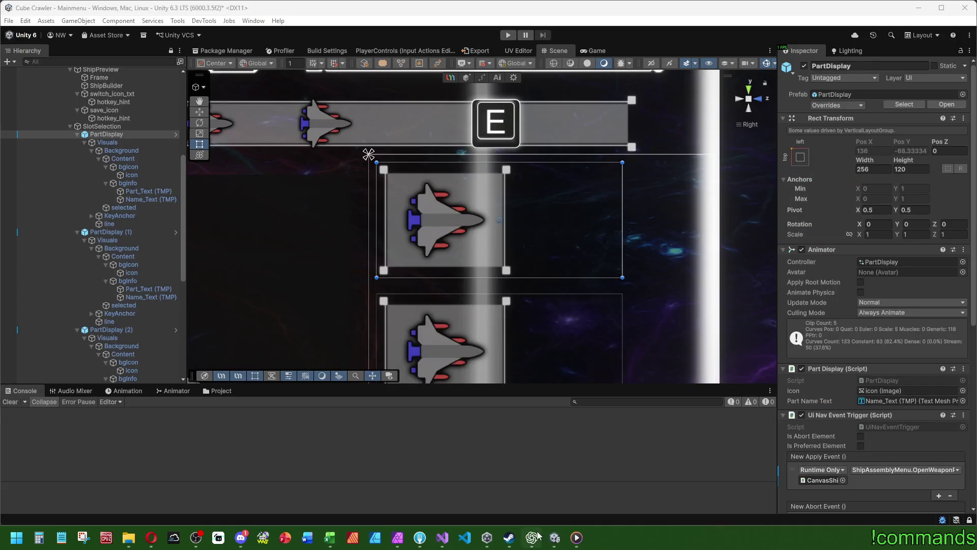
pyautogui.click(442, 538)
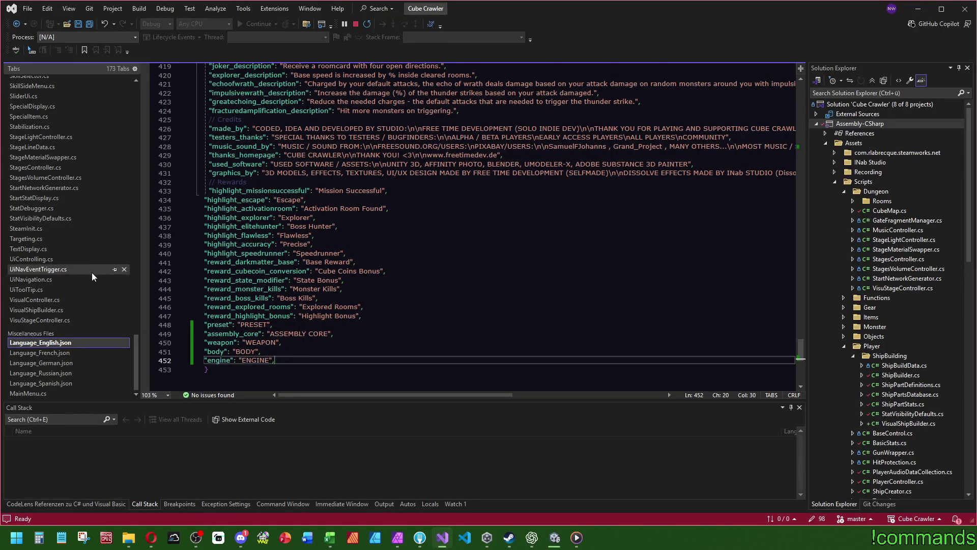
pyautogui.click(91, 273)
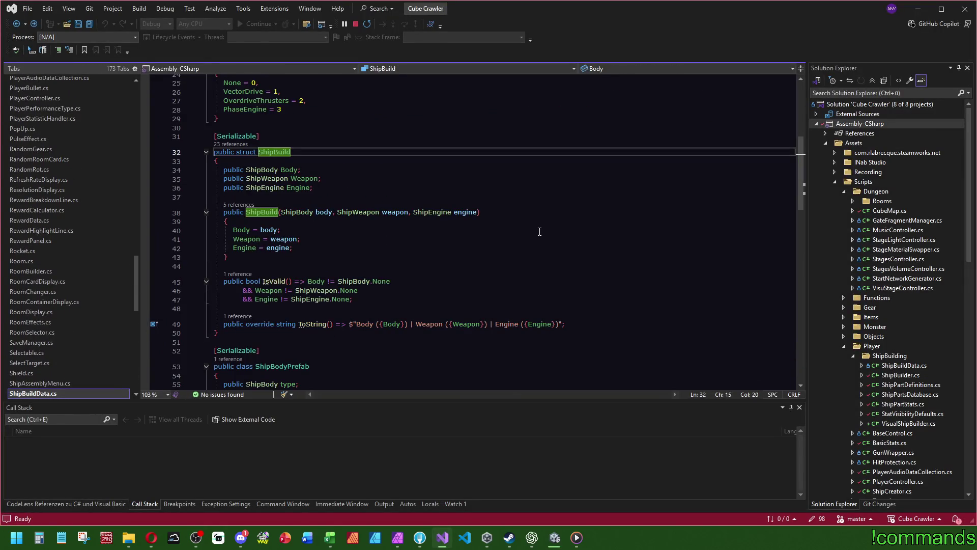
pyautogui.keyDown('ctrl'); pyautogui.click(350, 281); pyautogui.keyUp('ctrl')
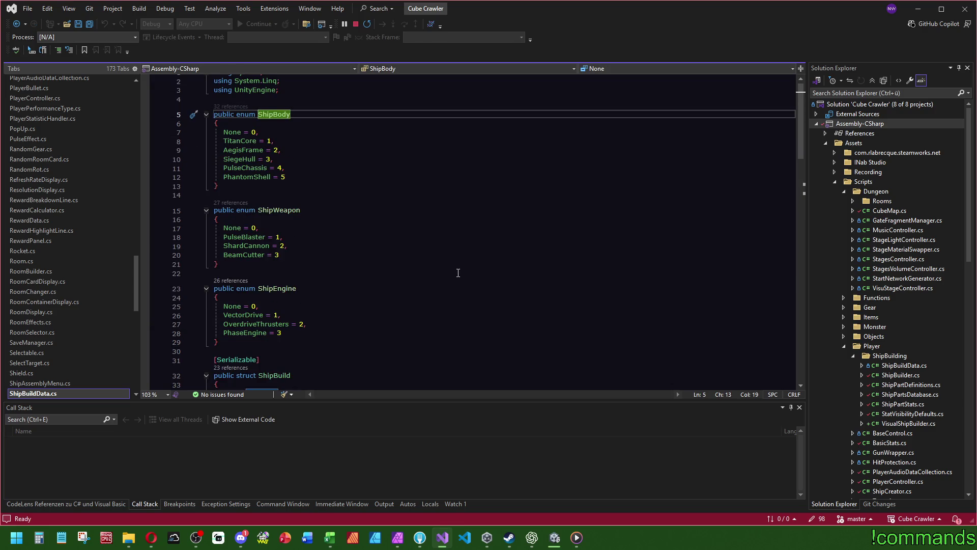
pyautogui.hotkey('ctrl', '-')
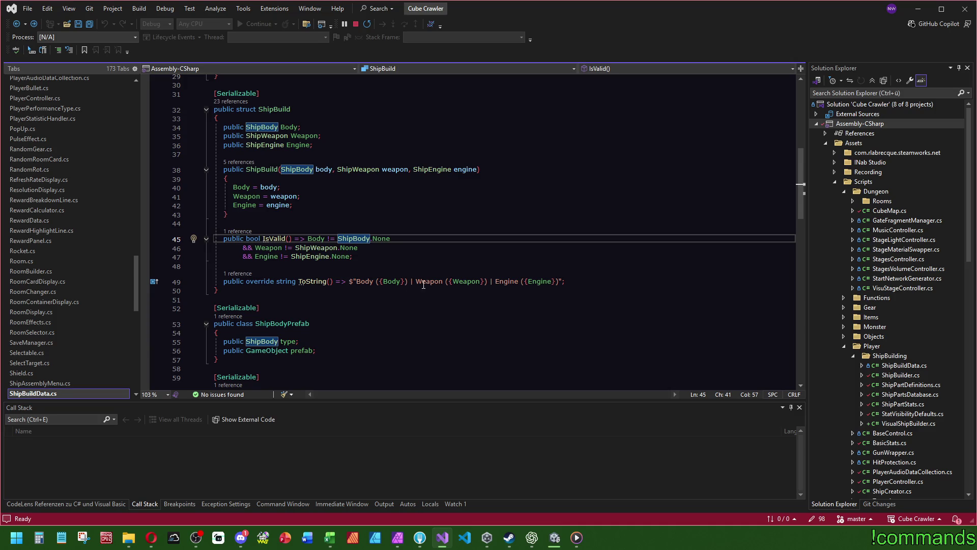
pyautogui.hotkey('ctrl', '-')
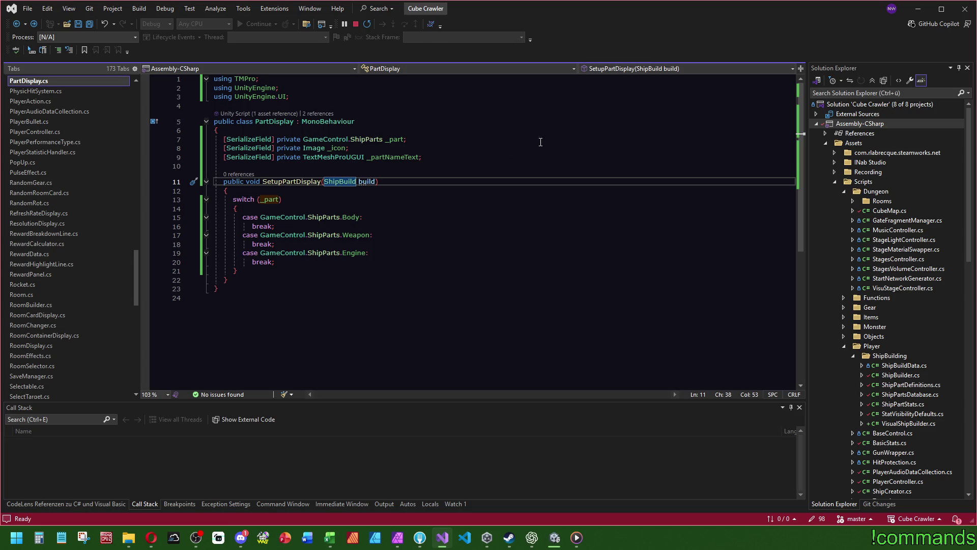
pyautogui.moveTo(531, 537)
pyautogui.click(504, 494)
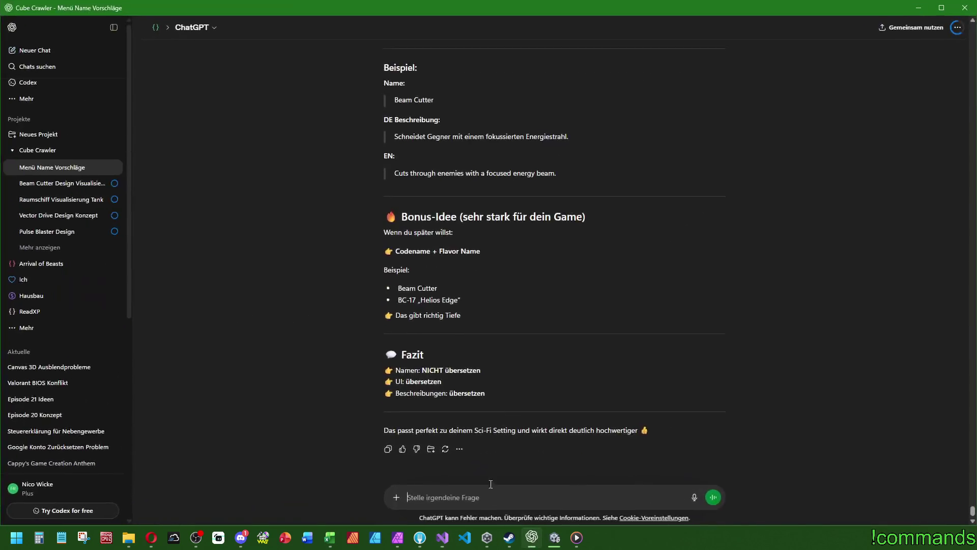
# Ask ChatGPT how to show enum names like AegisFrame cleanly in the UI, given the missing space
pyautogui.scroll(10, 503, 494)
pyautogui.write('Wie beko')
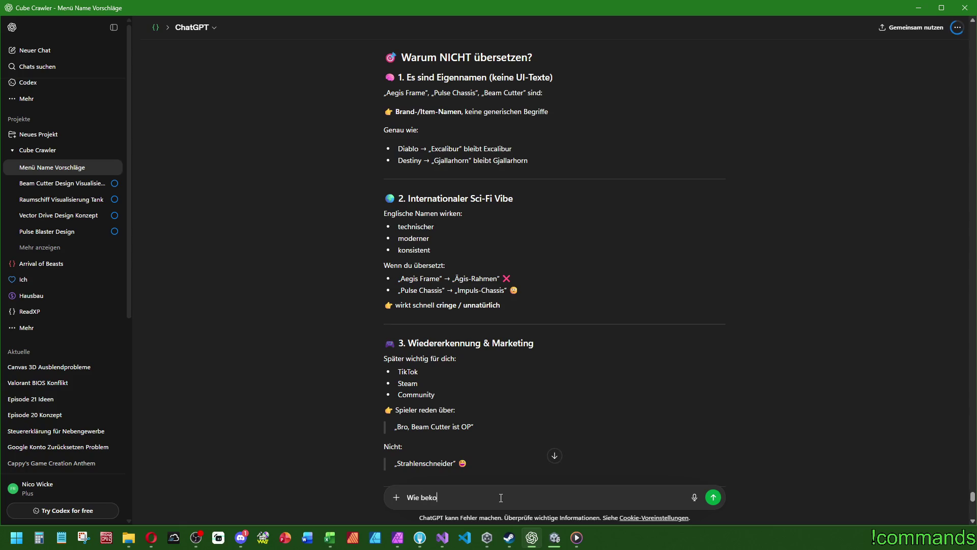
pyautogui.write('mme ich die Namen sau')
pyautogui.write('ber ins UI w')
pyautogui.write('enn das enu')
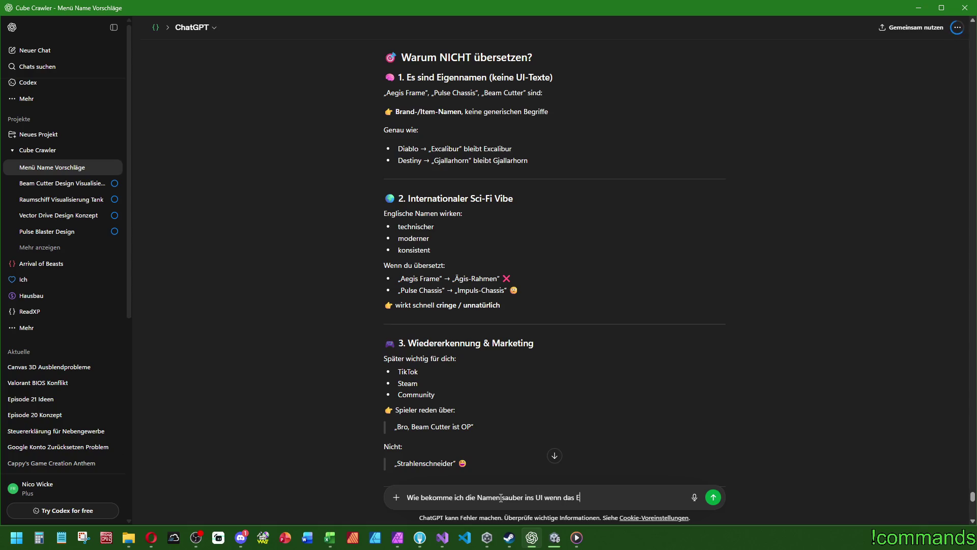
pyautogui.press('BackSpace')
pyautogui.press('BackSpace')
pyautogui.write('enum z.B.')
pyautogui.write(' v')
pyautogui.write(' Aegis Frame')
pyautogui.press('BackSpace')
pyautogui.write('hat? ')
pyautogui.write('Da fehlt ja das')
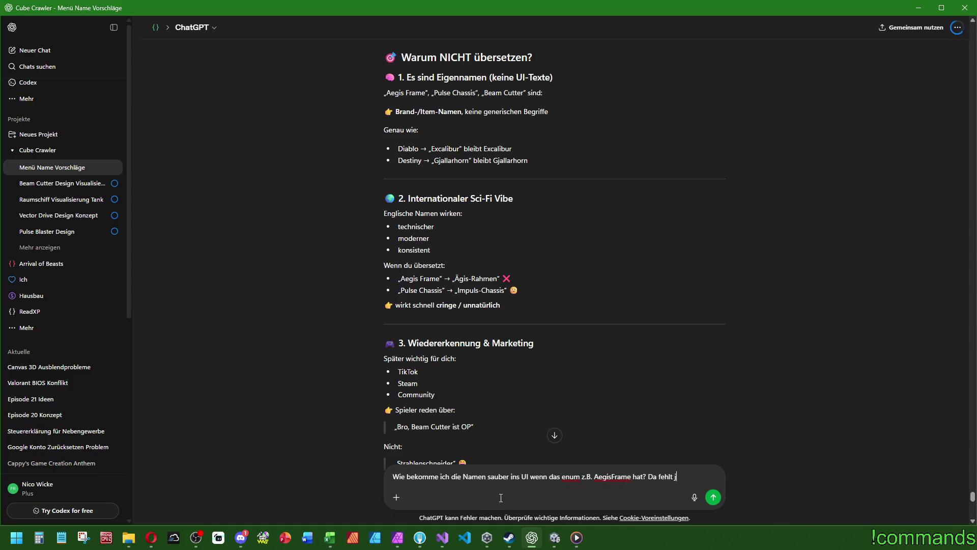
pyautogui.press('BackSpace')
pyautogui.press('BackSpace')
pyautogui.press('BackSpace')
pyautogui.write('das Leerzeichen...')
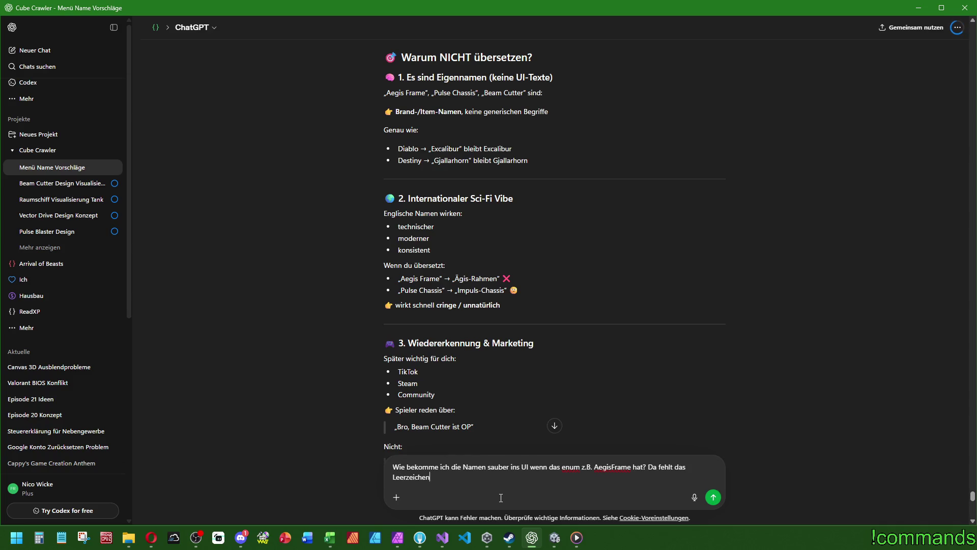
pyautogui.press('Return')
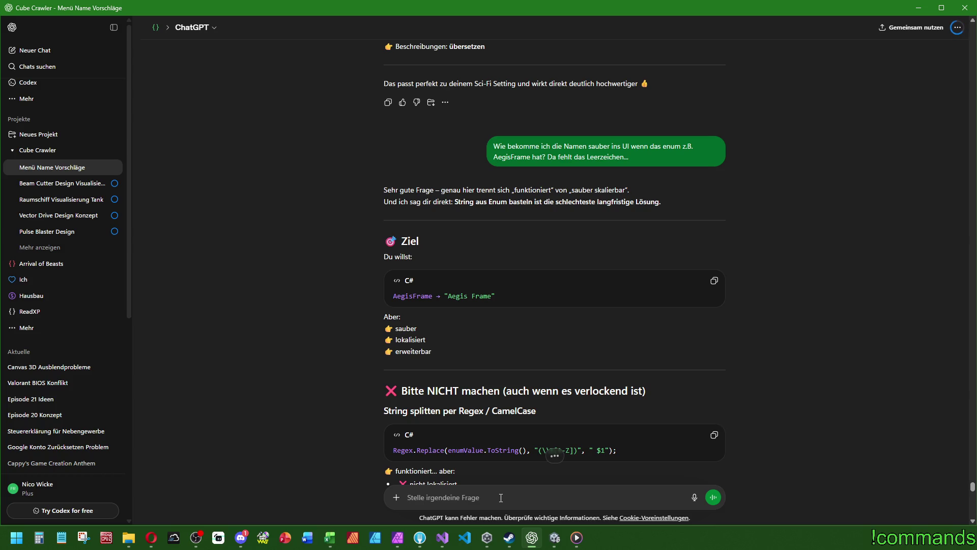
# Read through ChatGPT's reply recommending names from ShipPartsDatabase, then return to Visual Studio
pyautogui.scroll(-2, 581, 361)
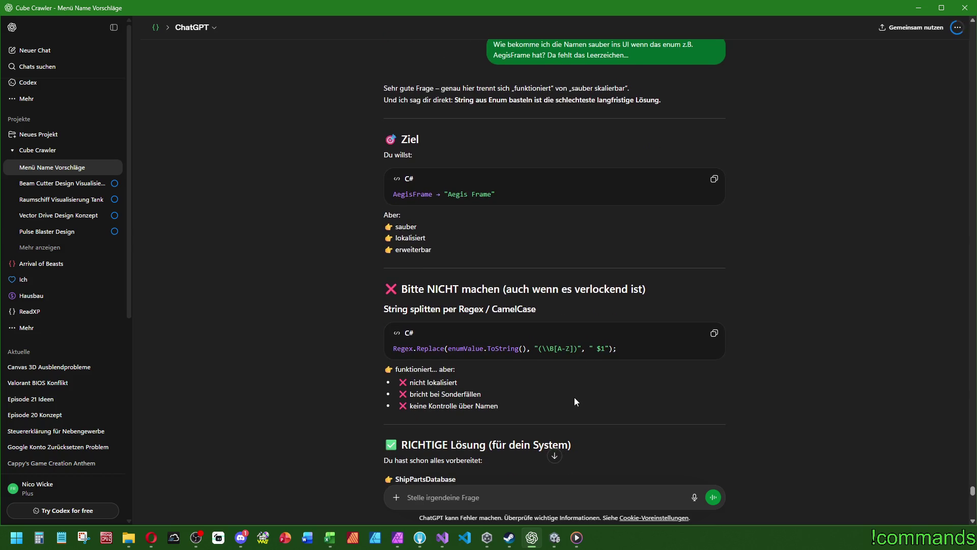
pyautogui.scroll(-2, 578, 393)
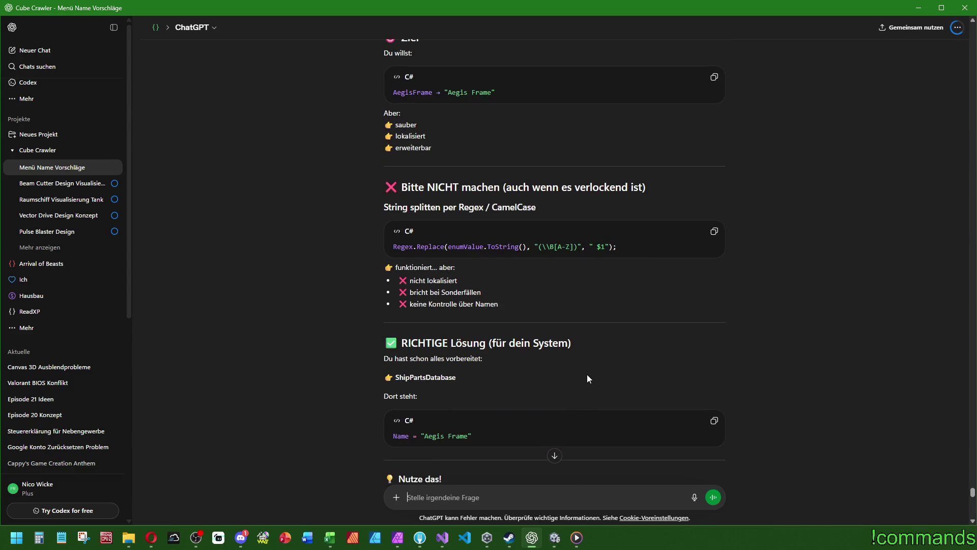
pyautogui.scroll(-2, 588, 377)
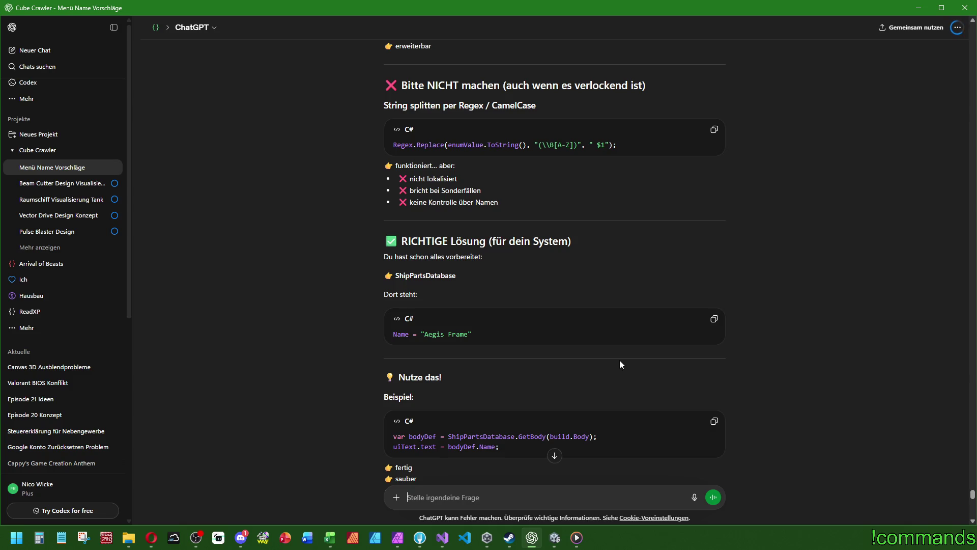
pyautogui.scroll(-10, 631, 362)
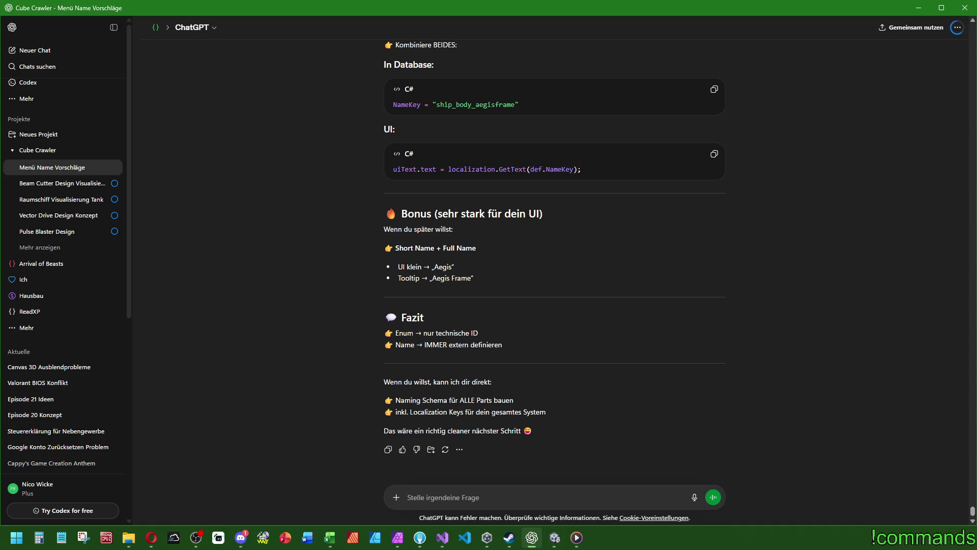
pyautogui.click(443, 537)
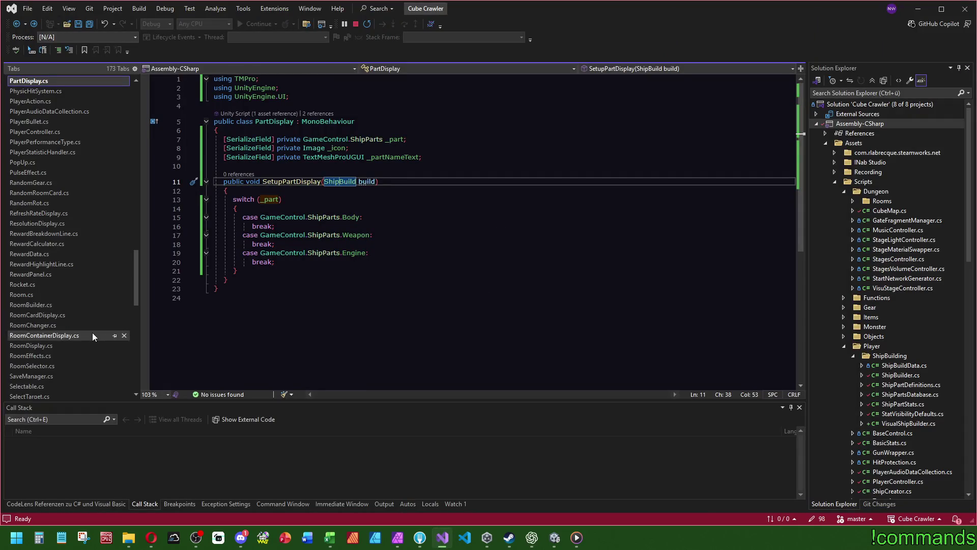
# Open ShipPartDefinitions.cs and ShipPartsDatabase.cs and scroll through the part definitions
pyautogui.scroll(-9, 92, 332)
pyautogui.click(47, 199)
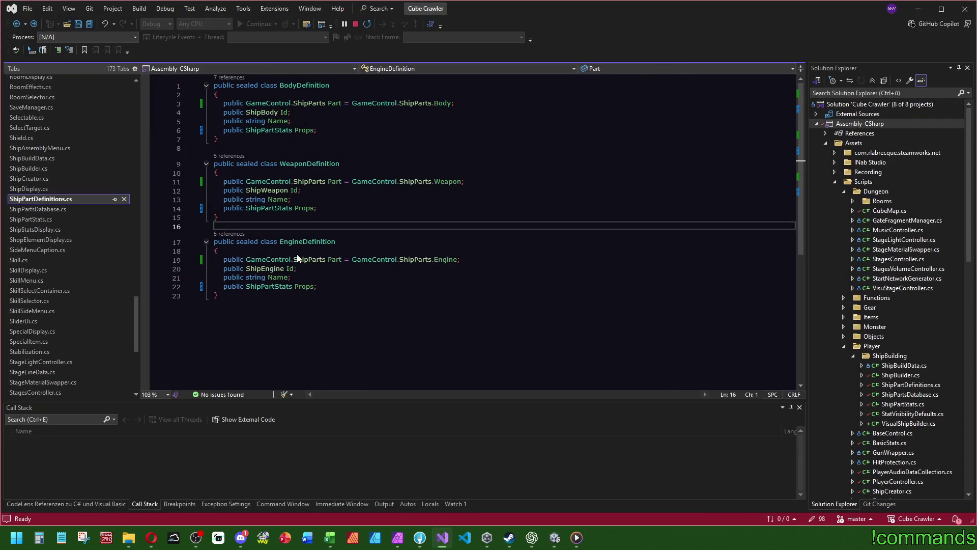
pyautogui.click(51, 209)
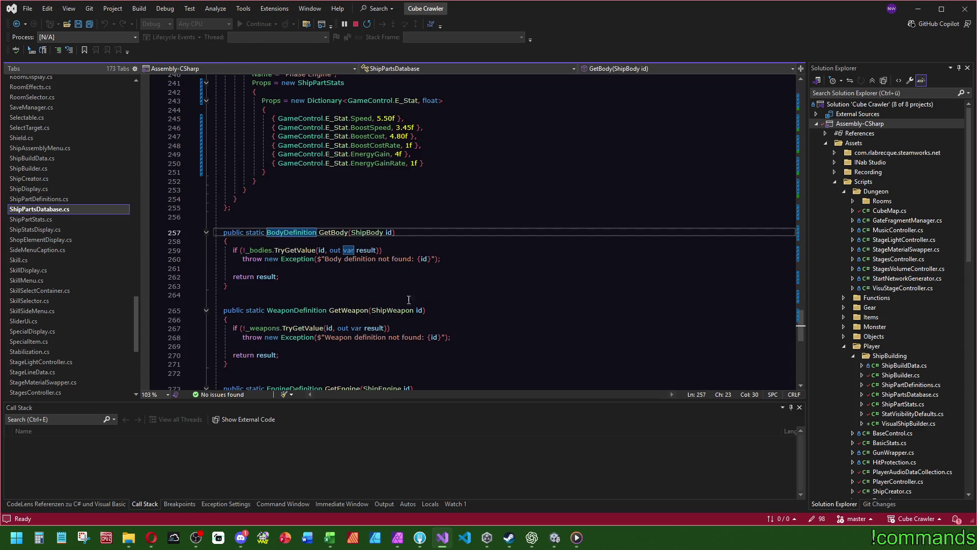
pyautogui.scroll(7, 495, 284)
pyautogui.scroll(1, 495, 284)
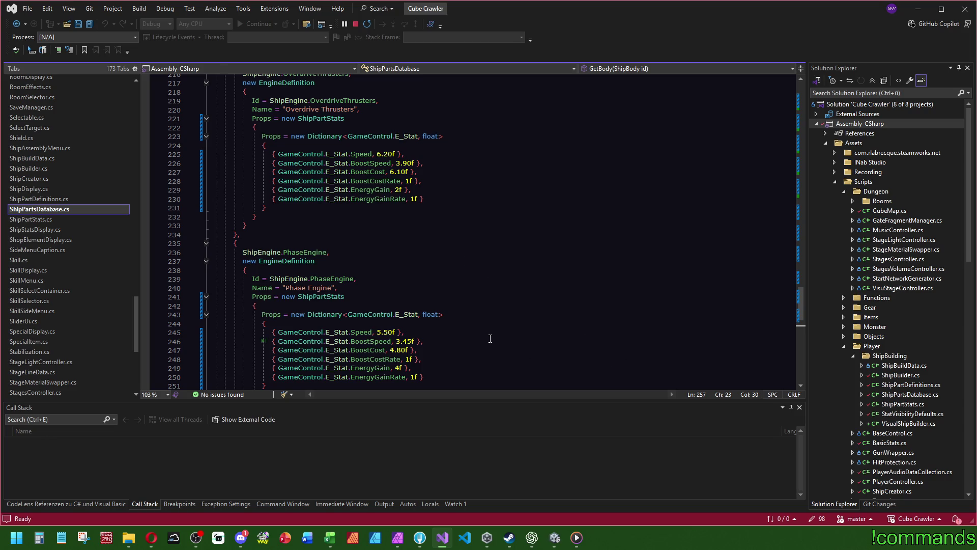
pyautogui.scroll(-8, 490, 338)
pyautogui.scroll(7, 382, 258)
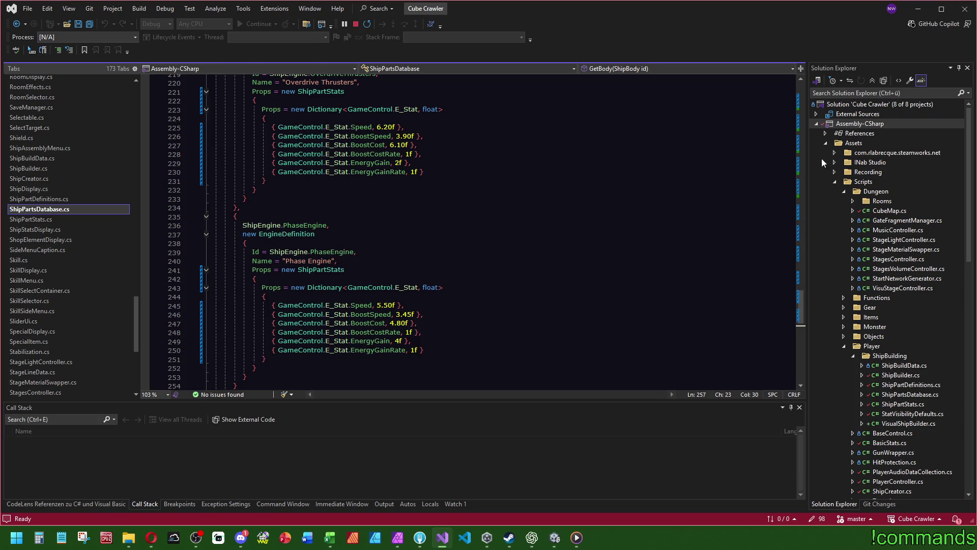
pyautogui.scroll(20, 265, 219)
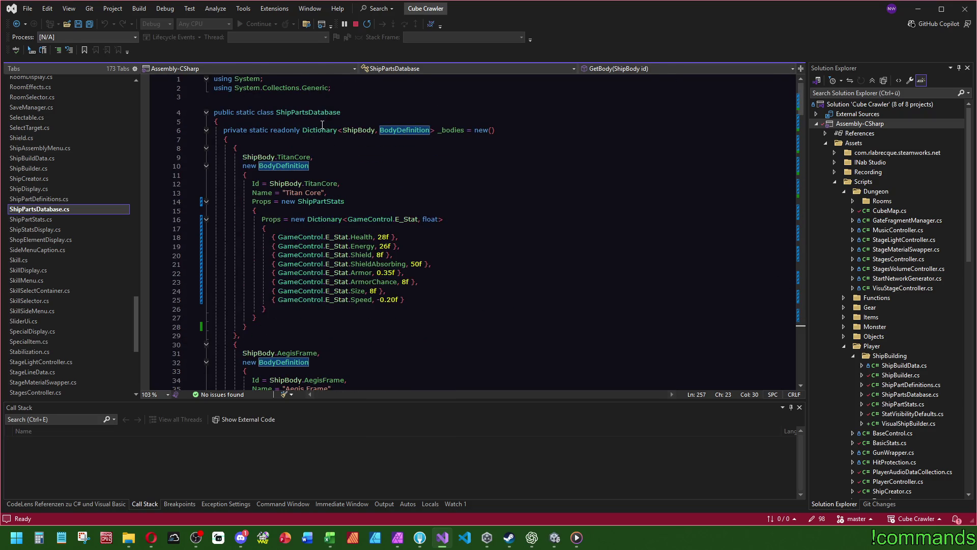
pyautogui.scroll(-8, 444, 247)
pyautogui.scroll(-20, 445, 247)
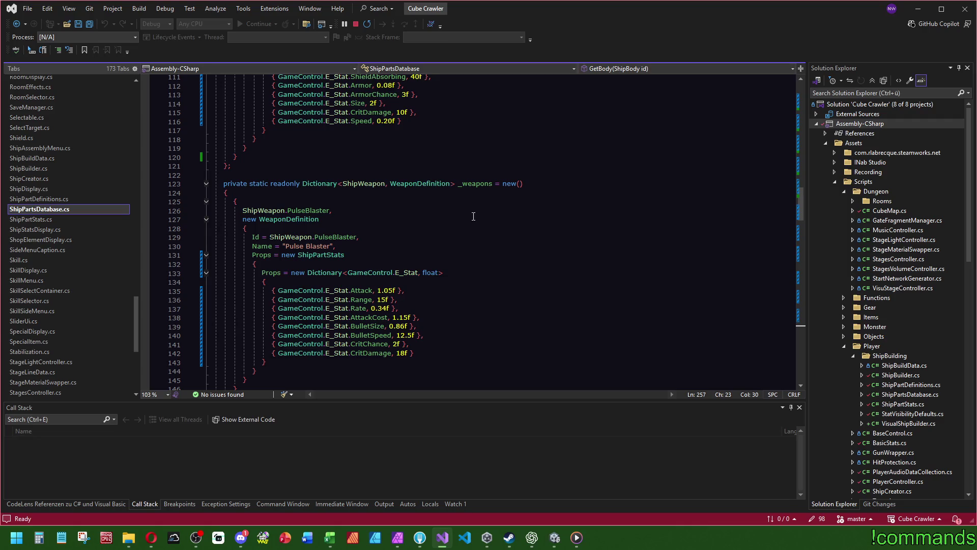
# Inspect the Pulse Blaster definition, GetBody lookup and _bodies declaration, then navigate back to PartDisplay.cs
pyautogui.click(305, 228)
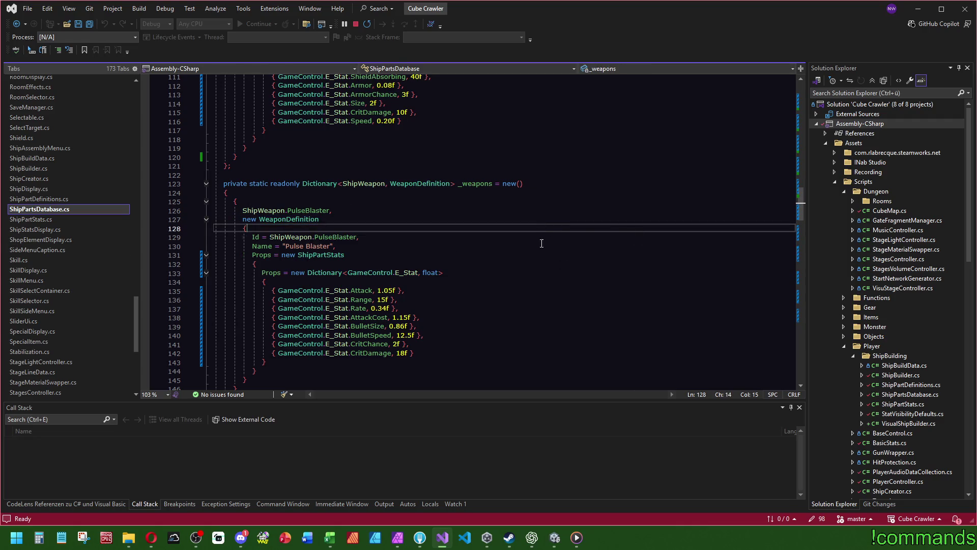
pyautogui.moveTo(801, 204); pyautogui.dragTo(801, 83)
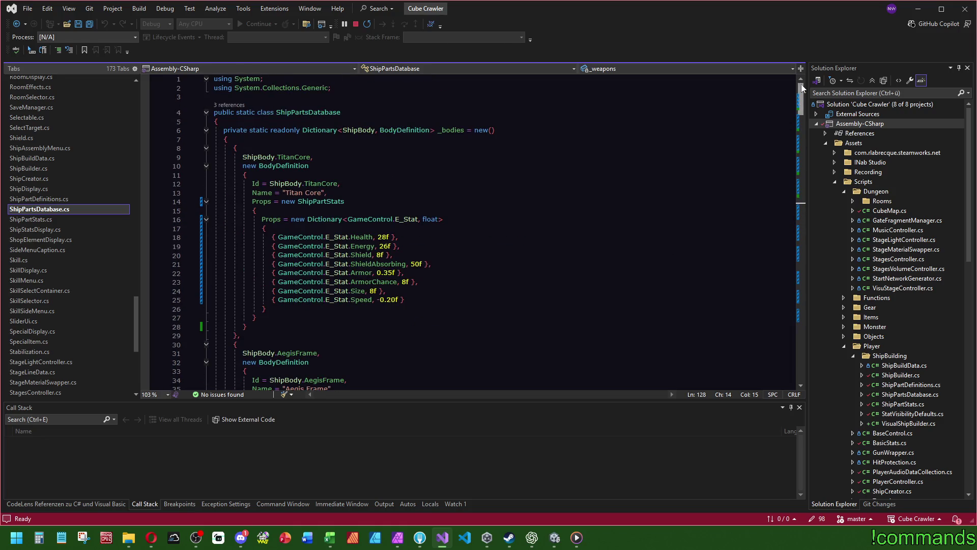
pyautogui.doubleClick(449, 131)
pyautogui.hotkey('ctrl', 'f')
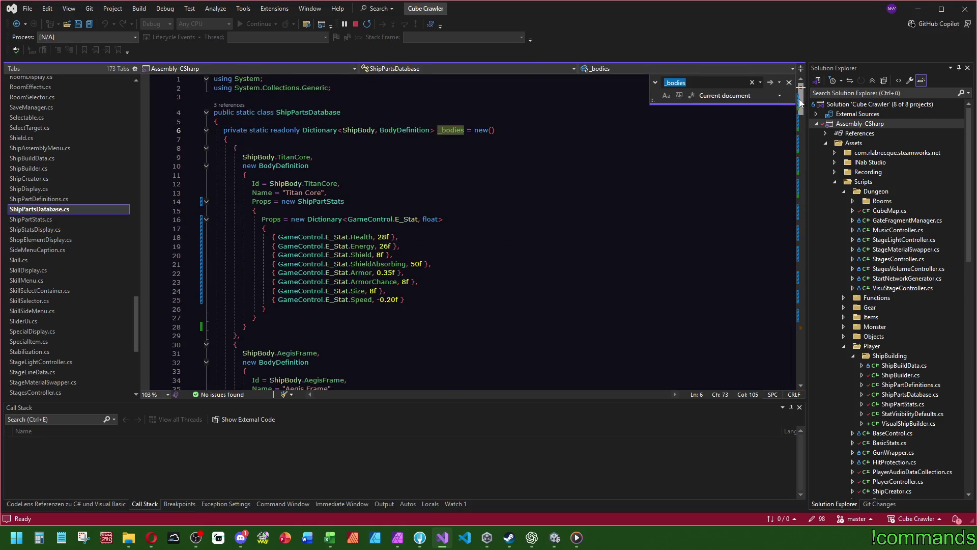
pyautogui.moveTo(799, 98); pyautogui.dragTo(786, 329)
pyautogui.click(226, 290)
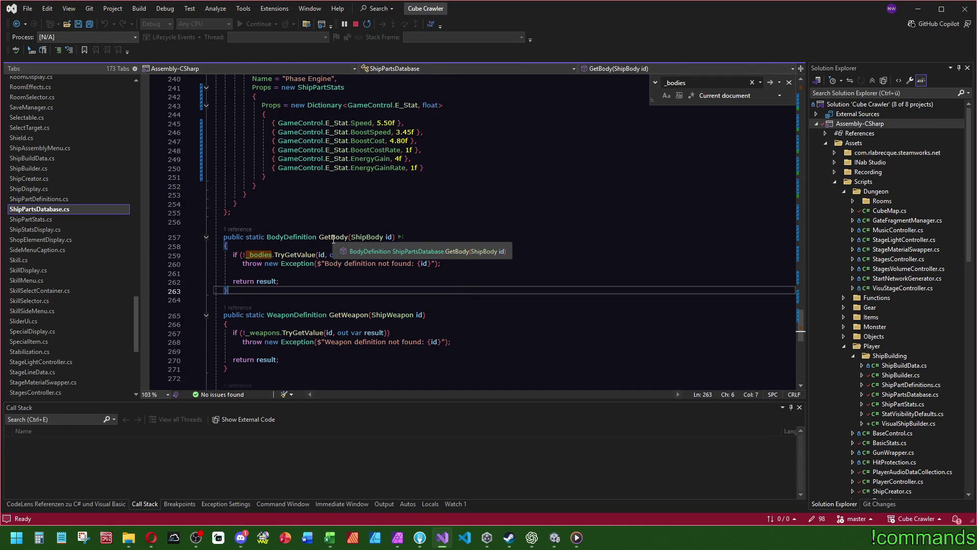
pyautogui.click(330, 222)
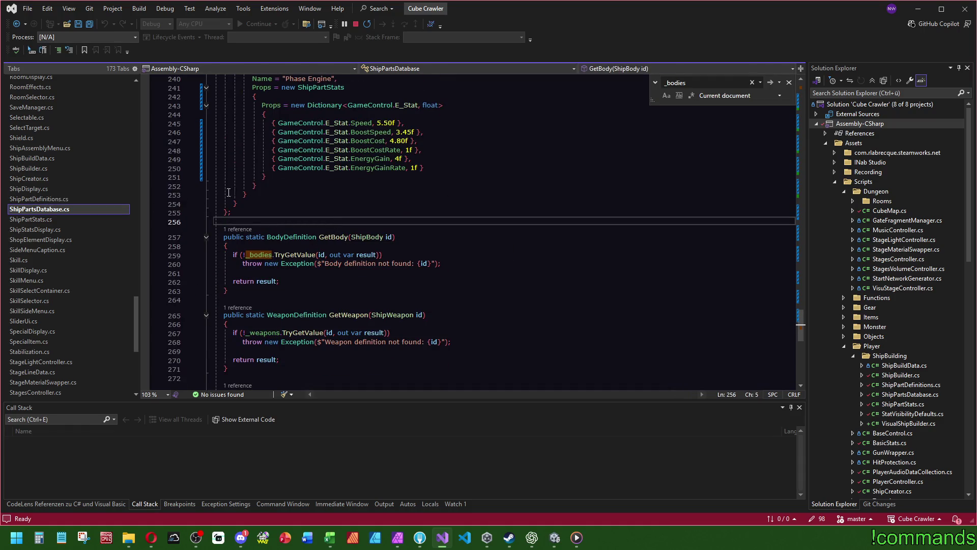
pyautogui.hotkey('shift', 'F3')
pyautogui.hotkey('ctrl', '-')
pyautogui.hotkey('ctrl', '-')
pyautogui.hotkey('ctrl', '-')
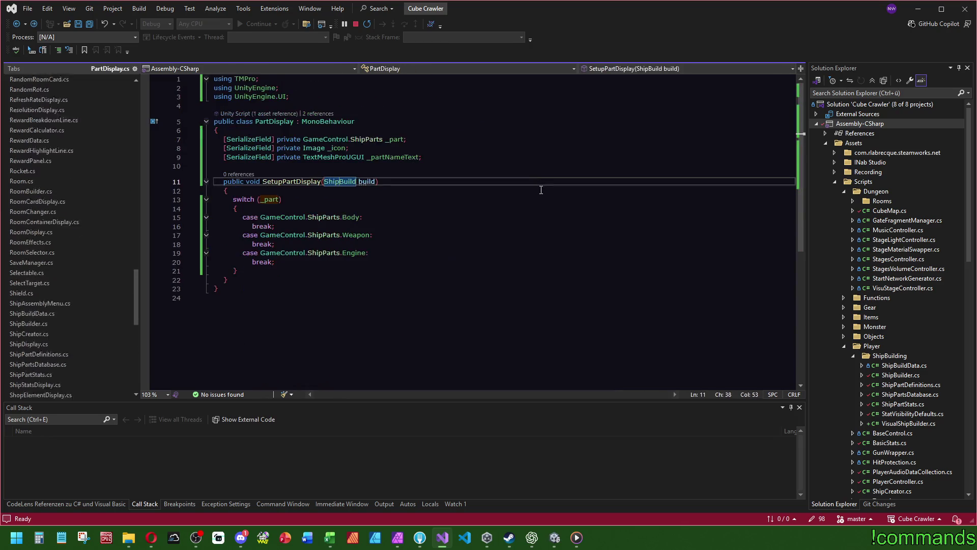
# Under the Body case, write the call ShipPartsDatabase.GetBody(build.Body)
pyautogui.click(415, 216)
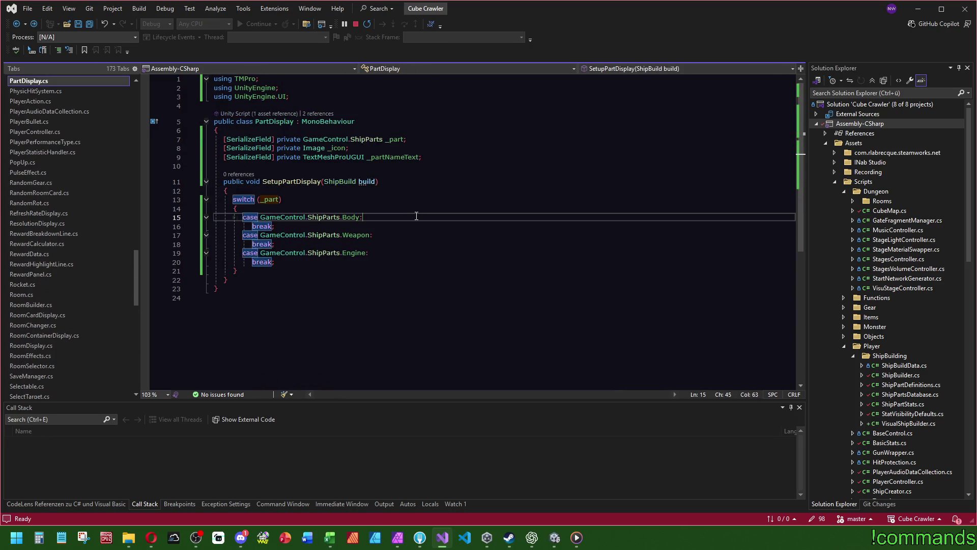
pyautogui.press('Return')
pyautogui.write('ShipPartsDatabase.Get')
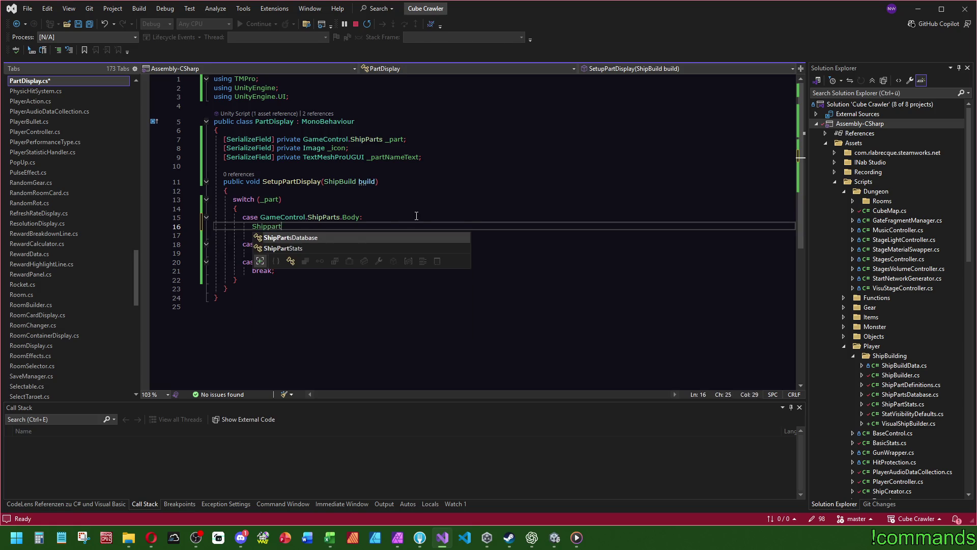
pyautogui.press('Tab')
pyautogui.write('();')
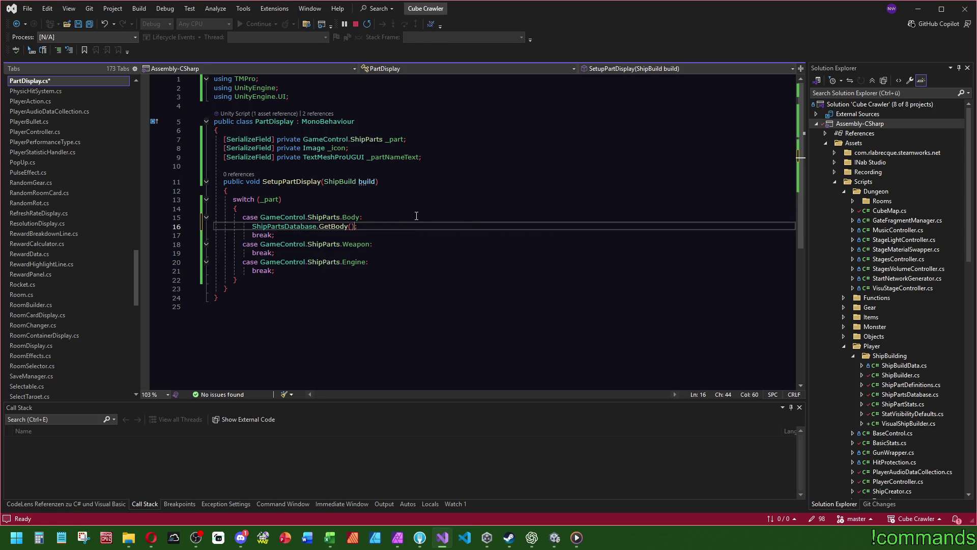
pyautogui.write(';')
pyautogui.moveTo(336, 226)
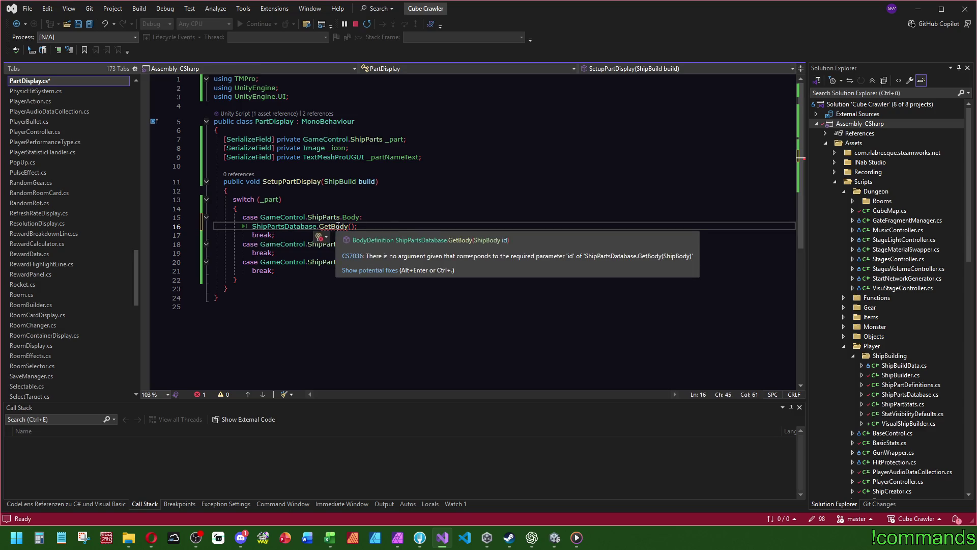
pyautogui.press('Left')
pyautogui.press('Left')
pyautogui.write('Ship')
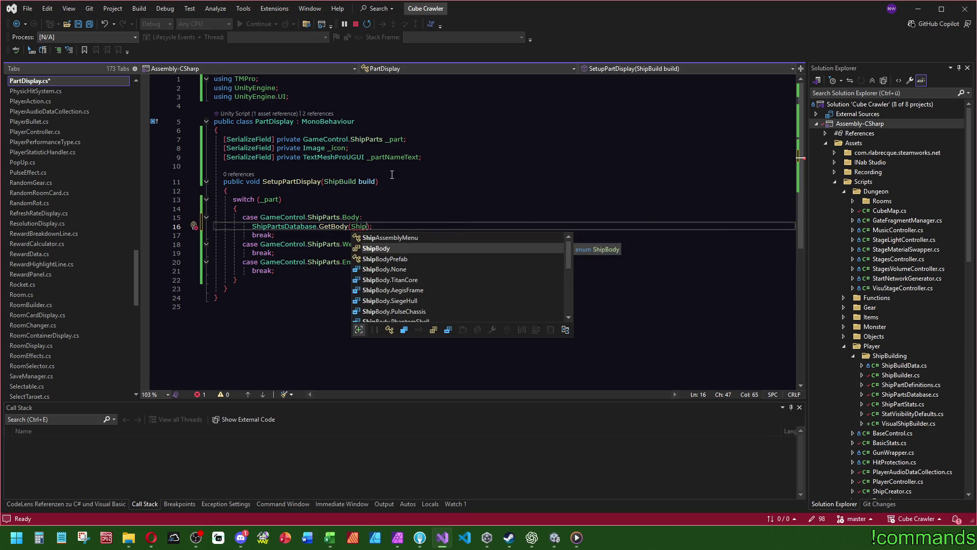
pyautogui.press('BackSpace')
pyautogui.press('BackSpace')
pyautogui.press('BackSpace')
pyautogui.write('build.')
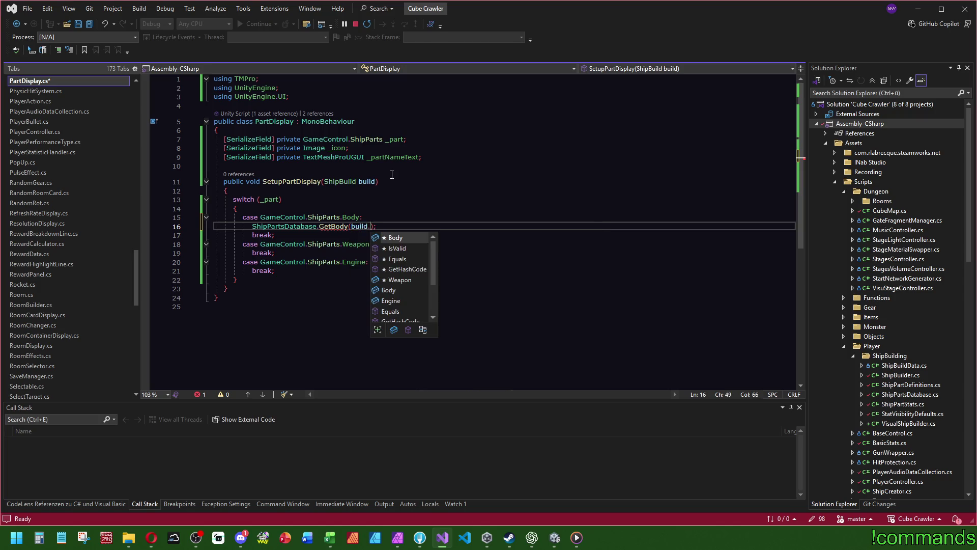
pyautogui.press('Tab')
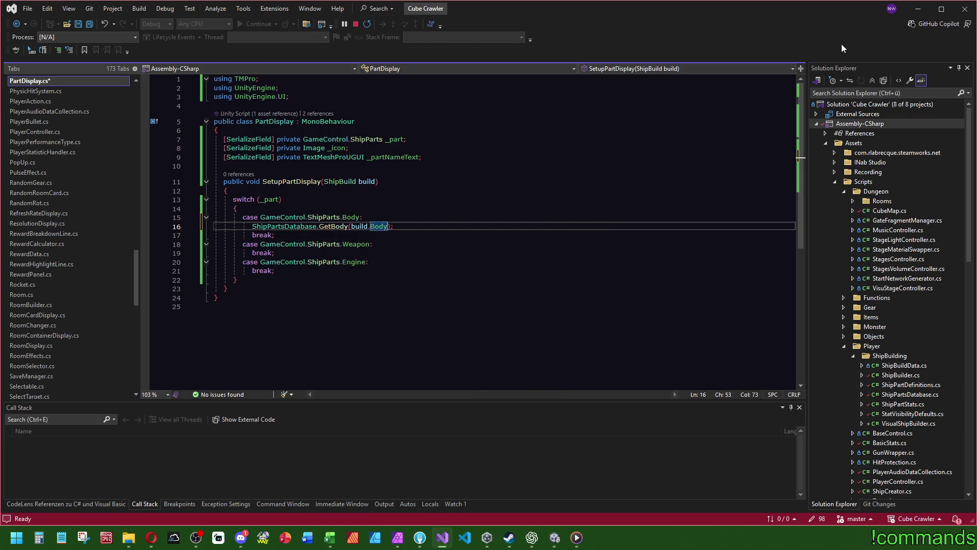
# Append .Name and assign the result to _partNameText.text
pyautogui.press('Right')
pyautogui.write('.name')
pyautogui.press('Tab')
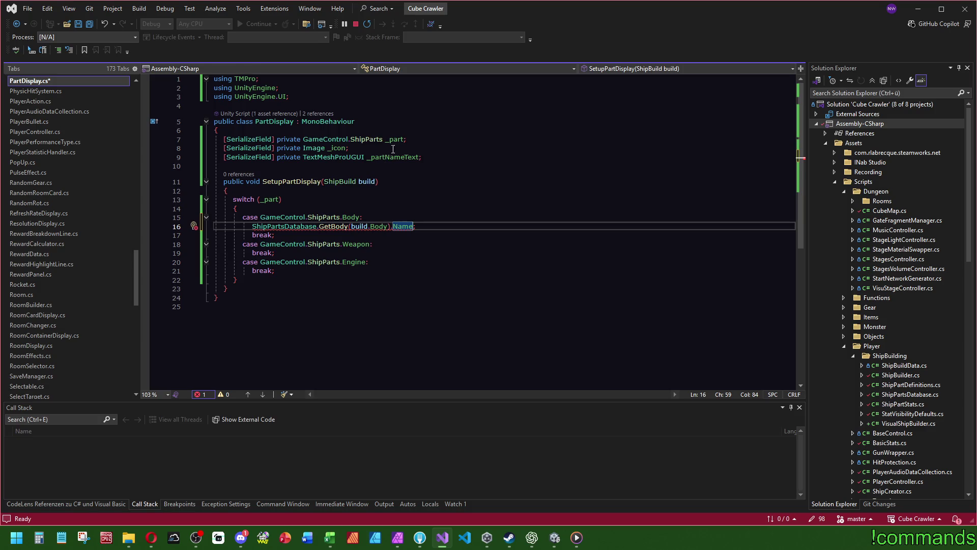
pyautogui.press('Home')
pyautogui.write('_partNameText.text =')
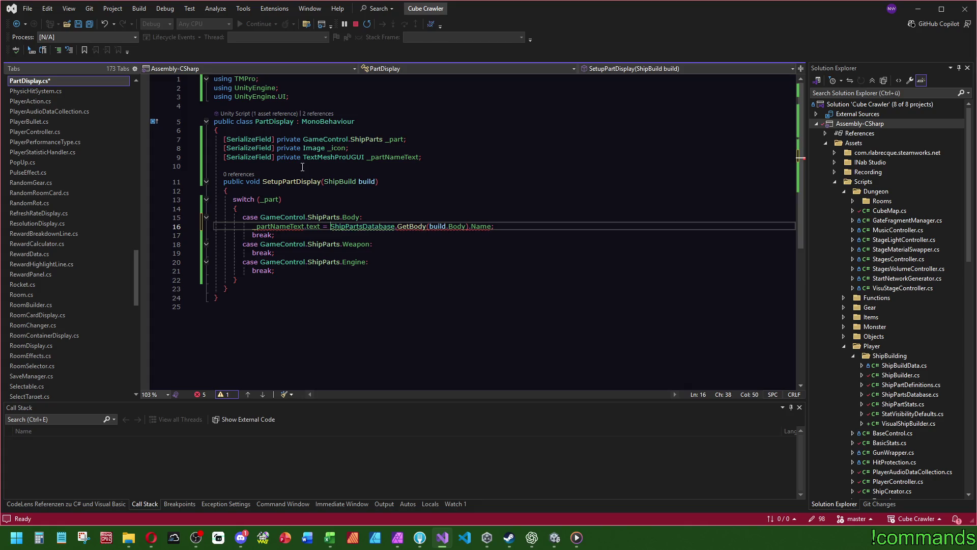
# Inspect the Name and GetBody definitions in ShipPartsDatabase.cs and collapse the _bodies initializer
pyautogui.click(486, 226)
pyautogui.press('F12')
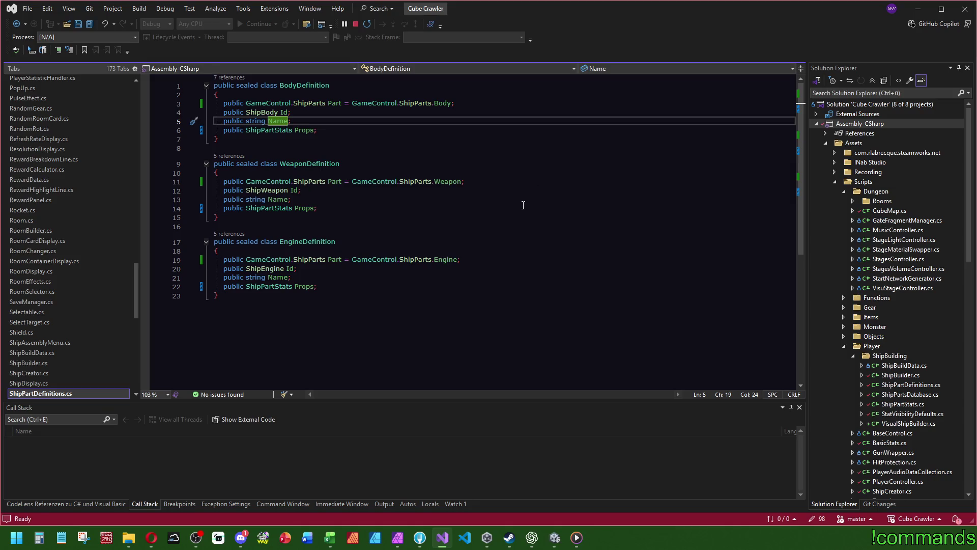
pyautogui.hotkey('ctrl', '-')
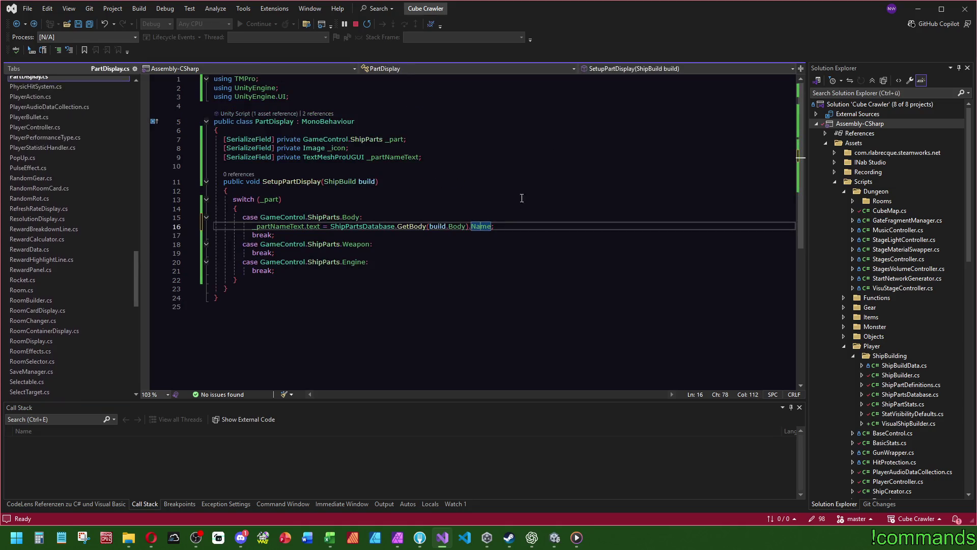
pyautogui.click(412, 226)
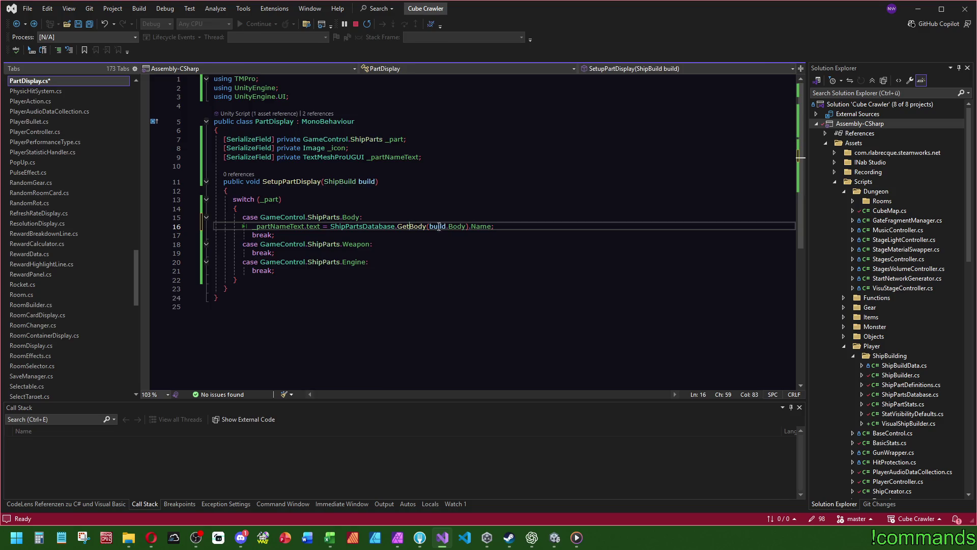
pyautogui.press('F12')
pyautogui.press('F12')
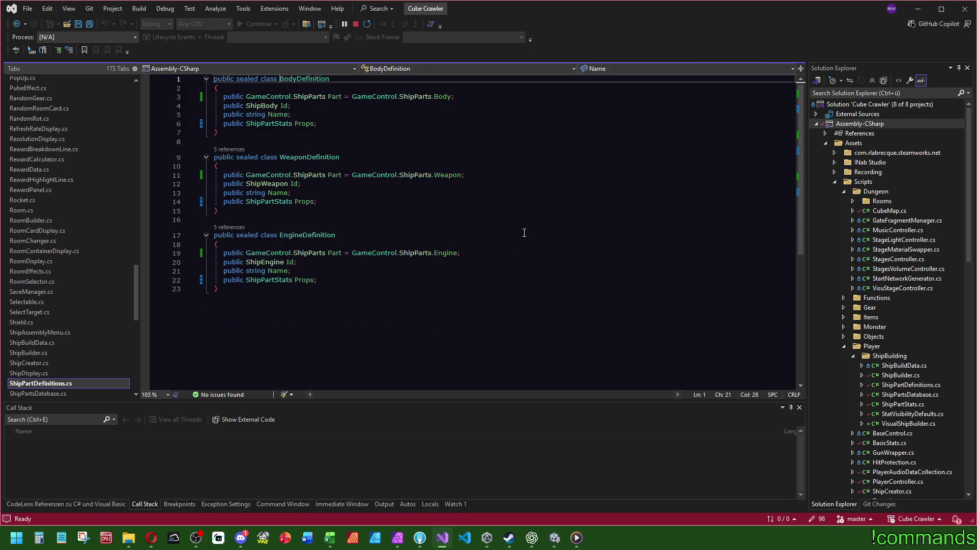
pyautogui.hotkey('ctrl', '-')
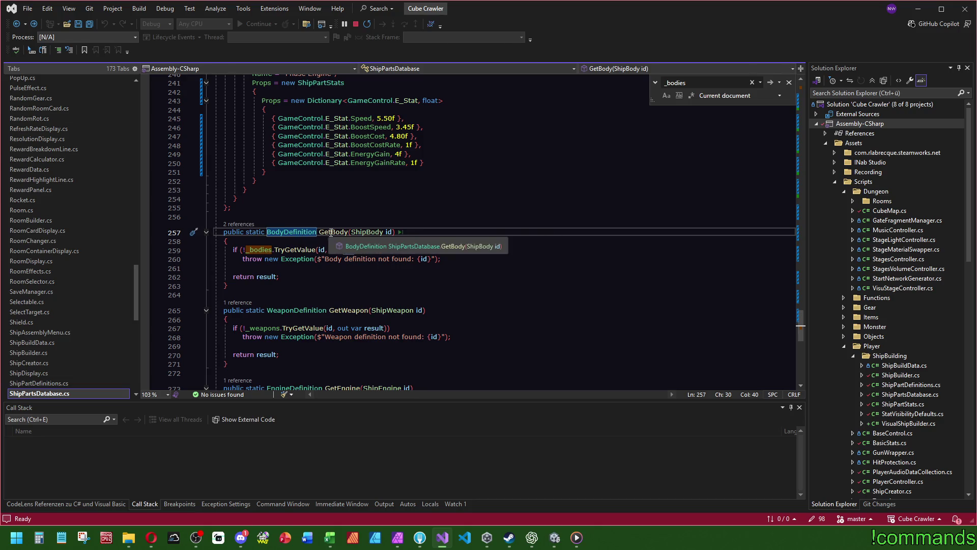
pyautogui.scroll(20, 585, 142)
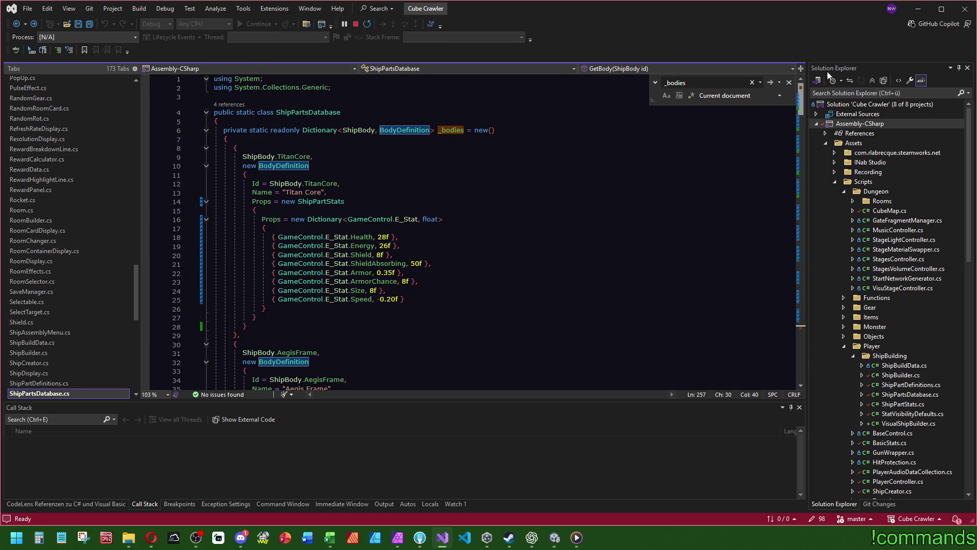
pyautogui.click(206, 130)
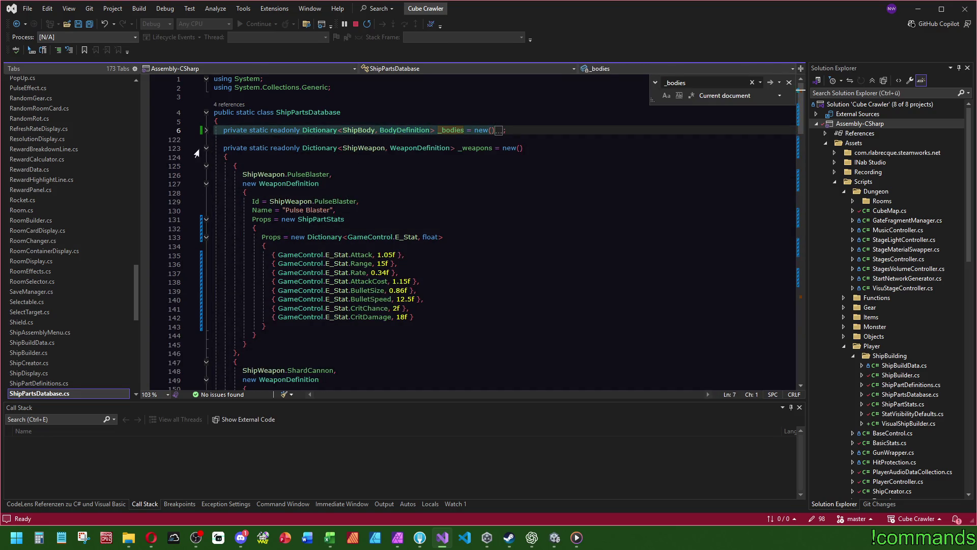
# Browse the weapon, engine and body dictionaries in ShipPartsDatabase, then return to PartDisplay.cs
pyautogui.click(206, 148)
pyautogui.click(206, 166)
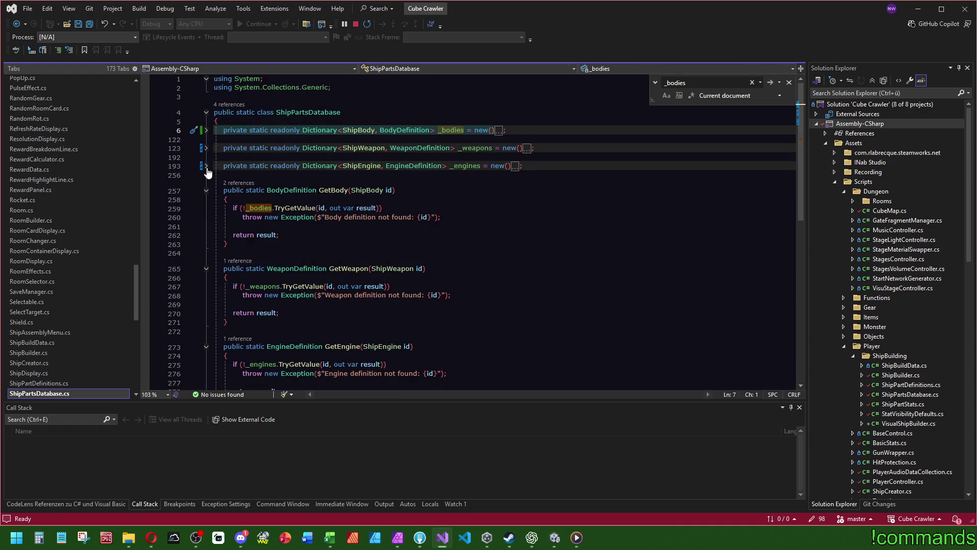
pyautogui.click(206, 131)
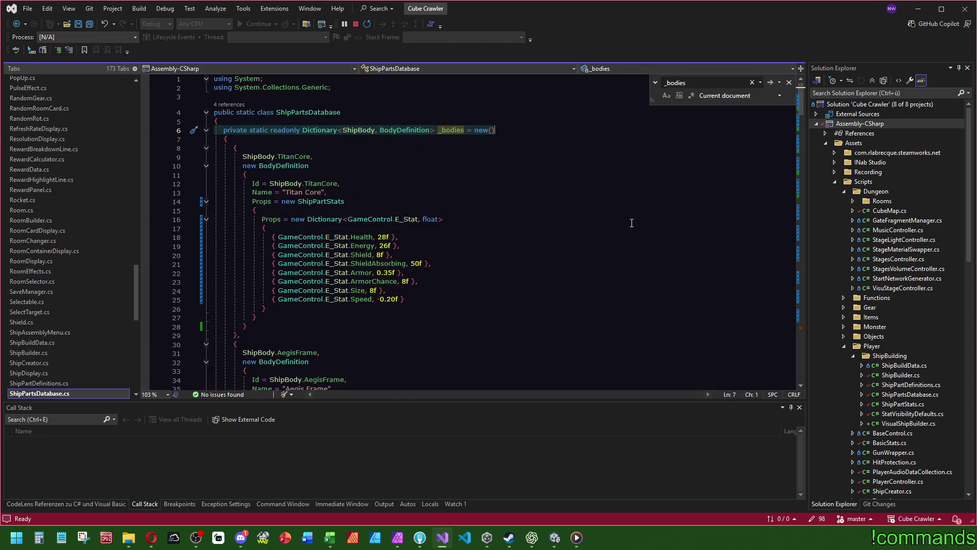
pyautogui.click(524, 196)
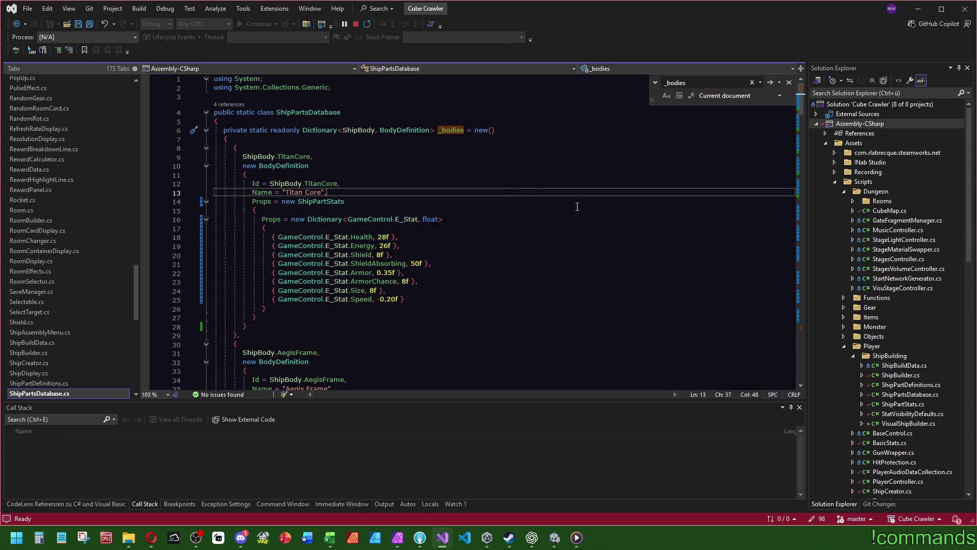
pyautogui.click(572, 273)
pyautogui.hotkey('ctrl', '-')
pyautogui.hotkey('ctrl', '-')
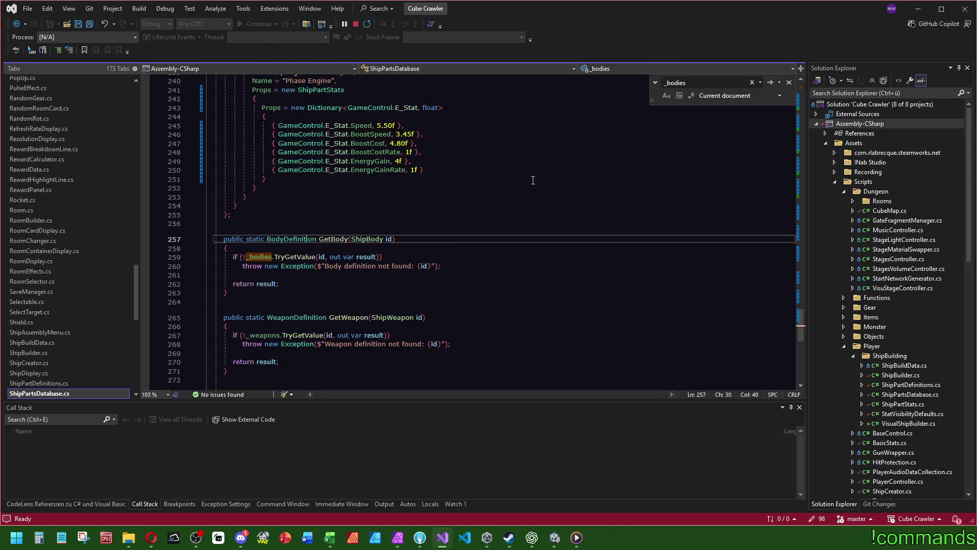
# Paste the Body name-setting line under the Weapon and Engine cases
pyautogui.click(377, 244)
pyautogui.press('Return')
pyautogui.write('_partNameText.text = ShipPartsDatabase.GetBody(build.Body).Name;')
pyautogui.click(384, 271)
pyautogui.press('Return')
pyautogui.write('_partNameText.text = ShipPartsDatabase.GetBody(build.Body).Name;')
pyautogui.click(415, 202)
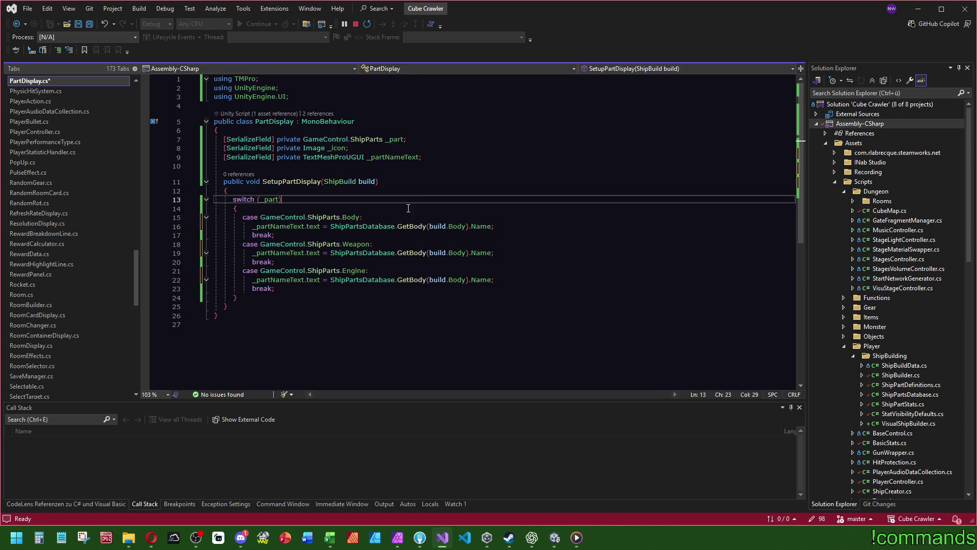
# Change the copied lookups to GetWeapon and GetEngine
pyautogui.doubleClick(421, 252)
pyautogui.write('gw')
pyautogui.press('Tab')
pyautogui.doubleClick(411, 280)
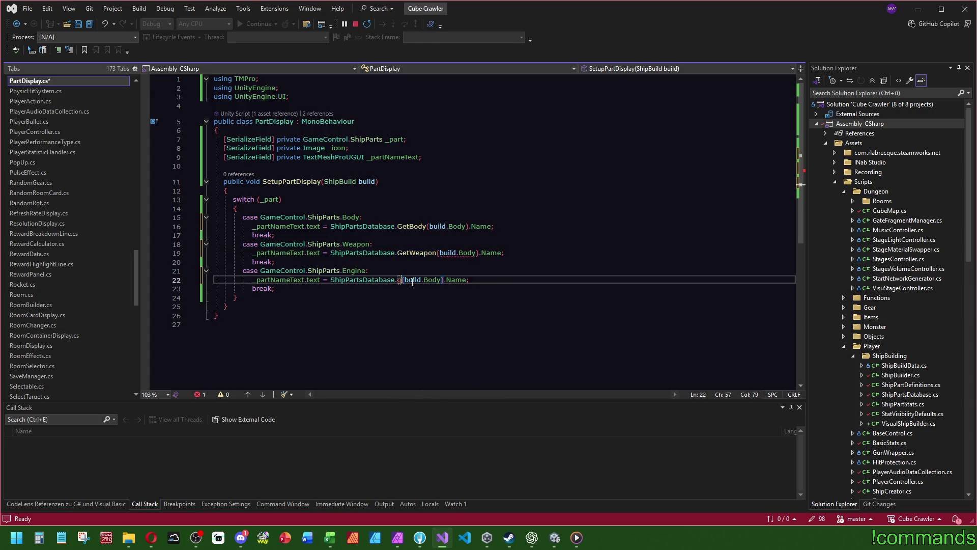
pyautogui.write('ge')
# Change their arguments to build.Weapon and build.Engine
pyautogui.doubleClick(438, 302)
pyautogui.doubleClick(467, 252)
pyautogui.write('w')
pyautogui.press('Tab')
pyautogui.doubleClick(463, 280)
pyautogui.write('e')
pyautogui.press('Tab')
# Save PartDisplay.cs
pyautogui.click(228, 191)
pyautogui.hotkey('ctrl', 's')
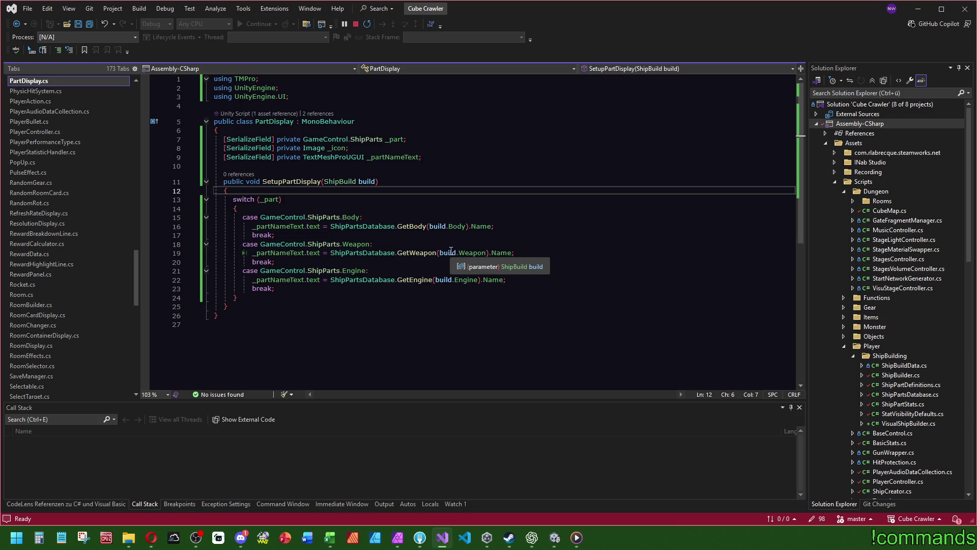
pyautogui.hotkey('ctrl', 's')
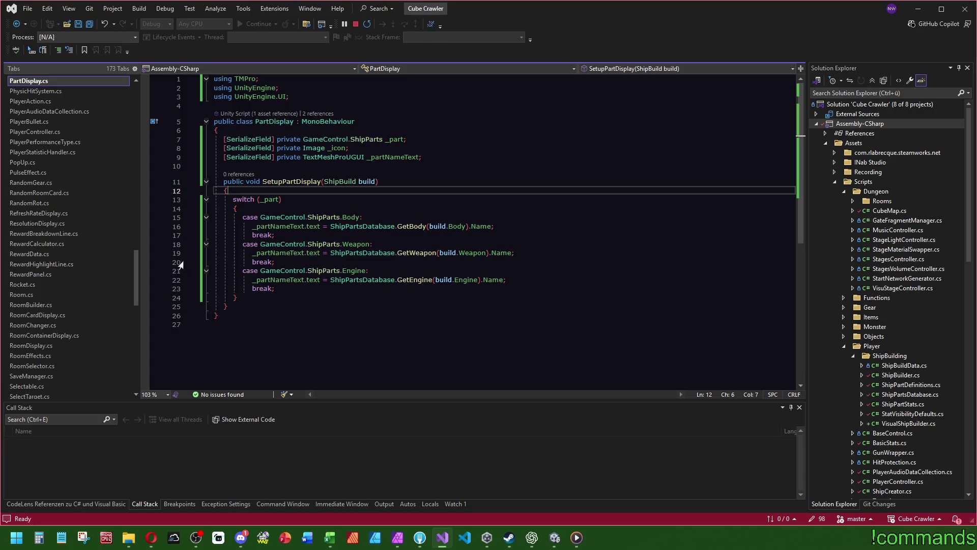
pyautogui.moveTo(137, 277)
pyautogui.mouseDown()
pyautogui.moveTo(136, 140)
pyautogui.moveTo(139, 326)
pyautogui.moveTo(139, 106)
pyautogui.moveTo(133, 117)
pyautogui.mouseUp()
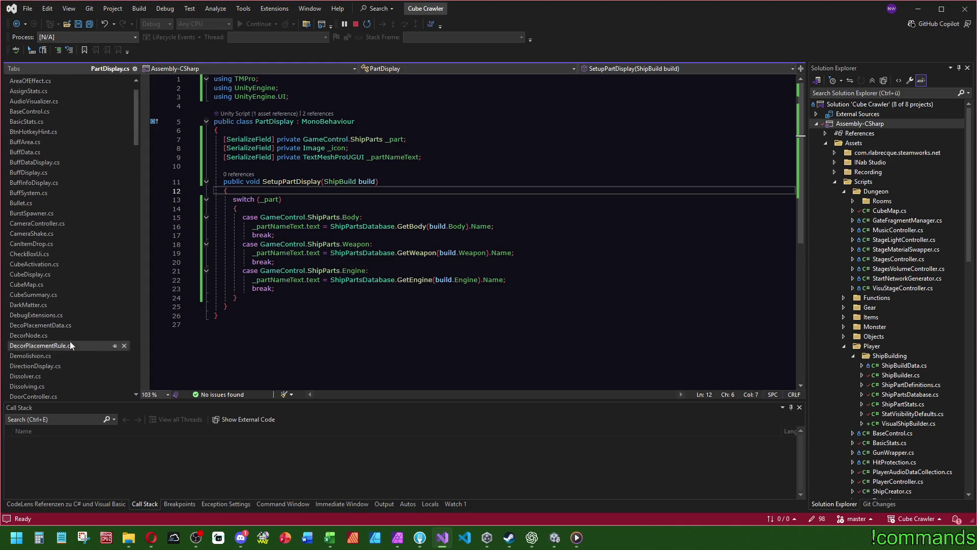
# Open ShipAssemblyMenu.cs from Solution Explorer
pyautogui.scroll(-10, 69, 341)
pyautogui.scroll(-15, 108, 328)
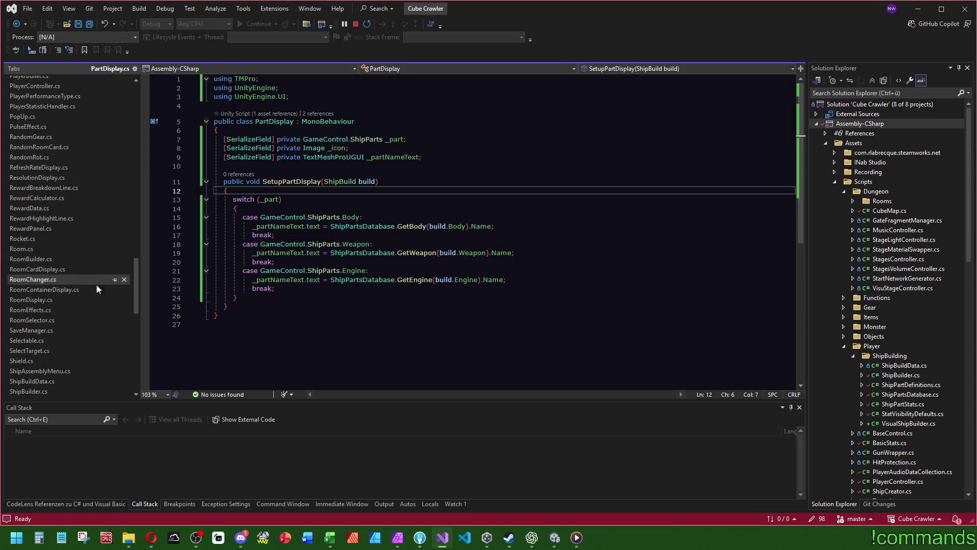
pyautogui.scroll(-6, 89, 267)
pyautogui.click(59, 175)
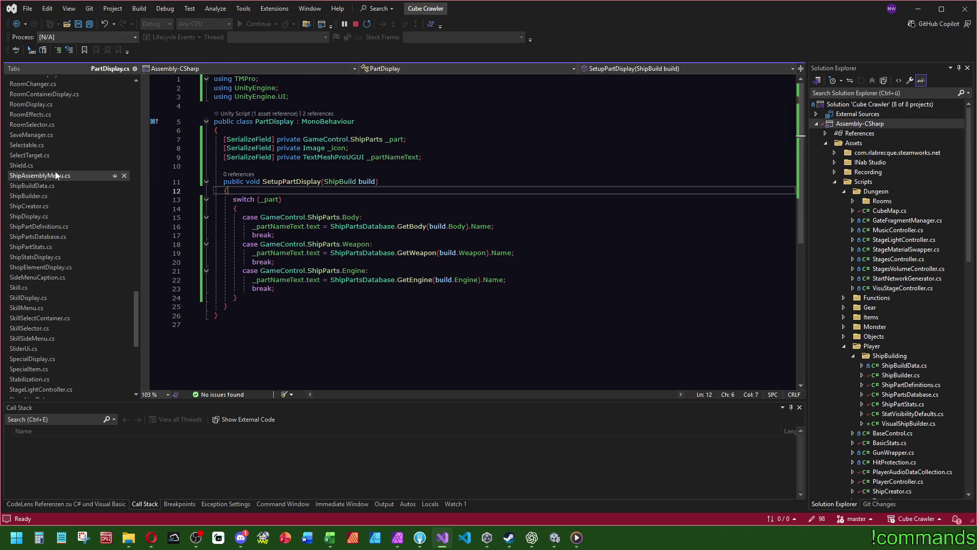
pyautogui.moveTo(801, 199); pyautogui.dragTo(802, 88)
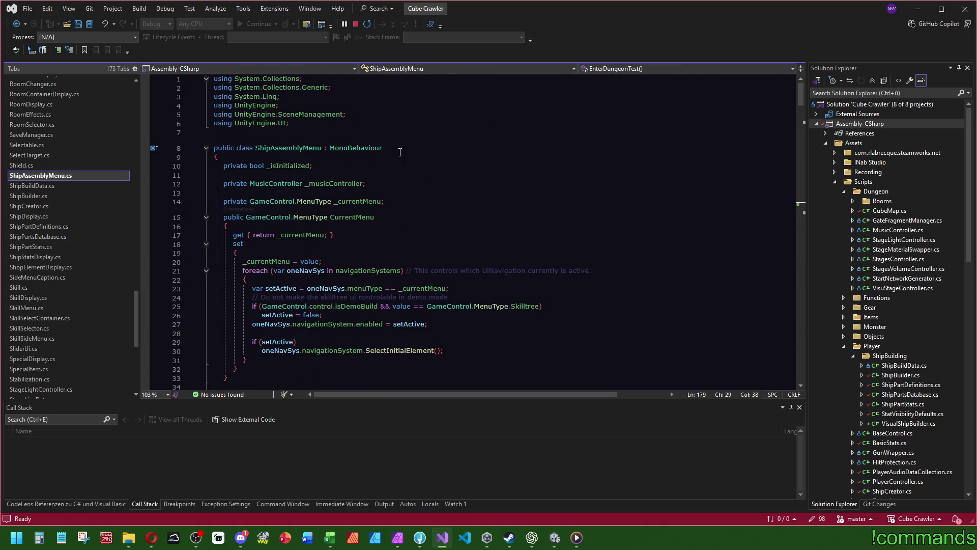
# Expand the UI Displays folder and place the caret on the _shipStatsDisplay declaration
pyautogui.scroll(-7, 400, 152)
pyautogui.scroll(-9, 526, 194)
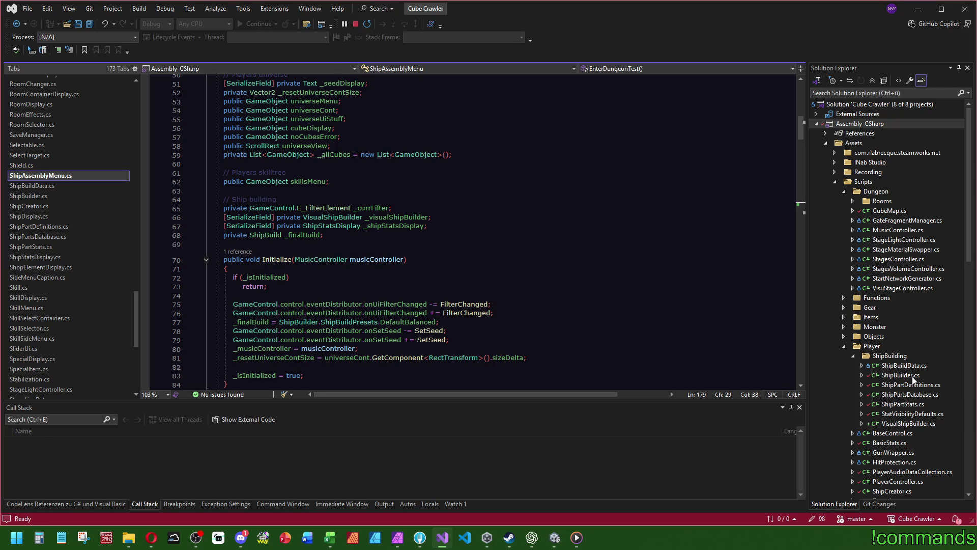
pyautogui.scroll(-10, 910, 317)
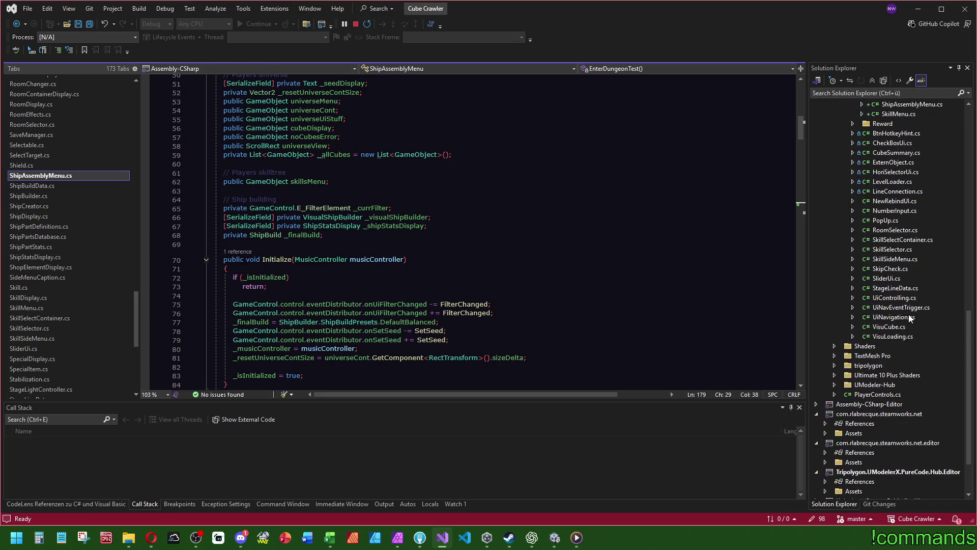
pyautogui.scroll(4, 910, 318)
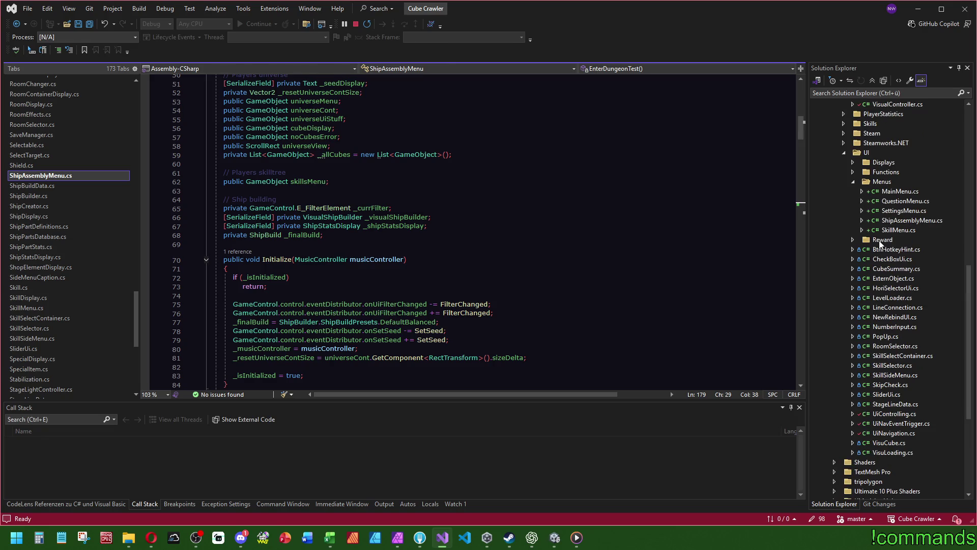
pyautogui.click(853, 162)
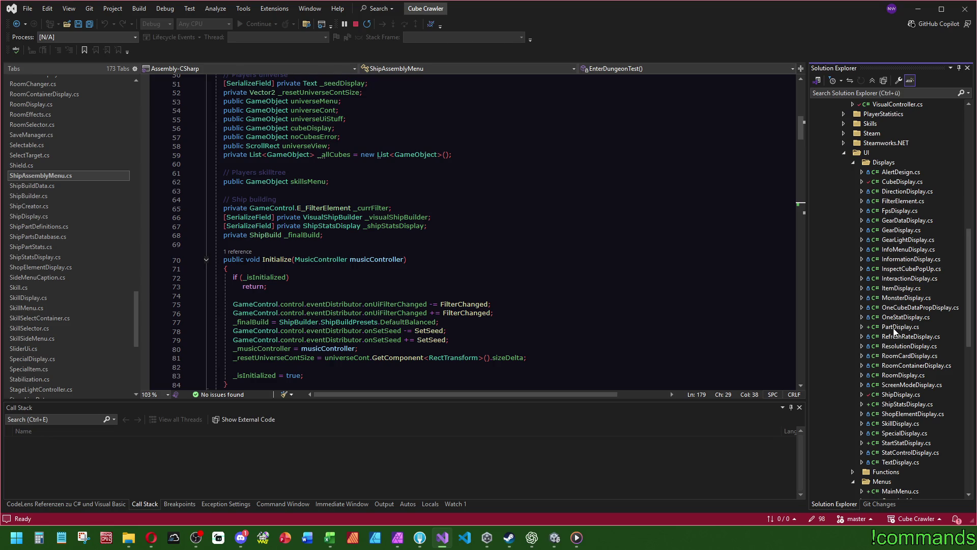
pyautogui.scroll(1, 411, 274)
pyautogui.click(408, 253)
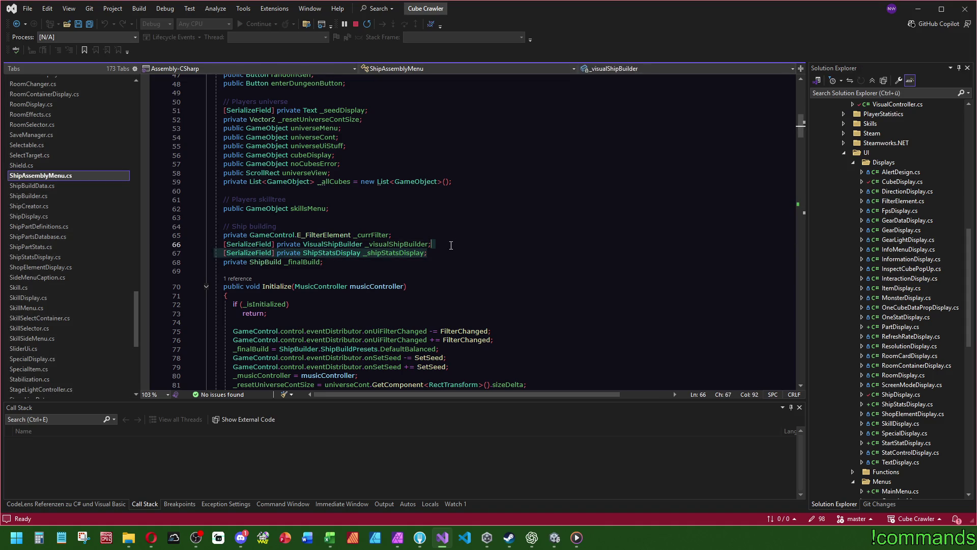
# Duplicate the _shipStatsDisplay line into a List<ShipStatsDisplay> _partDisplays field and save
pyautogui.hotkey('ctrl', 'd')
pyautogui.write('artDis')
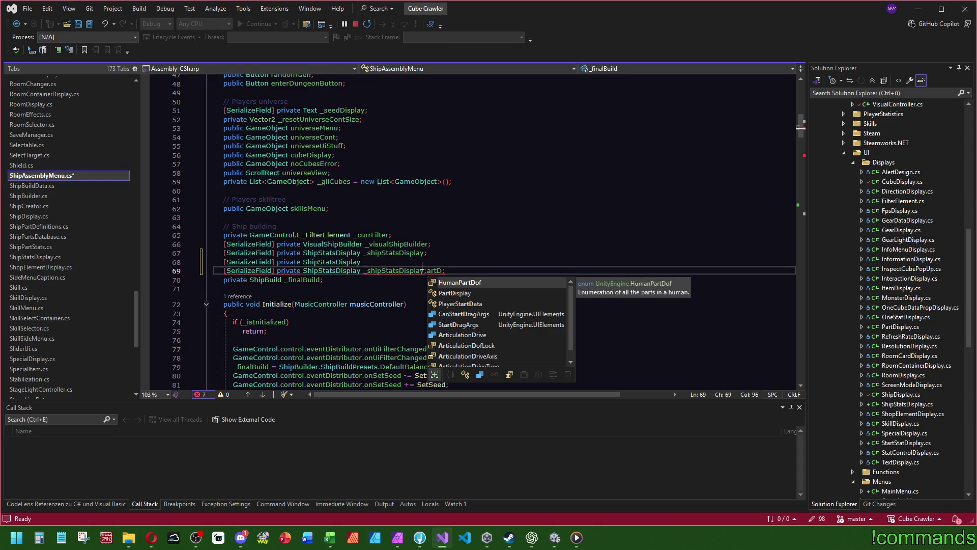
pyautogui.press('Escape')
pyautogui.hotkey('ctrl', 'z')
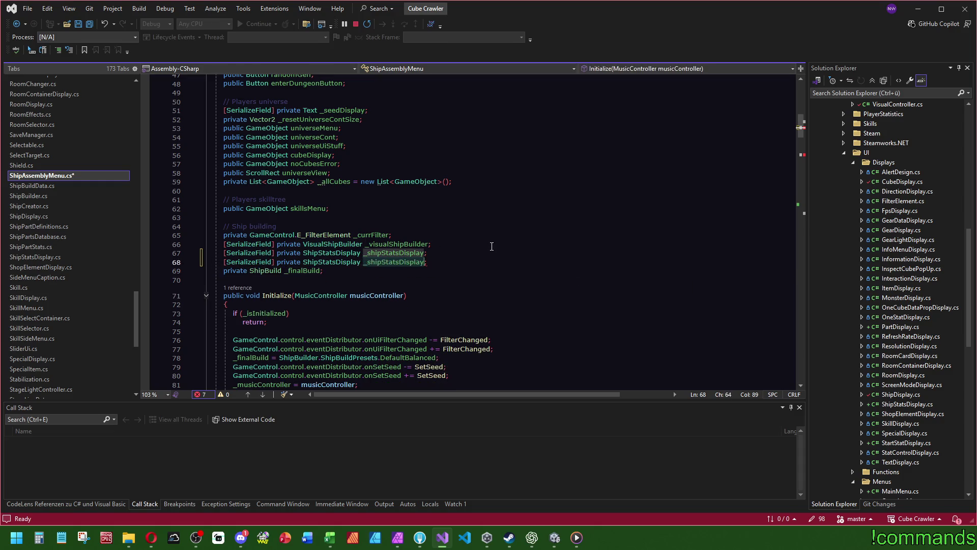
pyautogui.write('_part')
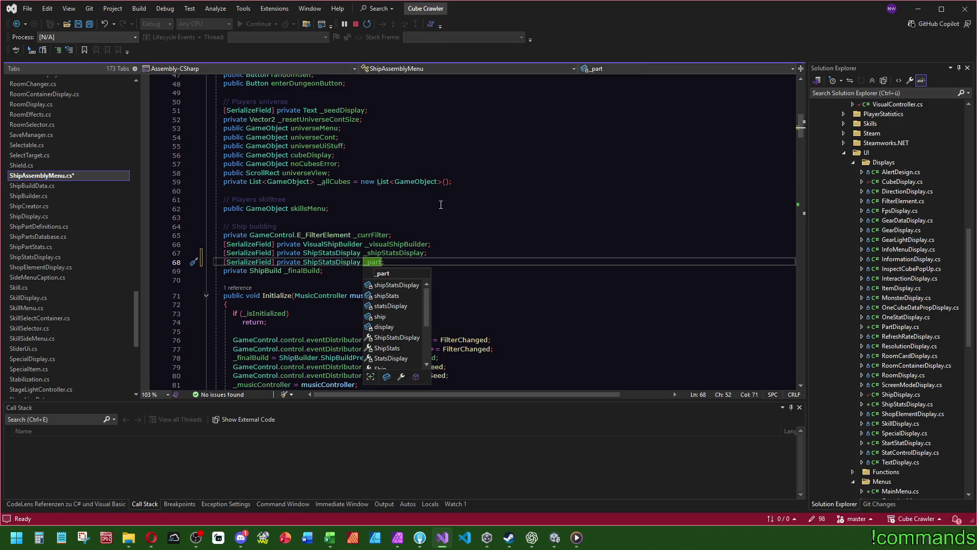
pyautogui.write('Displays')
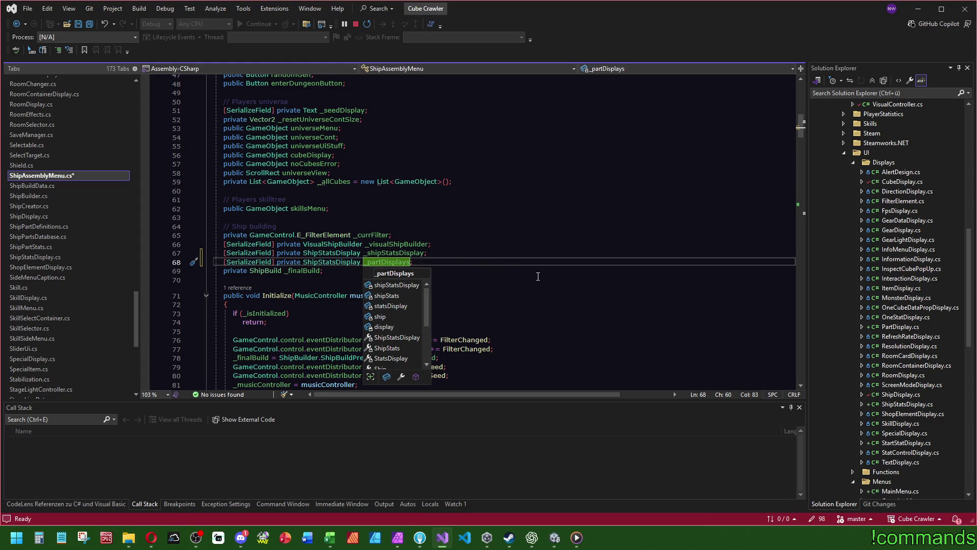
pyautogui.hotkey('ctrl', 'Left')
pyautogui.hotkey('ctrl', 'BackSpace')
pyautogui.write('List<ShipStatsDisplay')
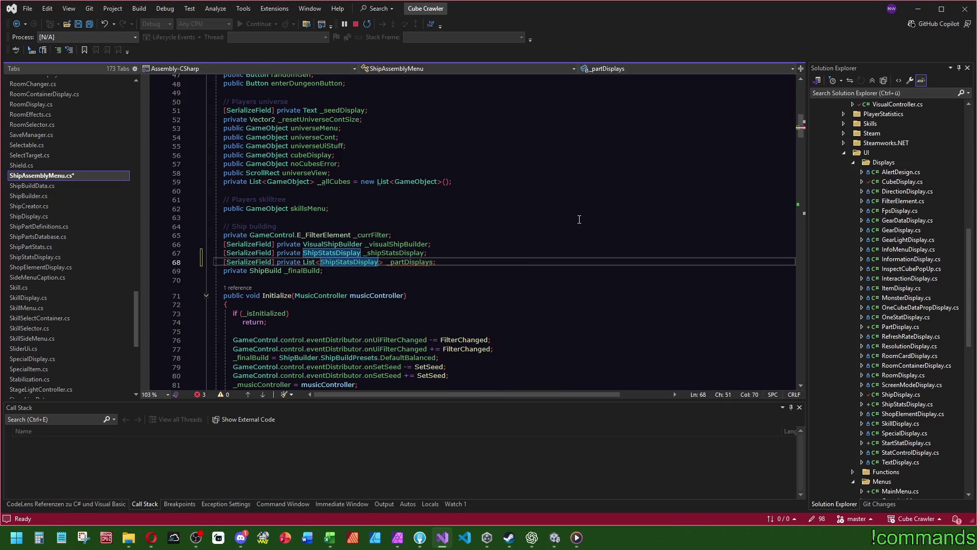
pyautogui.click(577, 219)
pyautogui.click(452, 145)
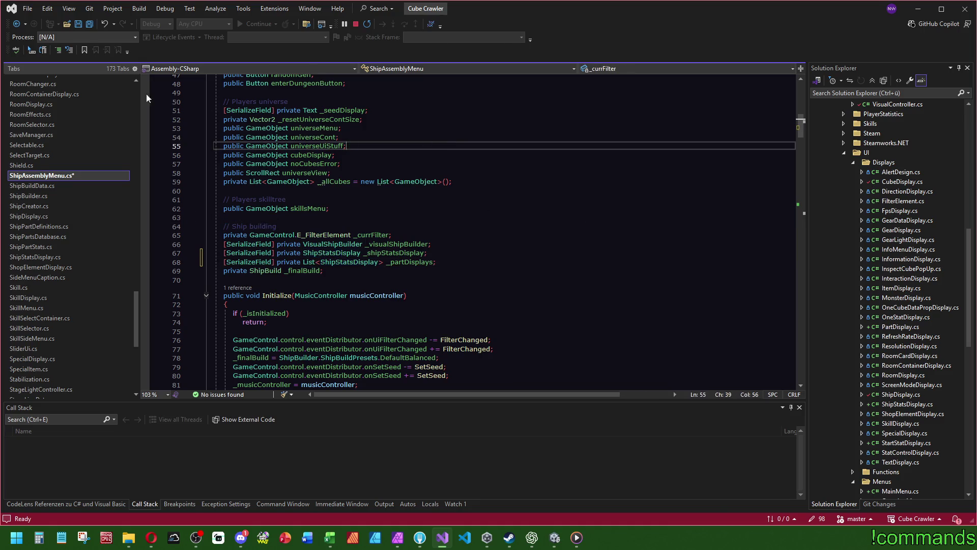
pyautogui.hotkey('ctrl', 's')
# Inspect the BuildShipPreset method definition called from Open()
pyautogui.click(515, 218)
pyautogui.scroll(-10, 309, 281)
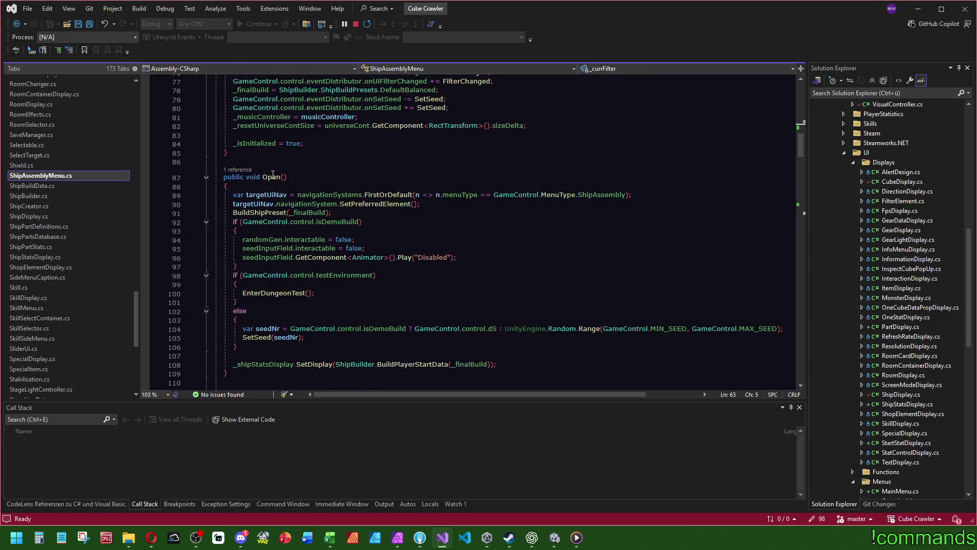
pyautogui.click(367, 213)
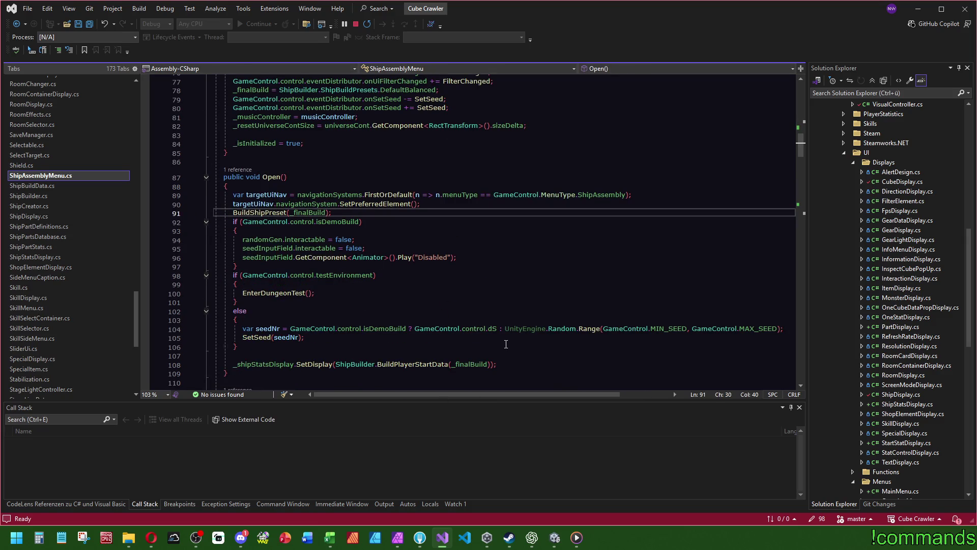
pyautogui.keyDown('ctrl'); pyautogui.click(261, 213); pyautogui.keyUp('ctrl')
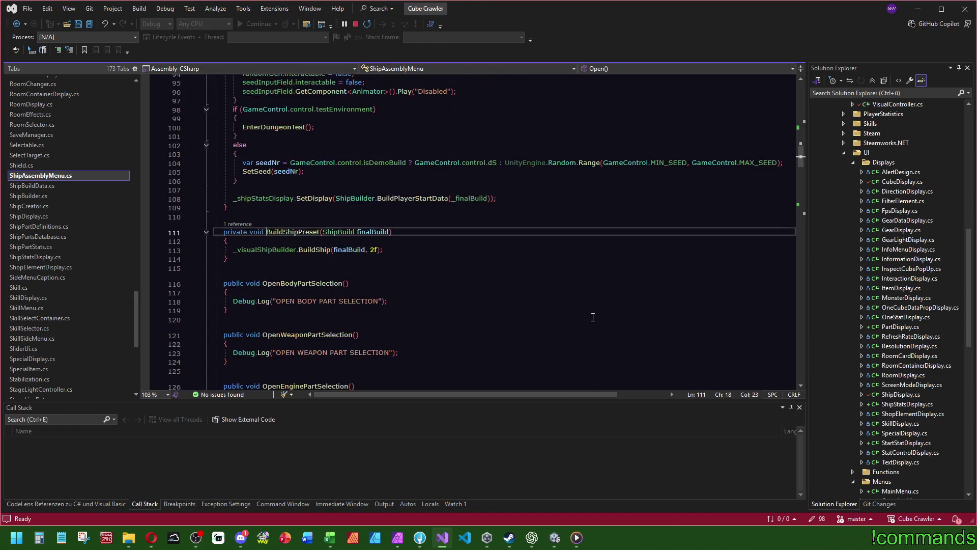
pyautogui.moveTo(267, 251)
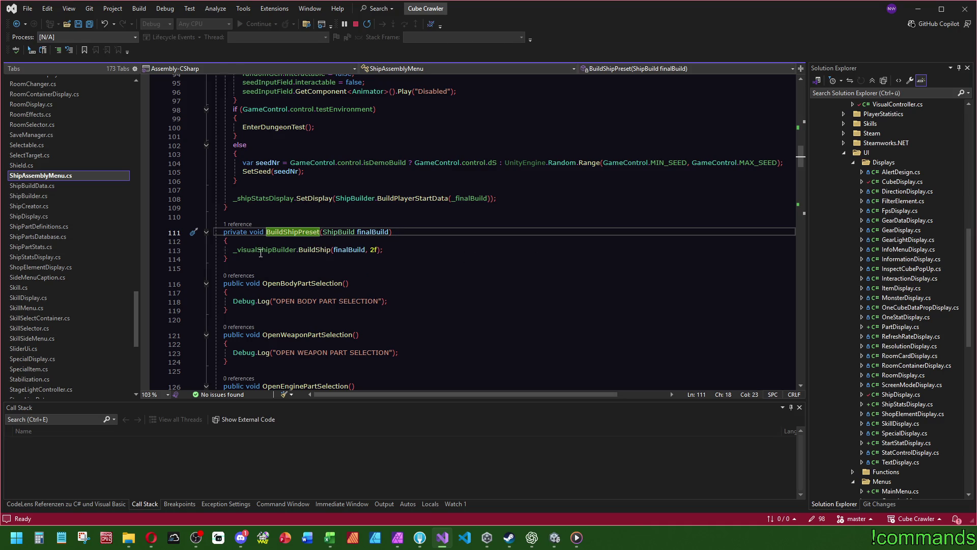
pyautogui.hotkey('ctrl', '-')
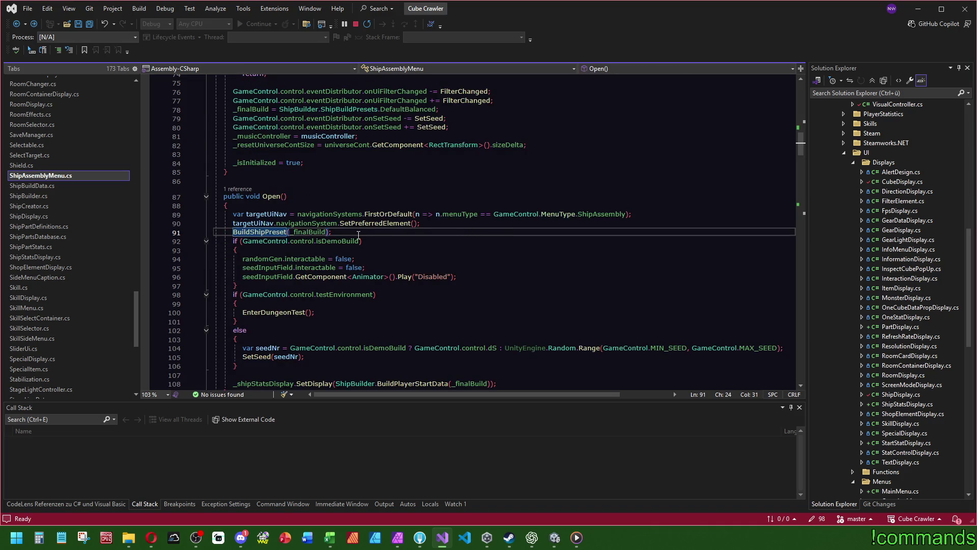
# Open blank lines after BuildShipPreset's closing brace for a new method
pyautogui.press('End')
pyautogui.press('Return')
pyautogui.write('_partDisplay')
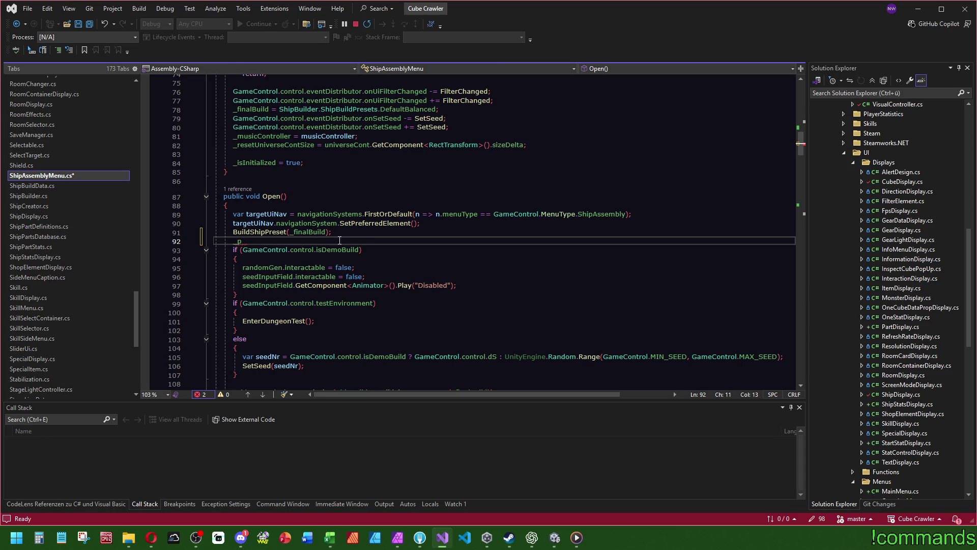
pyautogui.press('BackSpace')
pyautogui.press('BackSpace')
pyautogui.press('BackSpace')
pyautogui.press('F12')
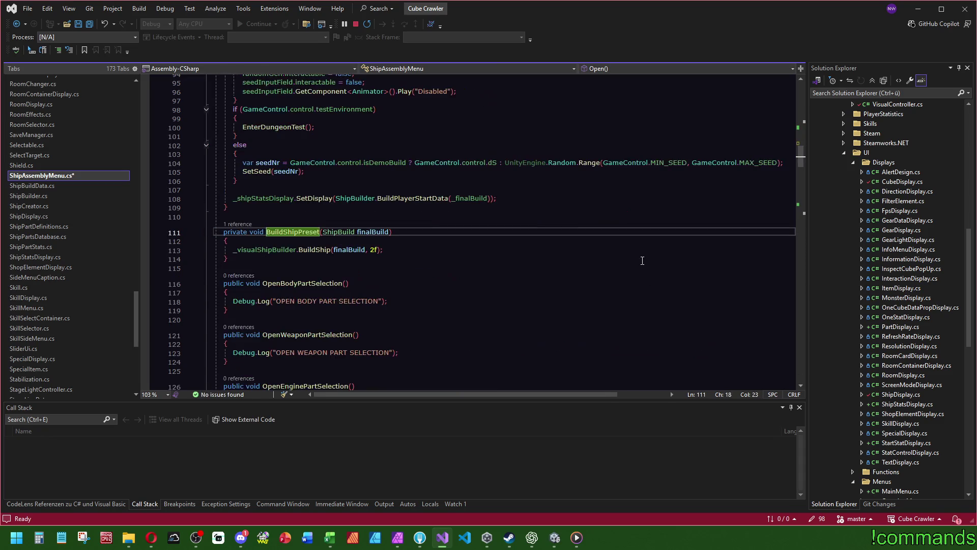
pyautogui.click(424, 247)
pyautogui.click(276, 256)
pyautogui.press('Return')
pyautogui.press('Return')
# Declare private void SetAllParts() and start a foreach loop in it
pyautogui.write('private void')
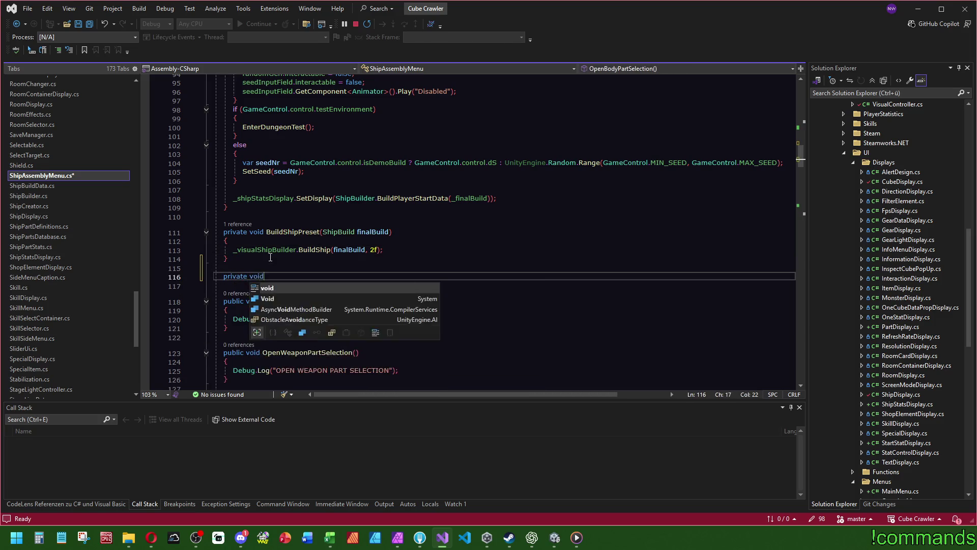
pyautogui.write(' SetAllPArt')
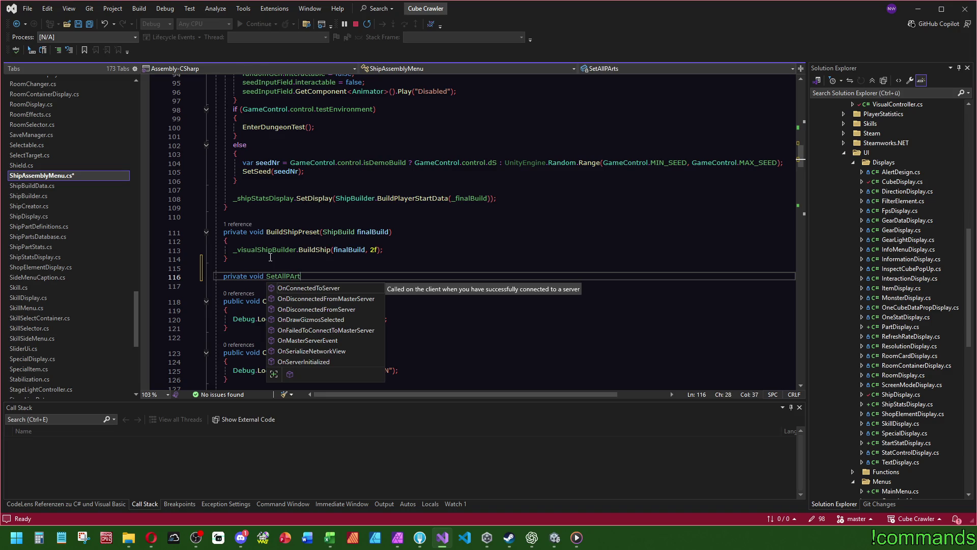
pyautogui.write('s()')
pyautogui.press('Return')
pyautogui.write('{')
pyautogui.press('Return')
pyautogui.write('_partDisplays')
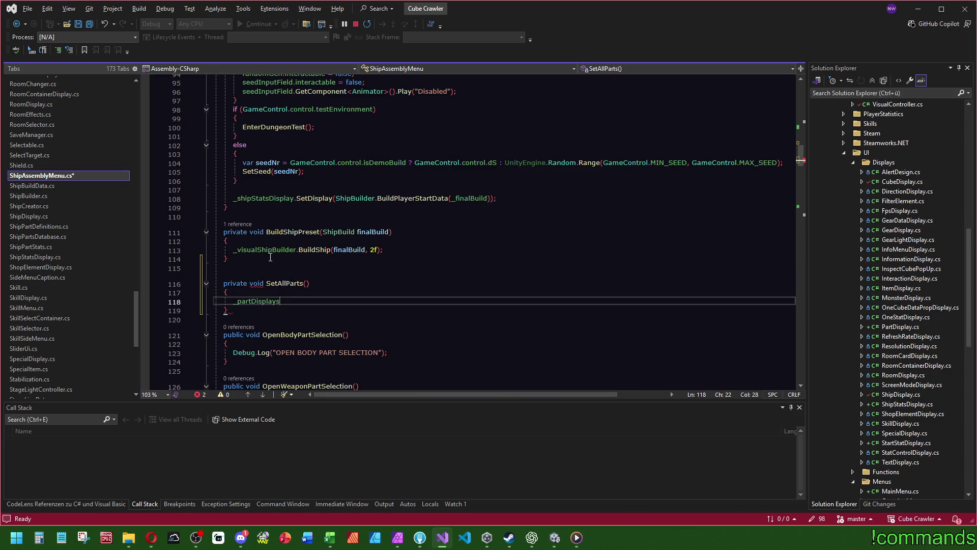
pyautogui.press('BackSpace')
pyautogui.press('BackSpace')
pyautogui.press('BackSpace')
pyautogui.press('BackSpace')
pyautogui.press('BackSpace')
pyautogui.press('BackSpace')
pyautogui.write('foreach')
pyautogui.press('Tab')
pyautogui.press('Tab')
# Loop over _partDisplays as partDisplay, calling partDisplay.SetDisplay()
pyautogui.write('_par')
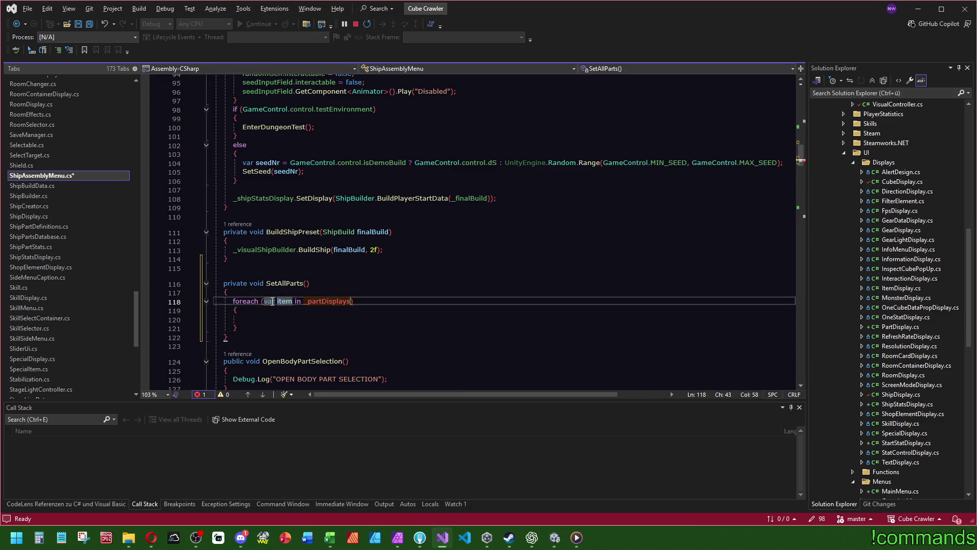
pyautogui.press('Tab')
pyautogui.write('partDisplay')
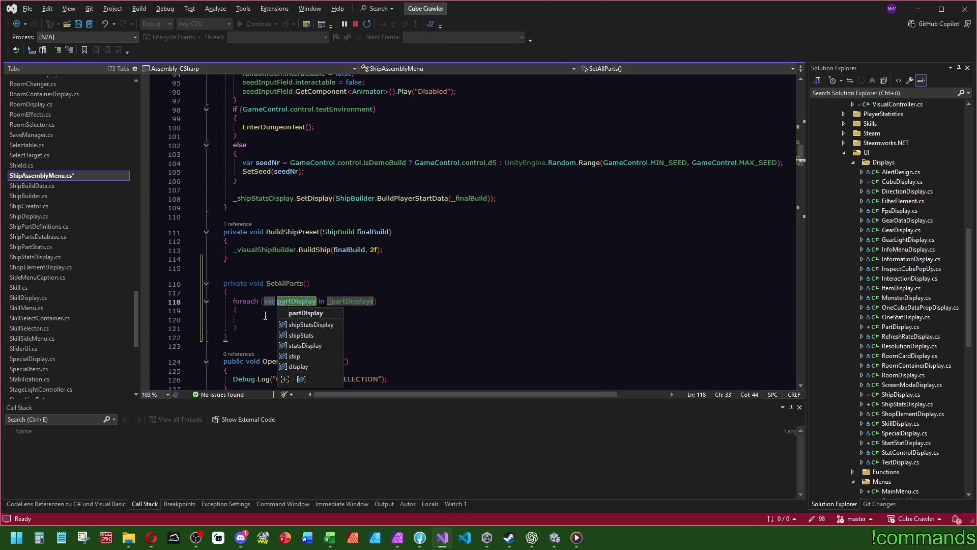
pyautogui.press('Return')
pyautogui.write('partDisplay.set')
pyautogui.press('Tab')
pyautogui.write('();')
# Check the SetDisplay definition in ShipStatsDisplay
pyautogui.click(403, 261)
pyautogui.moveTo(300, 318)
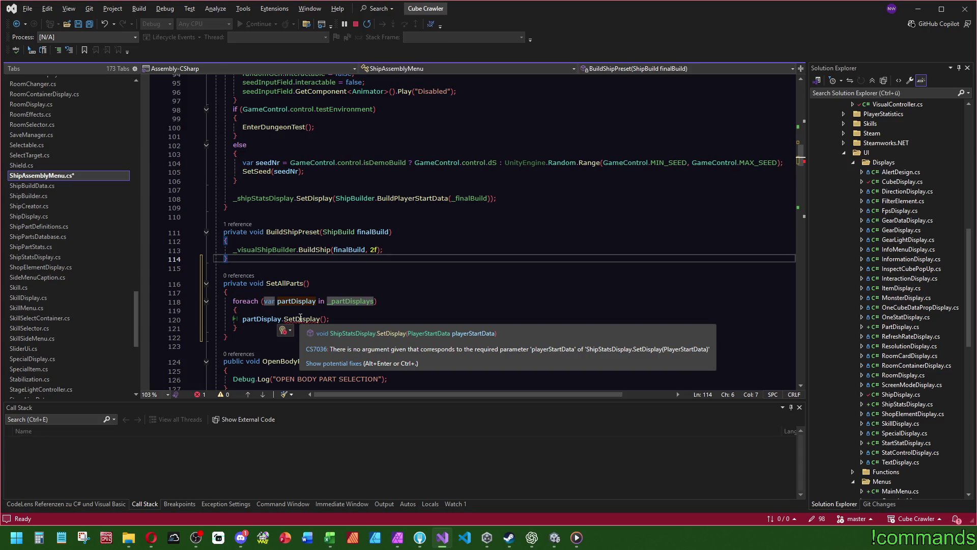
pyautogui.click(300, 318)
pyautogui.press('F12')
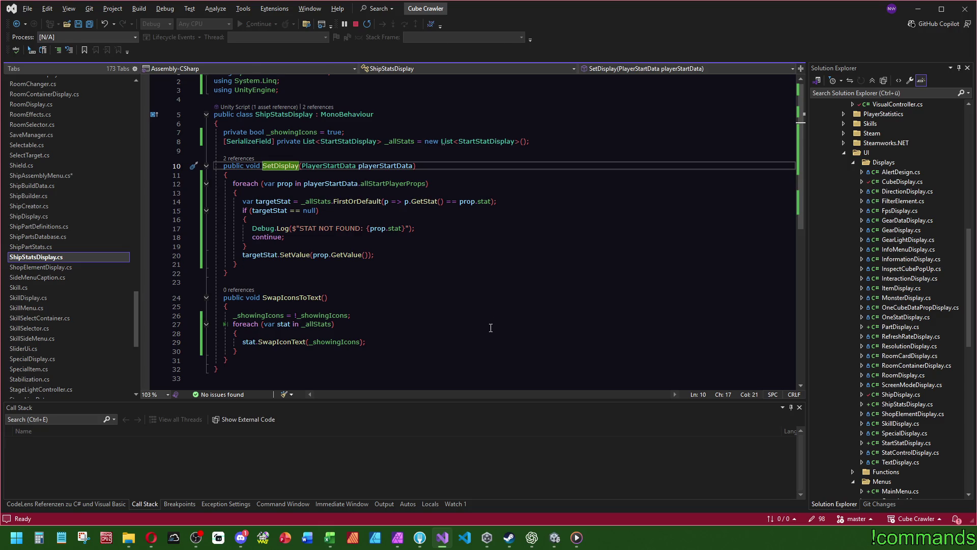
pyautogui.hotkey('ctrl', '-')
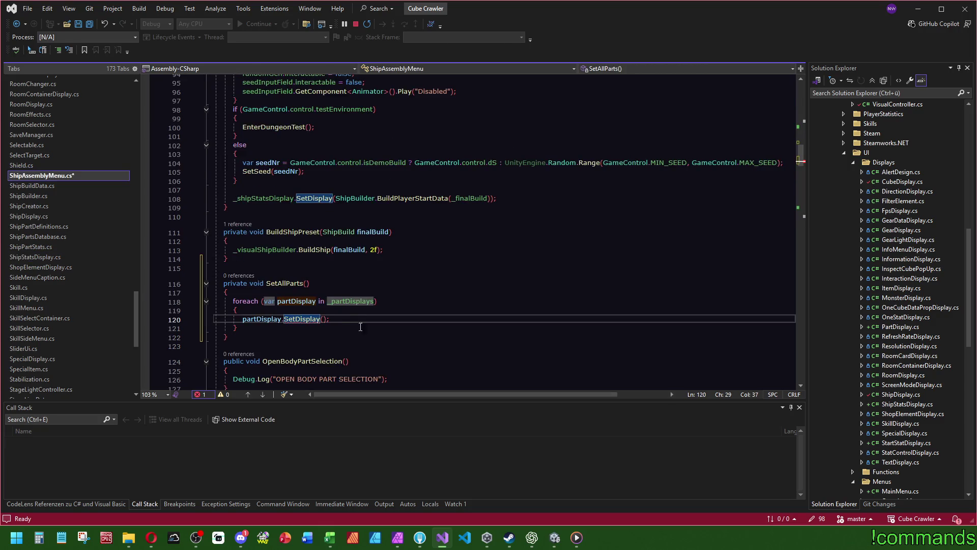
# Change the _partDisplays field type to List<PartDisplay>
pyautogui.keyDown('ctrl'); pyautogui.click(352, 301); pyautogui.keyUp('ctrl')
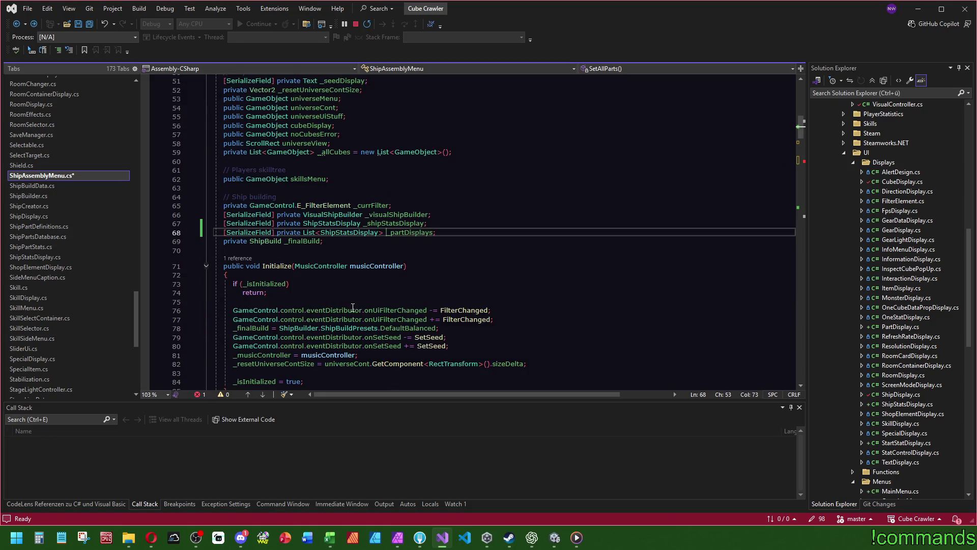
pyautogui.doubleClick(348, 232)
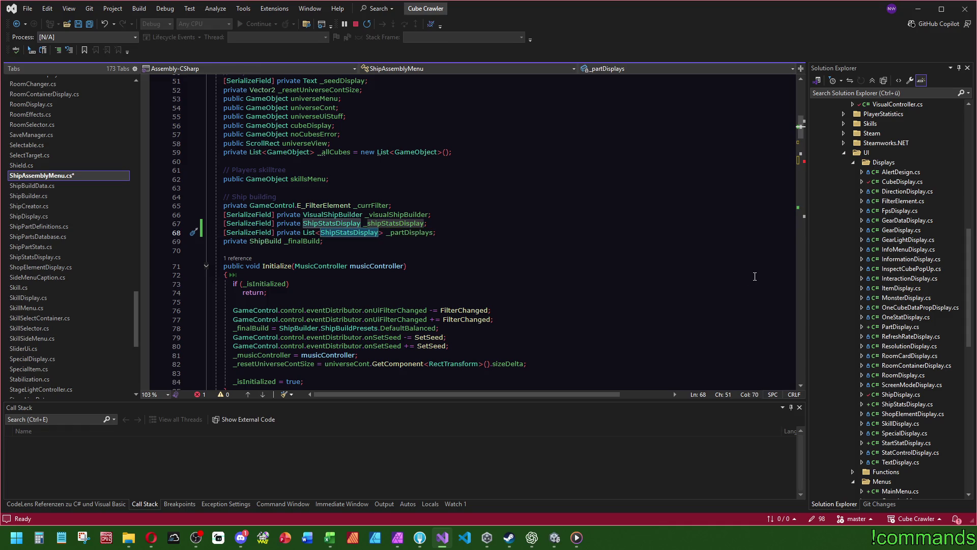
pyautogui.write('PArt')
pyautogui.press('Tab')
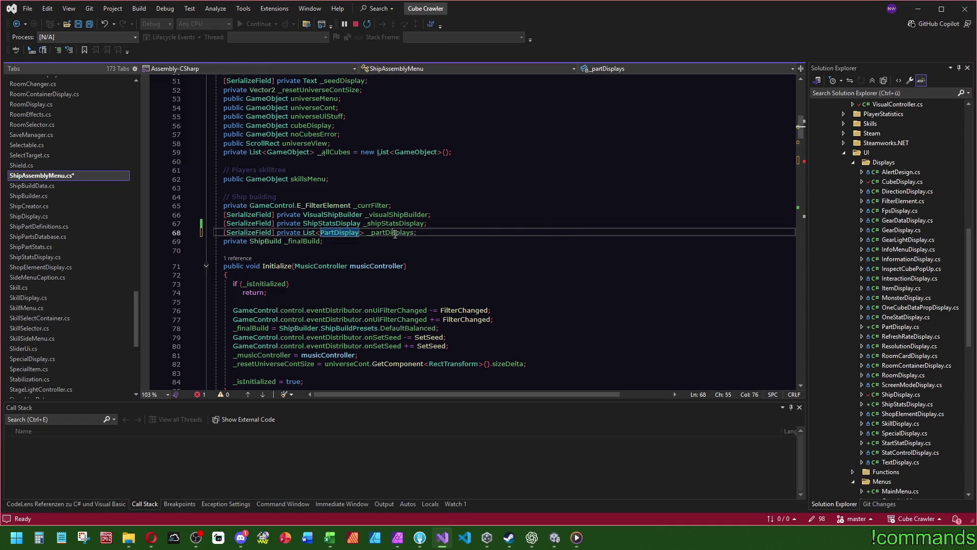
pyautogui.click(395, 233)
# Replace the loop's call with partDisplay.SetupPartDisplay()
pyautogui.scroll(-15, 328, 235)
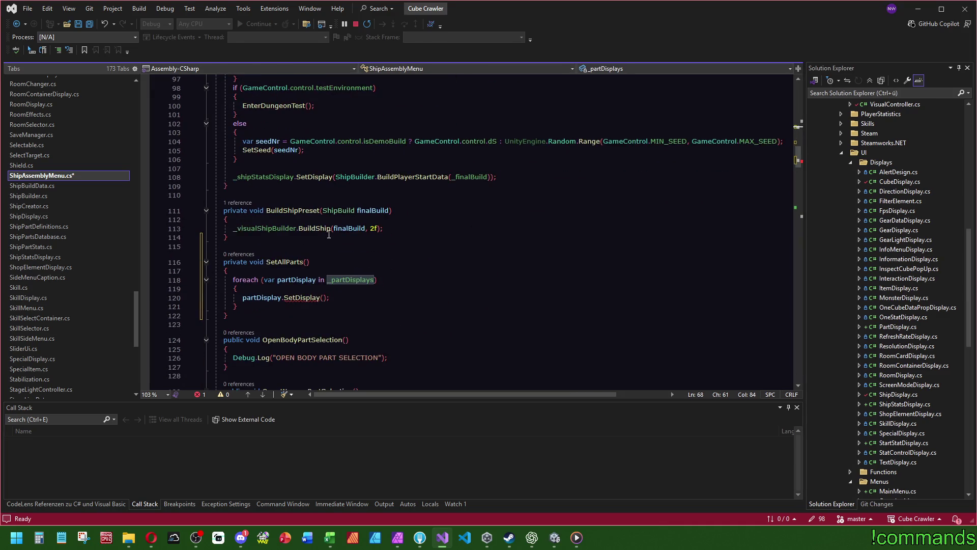
pyautogui.doubleClick(302, 298)
pyautogui.write('se')
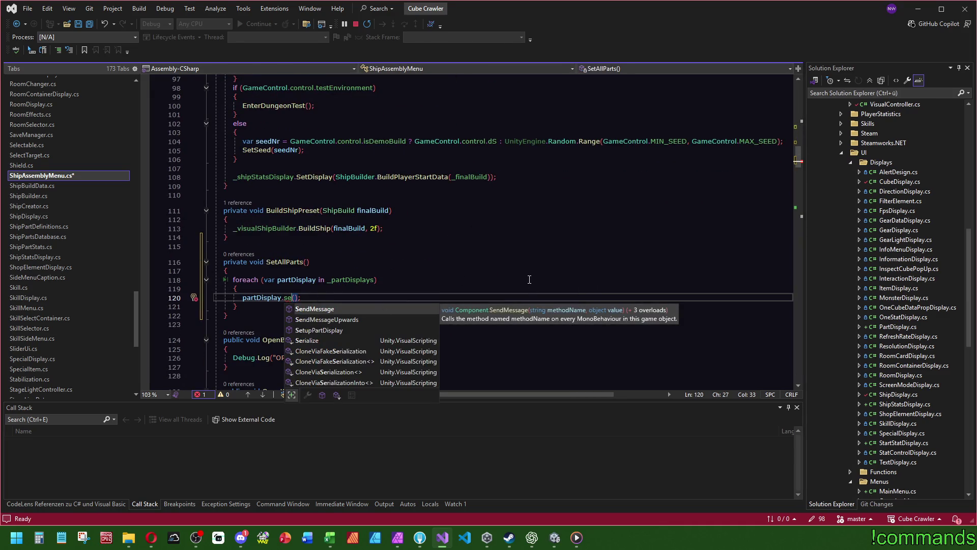
pyautogui.press('Down')
pyautogui.press('Down')
pyautogui.press('Tab')
pyautogui.click(500, 283)
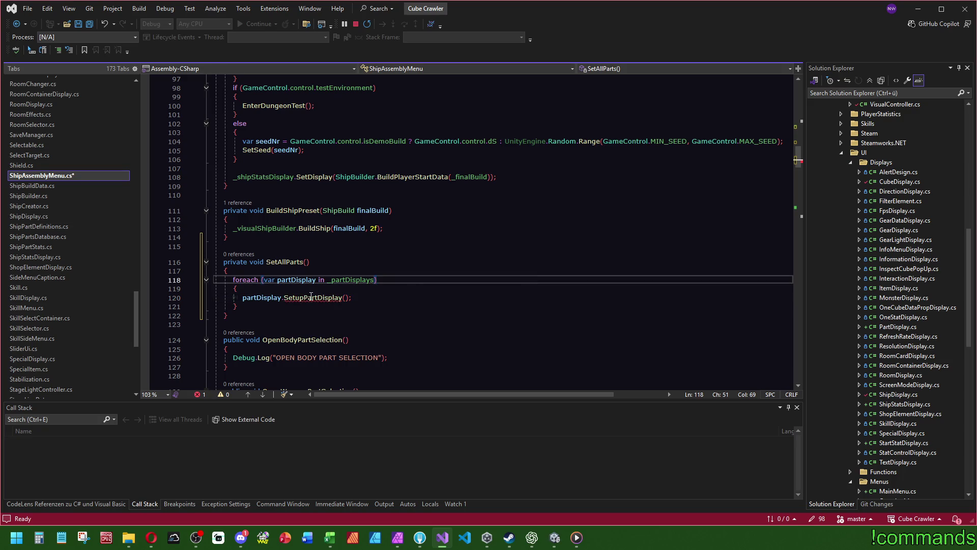
pyautogui.moveTo(311, 297)
pyautogui.click(308, 262)
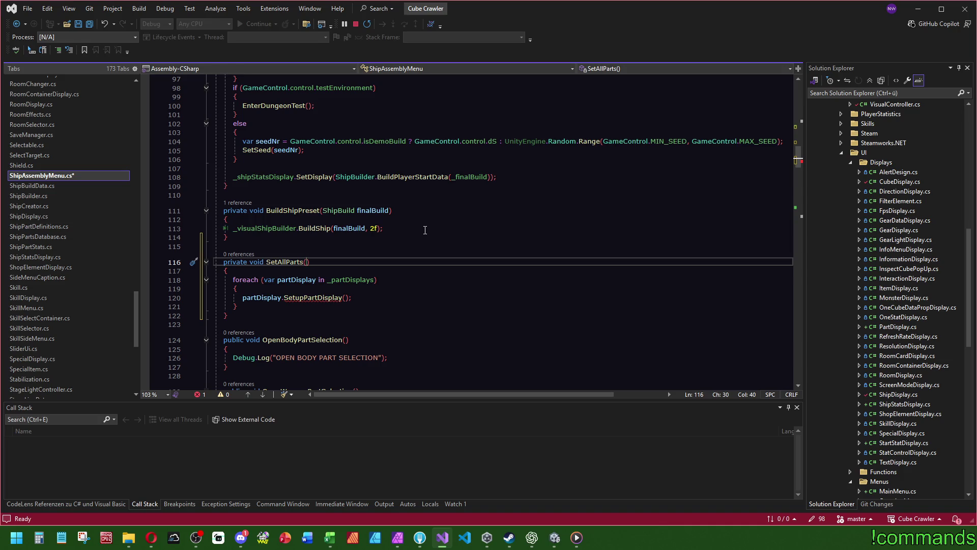
pyautogui.doubleClick(324, 211)
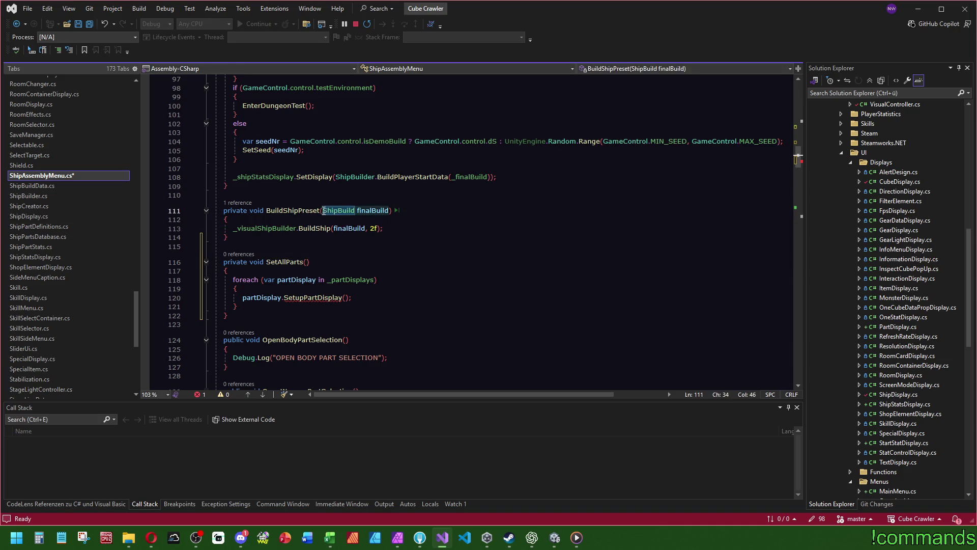
# Rename the finalBuild parameter to build throughout the method
pyautogui.doubleClick(370, 211)
pyautogui.write('build')
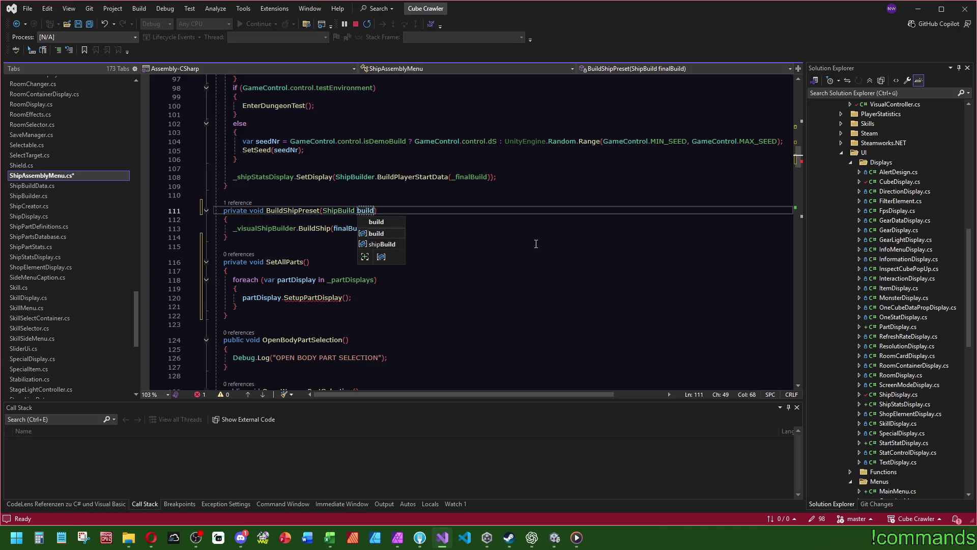
pyautogui.press('Escape')
pyautogui.hotkey('ctrl', '.')
pyautogui.press('Return')
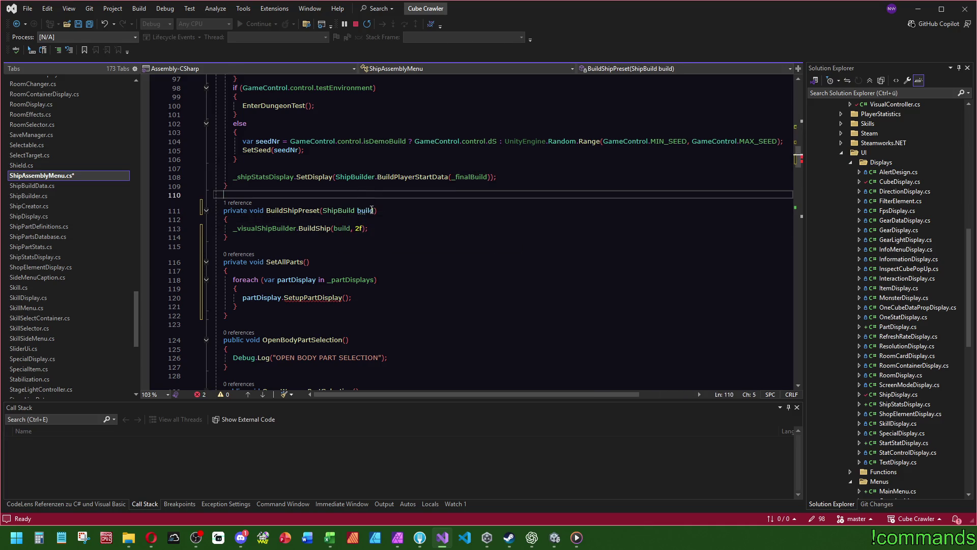
# Give SetAllParts a 'ShipBuild build' parameter and pass build to SetupPartDisplay
pyautogui.click(323, 211)
pyautogui.click(307, 263)
pyautogui.write('ShipBuild build')
pyautogui.click(345, 298)
pyautogui.write('build')
pyautogui.click(453, 246)
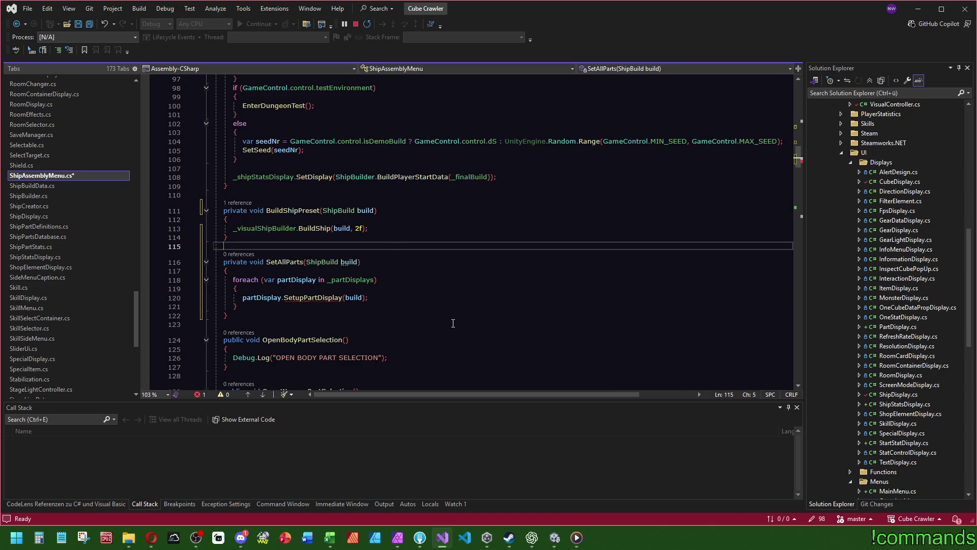
# Add SetAllParts(_finalBuild); after BuildShipPreset in Open() and save ShipAssemblyMenu.cs
pyautogui.doubleClick(278, 262)
pyautogui.hotkey('ctrl', 'c')
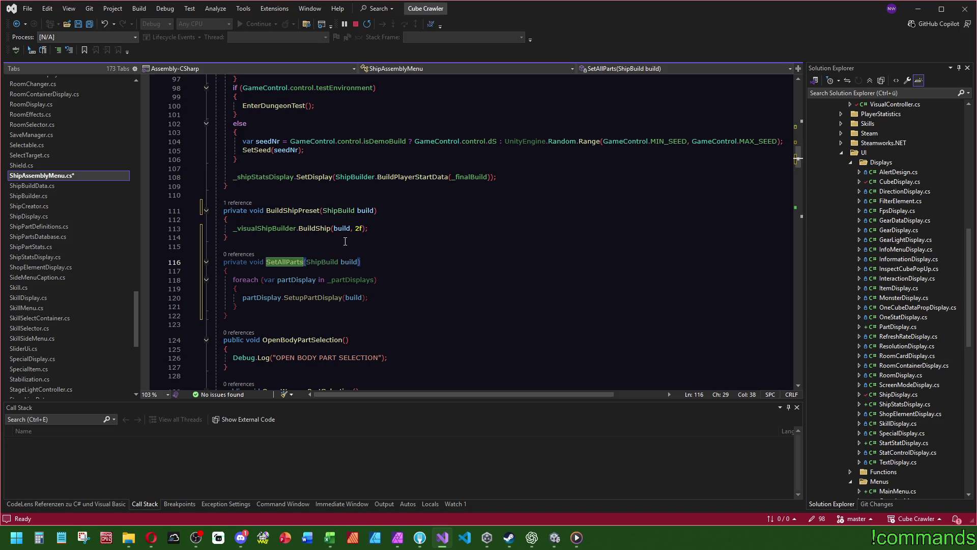
pyautogui.scroll(8, 345, 242)
pyautogui.click(375, 238)
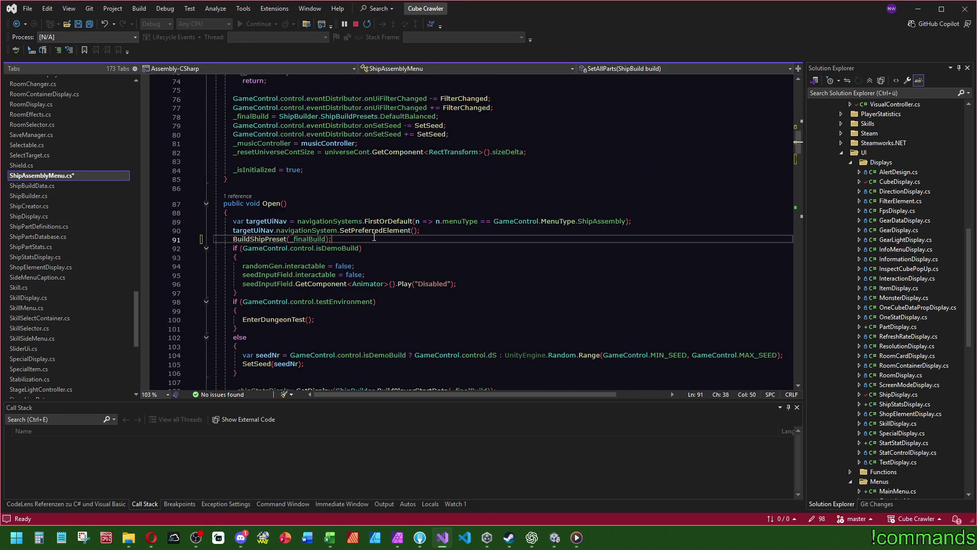
pyautogui.press('Return')
pyautogui.hotkey('ctrl', 'v')
pyautogui.write('();')
pyautogui.click(336, 188)
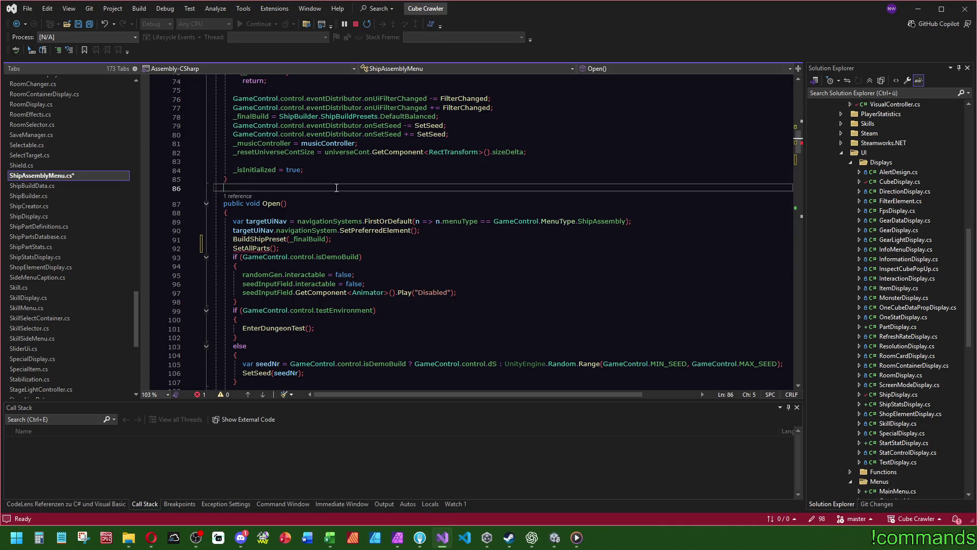
pyautogui.click(274, 248)
pyautogui.write('_finalBuild')
pyautogui.click(394, 204)
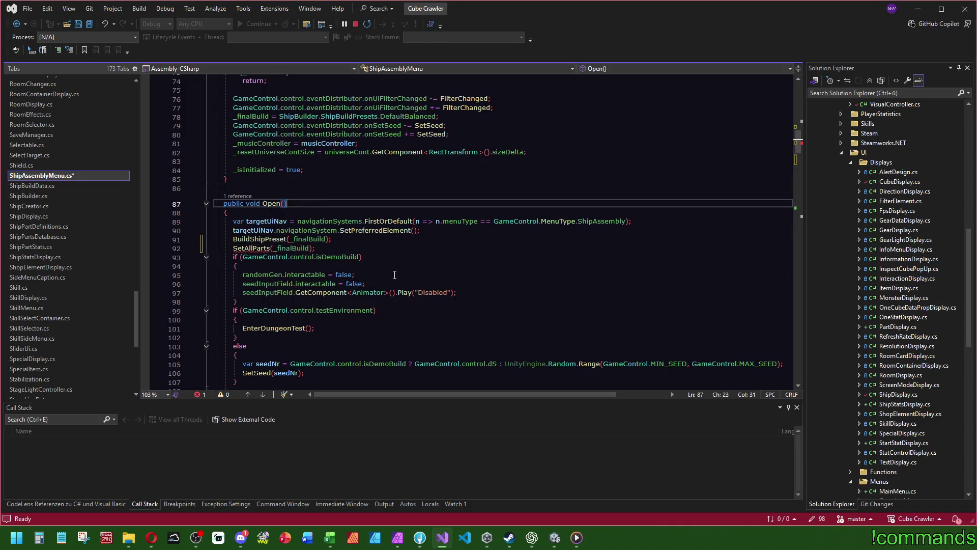
pyautogui.hotkey('ctrl', 's')
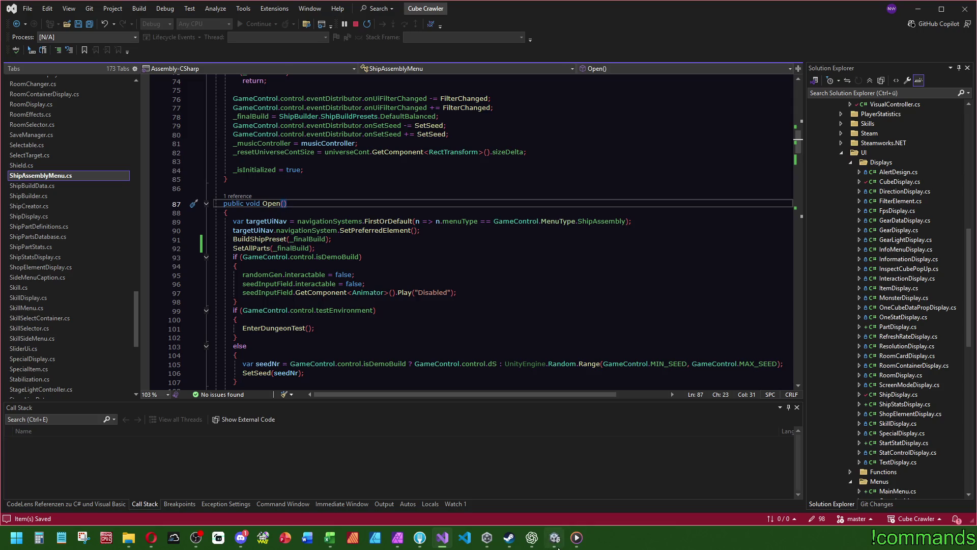
pyautogui.hotkey('alt', 'Tab')
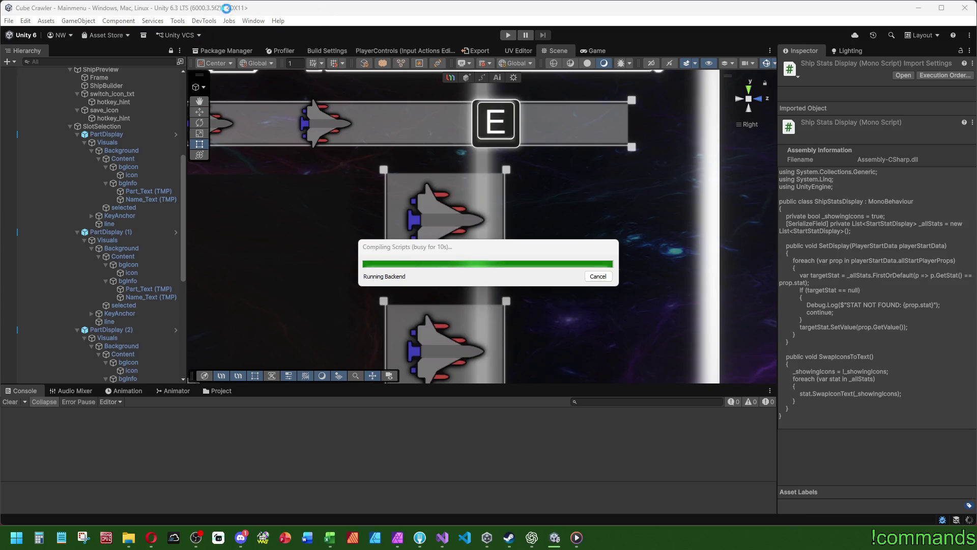
# Bring the Discord window to the front while Unity recompiles
pyautogui.click(241, 537)
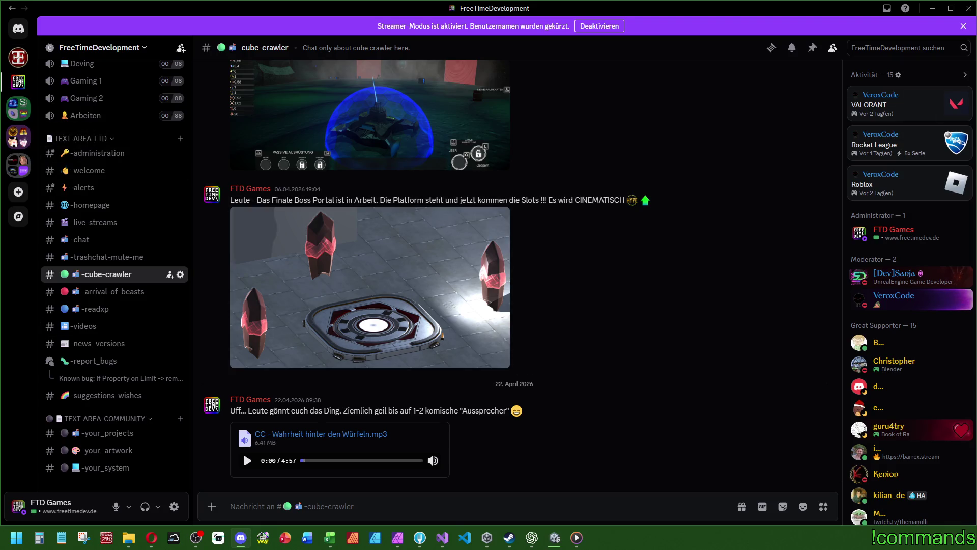
# Minimize the Discord window to reveal the Unity editor
pyautogui.click(932, 8)
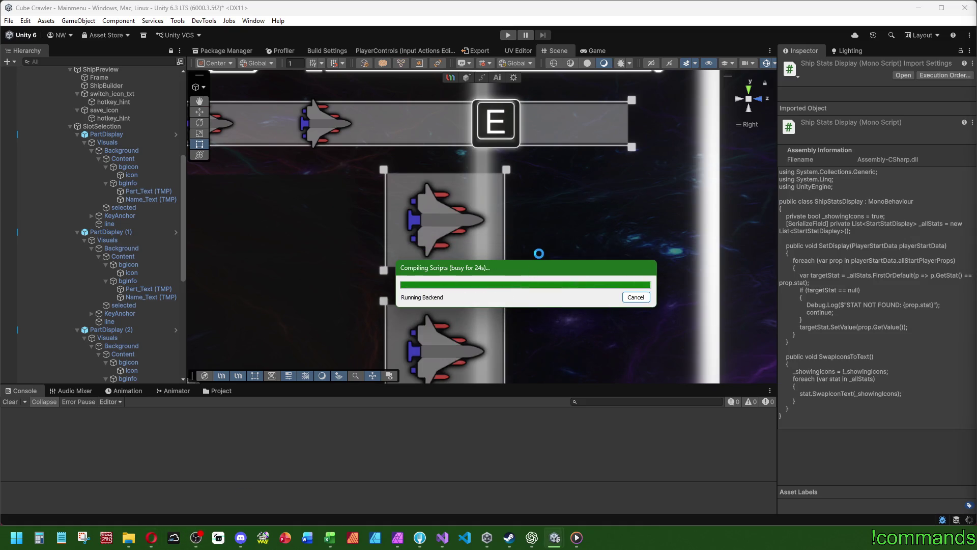
pyautogui.hotkey('ctrl', 'shift', 'Escape')
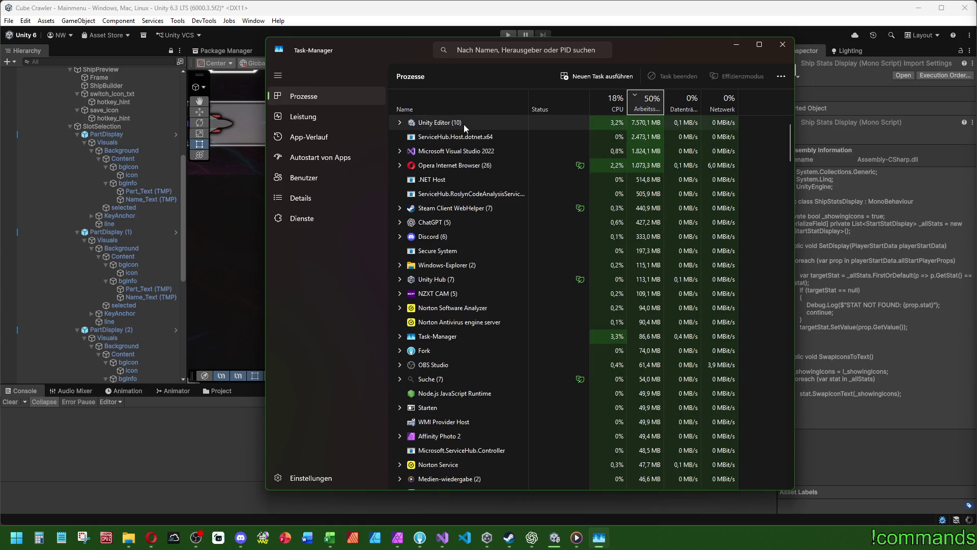
pyautogui.click(307, 117)
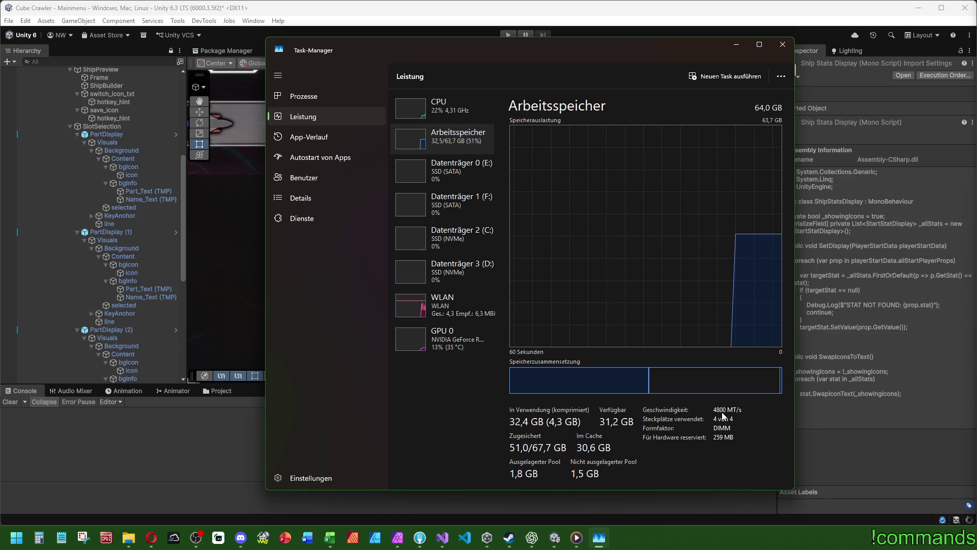
pyautogui.click(773, 48)
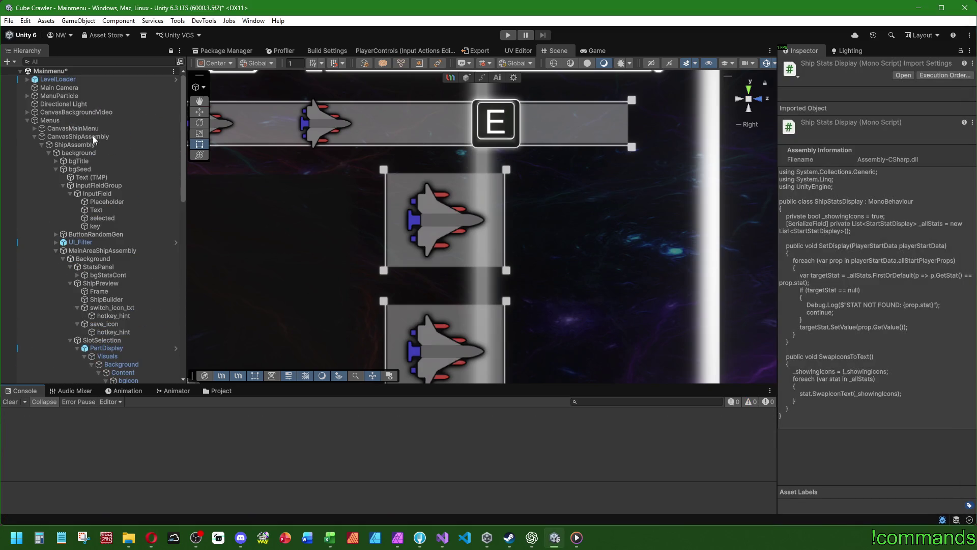
# Add PartDisplay, PartDisplay (1) and PartDisplay (2) to CanvasShipAssembly's Part Displays list
pyautogui.click(92, 135)
pyautogui.scroll(-5, 857, 326)
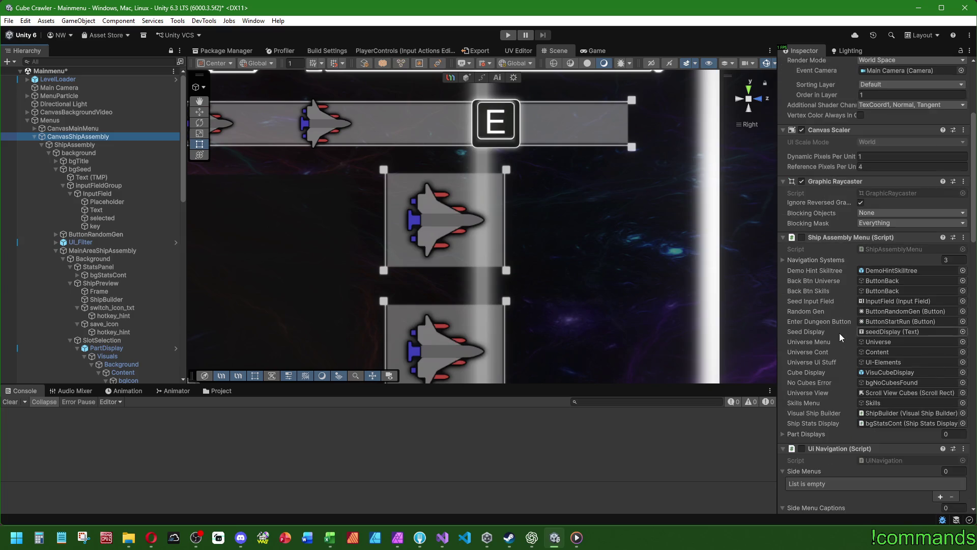
pyautogui.scroll(-3, 839, 333)
pyautogui.scroll(-5, 104, 269)
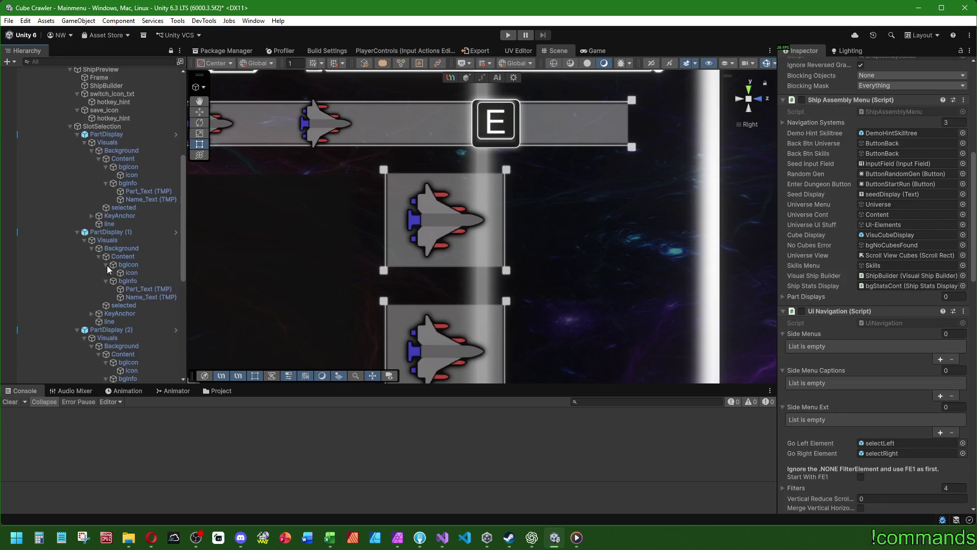
pyautogui.moveTo(503, 203); pyautogui.dragTo(834, 297)
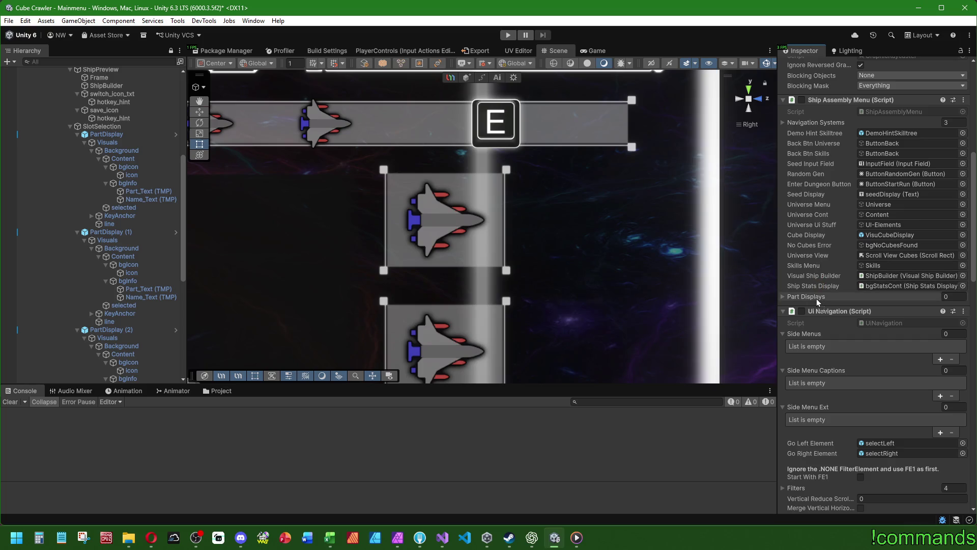
pyautogui.moveTo(136, 240); pyautogui.dragTo(835, 296)
pyautogui.click(130, 330)
pyautogui.moveTo(130, 332); pyautogui.dragTo(835, 297)
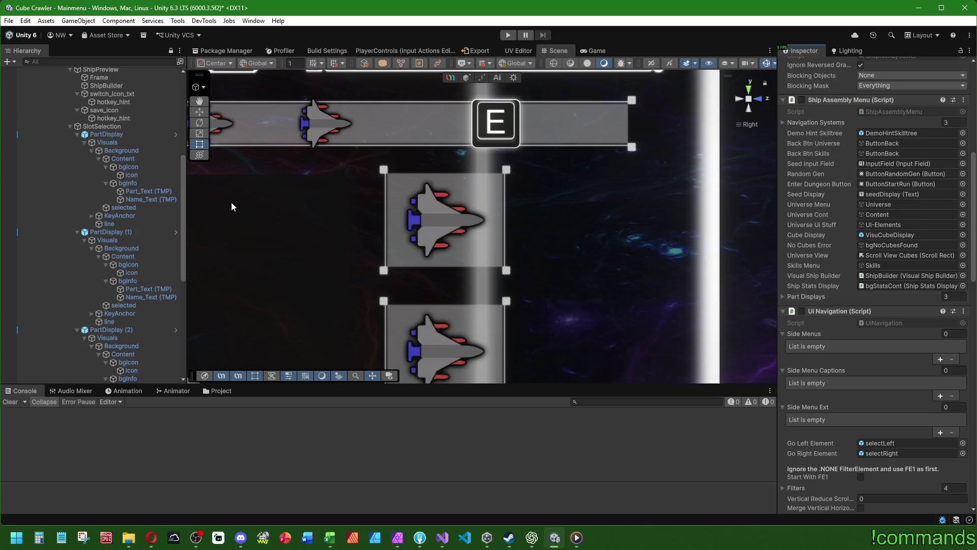
# Set the first PartDisplay's Part to Weapon and PartDisplay (2)'s to Engine
pyautogui.click(122, 133)
pyautogui.scroll(5, 846, 202)
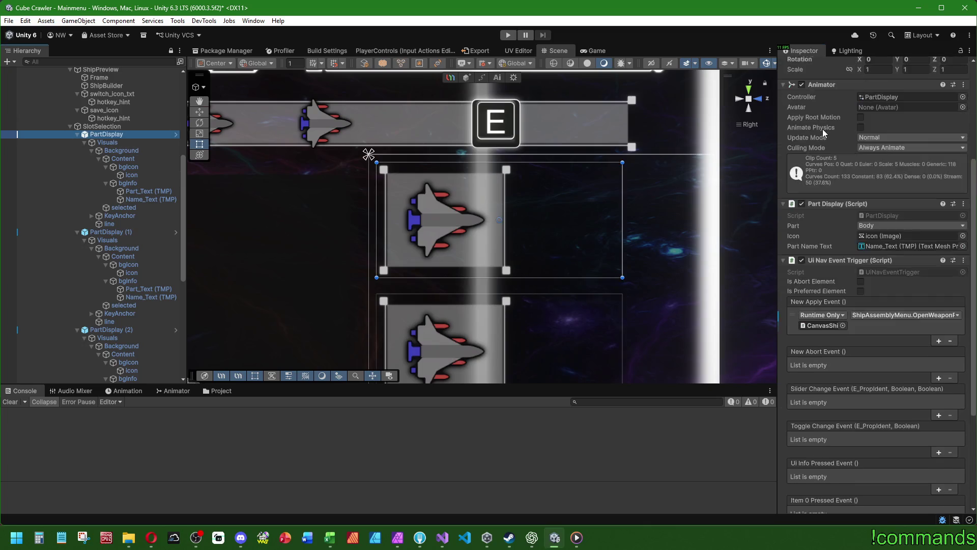
pyautogui.scroll(-3, 382, 227)
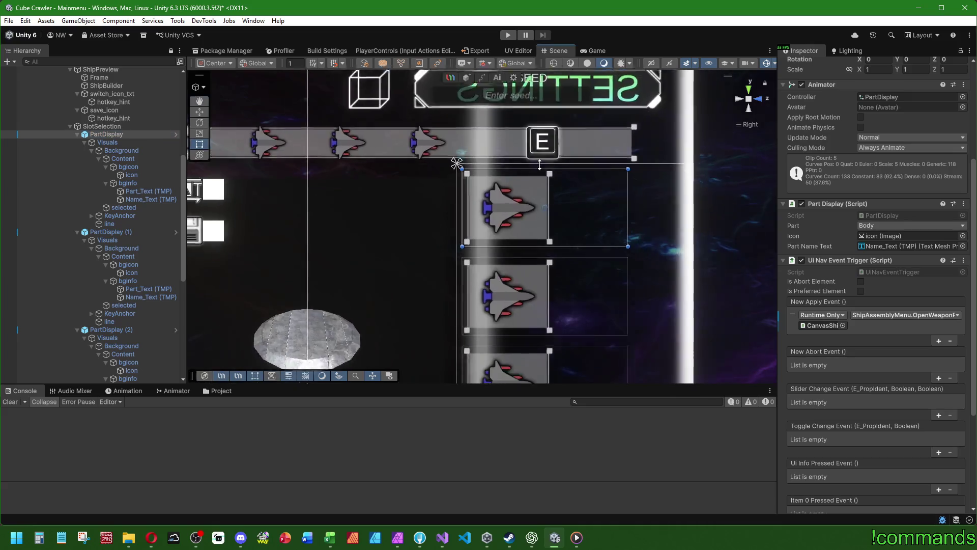
pyautogui.click(879, 225)
pyautogui.click(886, 247)
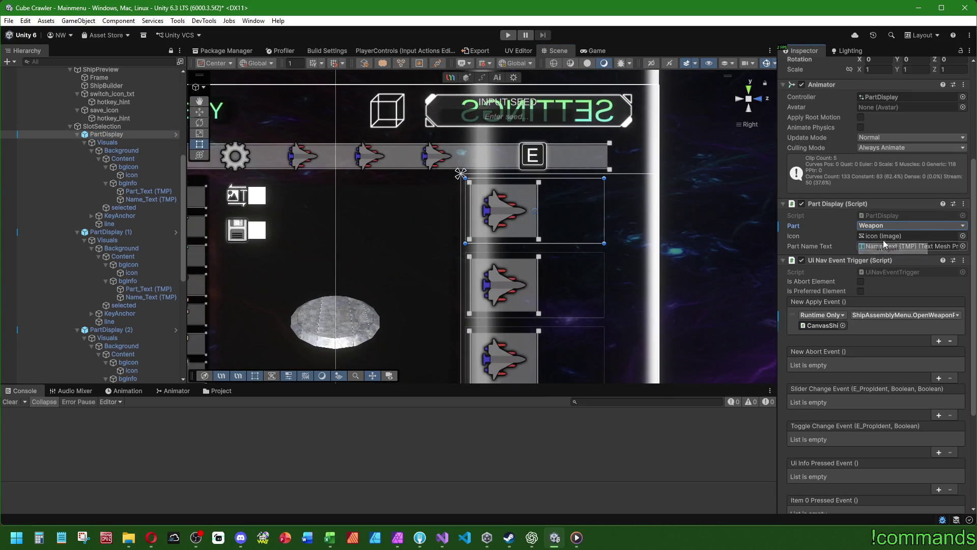
pyautogui.click(116, 232)
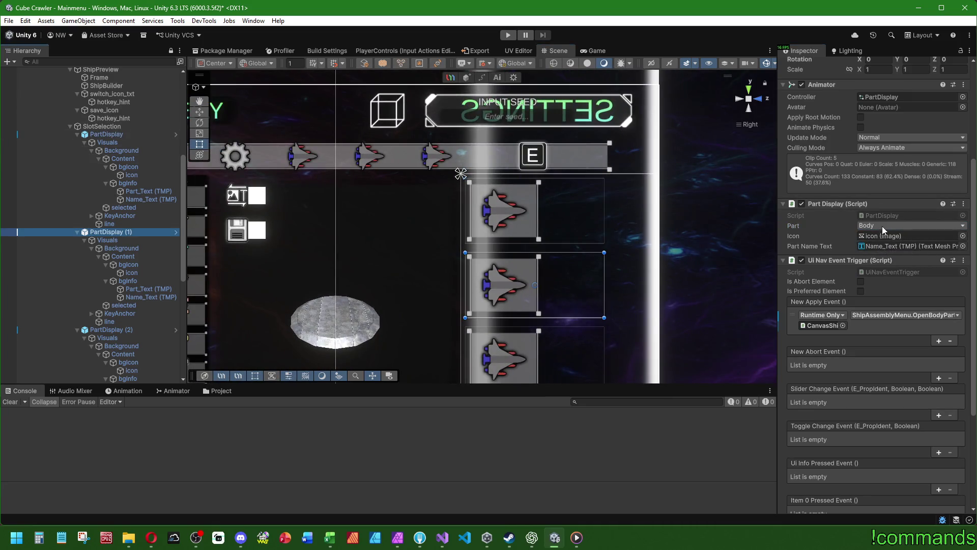
pyautogui.click(105, 330)
pyautogui.click(895, 226)
pyautogui.click(881, 258)
pyautogui.scroll(10, 52, 147)
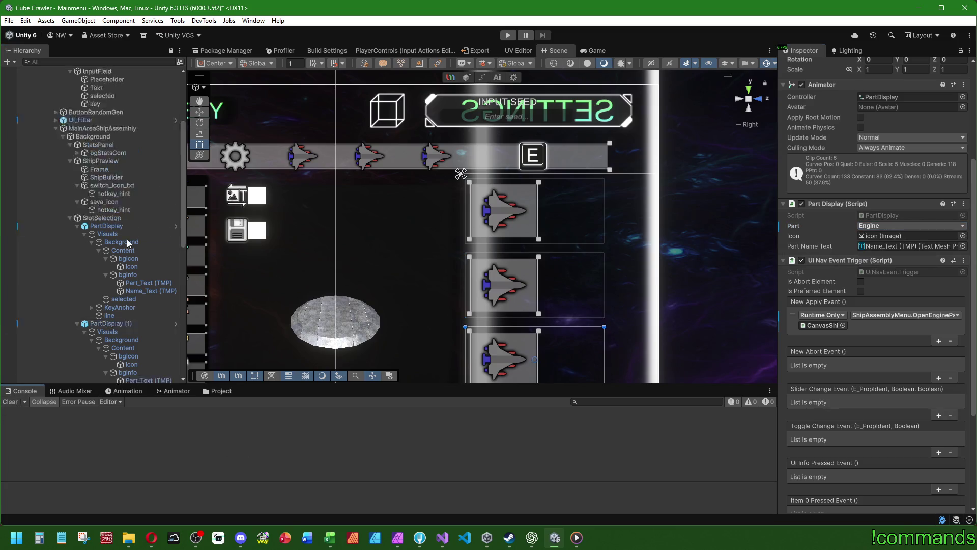
pyautogui.click(27, 120)
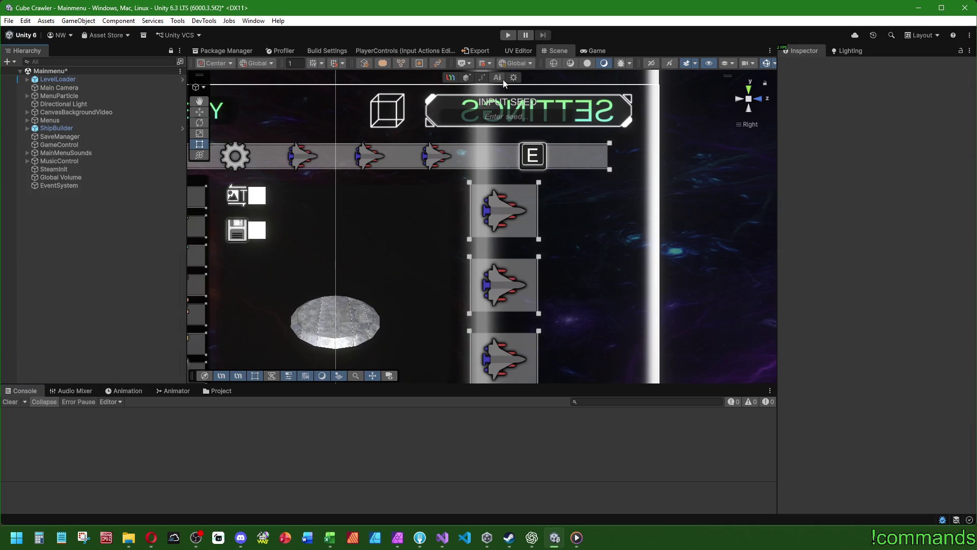
# Maximize the Game view, enter play mode, and move focus to the Vector Drive engine slot
pyautogui.doubleClick(584, 51)
pyautogui.click(508, 34)
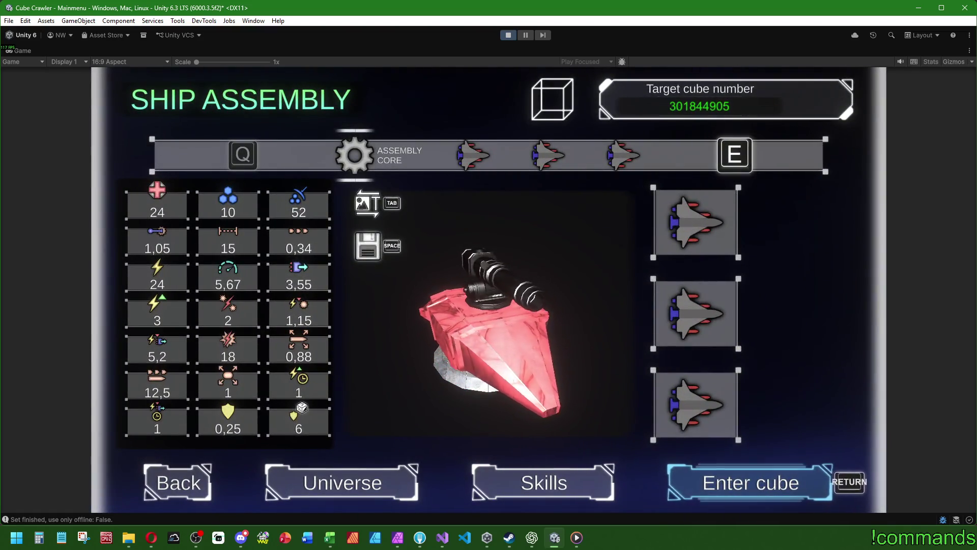
pyautogui.press('Up')
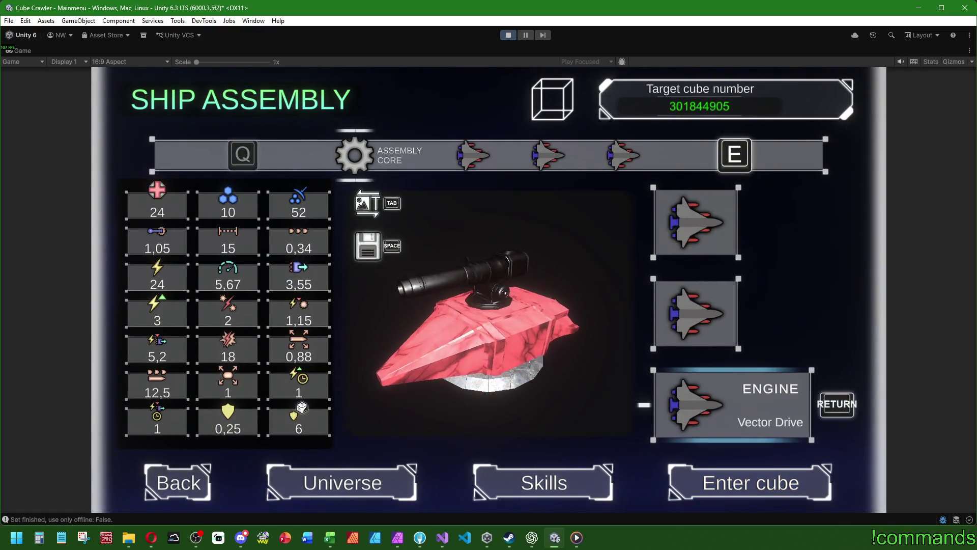